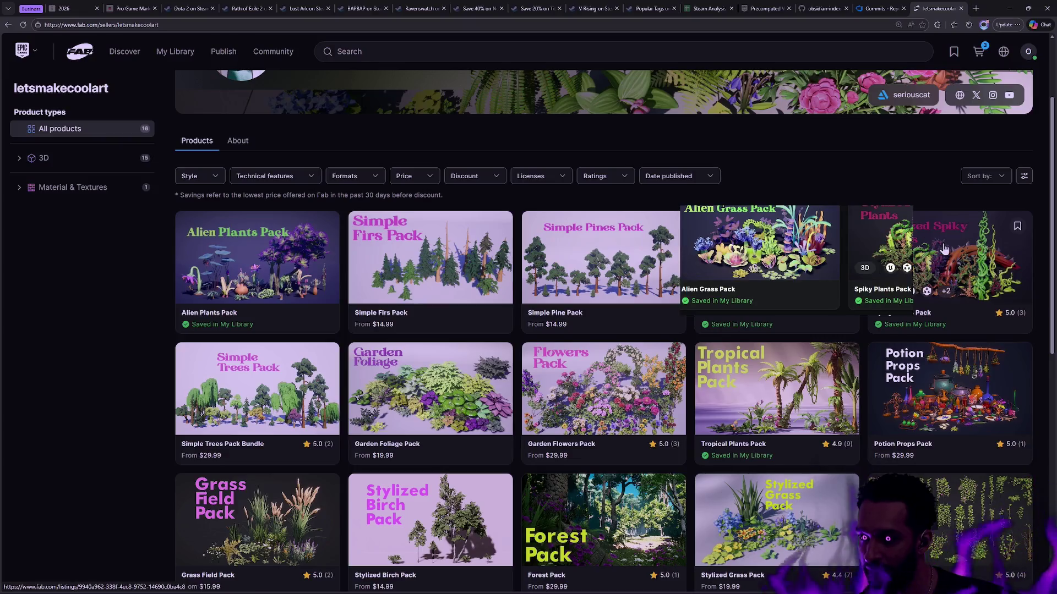
Step: Scroll past the letsmakecoolart products on Fab, then switch to the Azure DevOps Commits tab
scroll(753, 226, "down", 2)
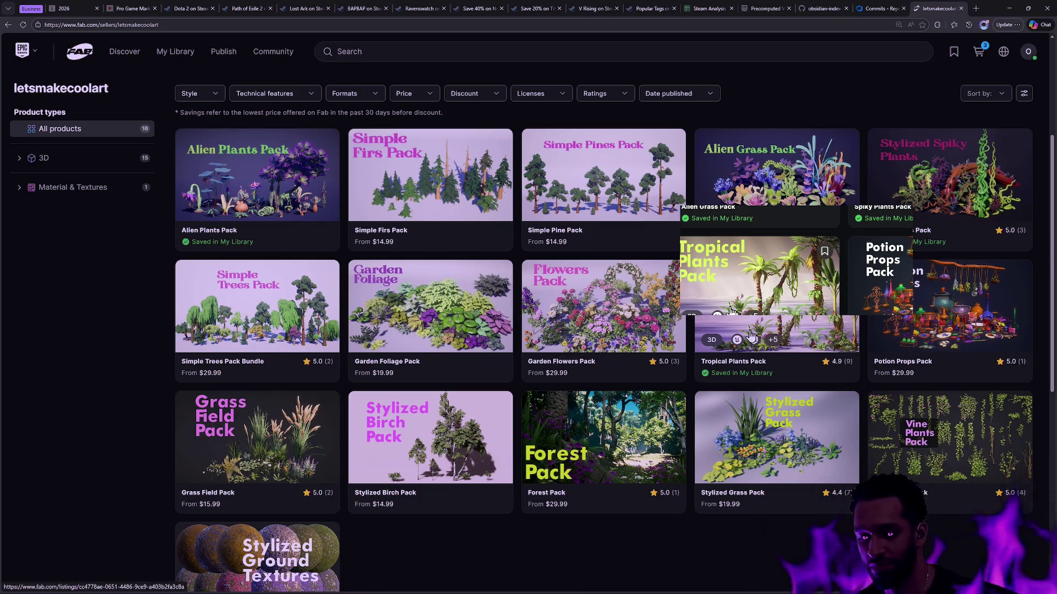
left_click(881, 8)
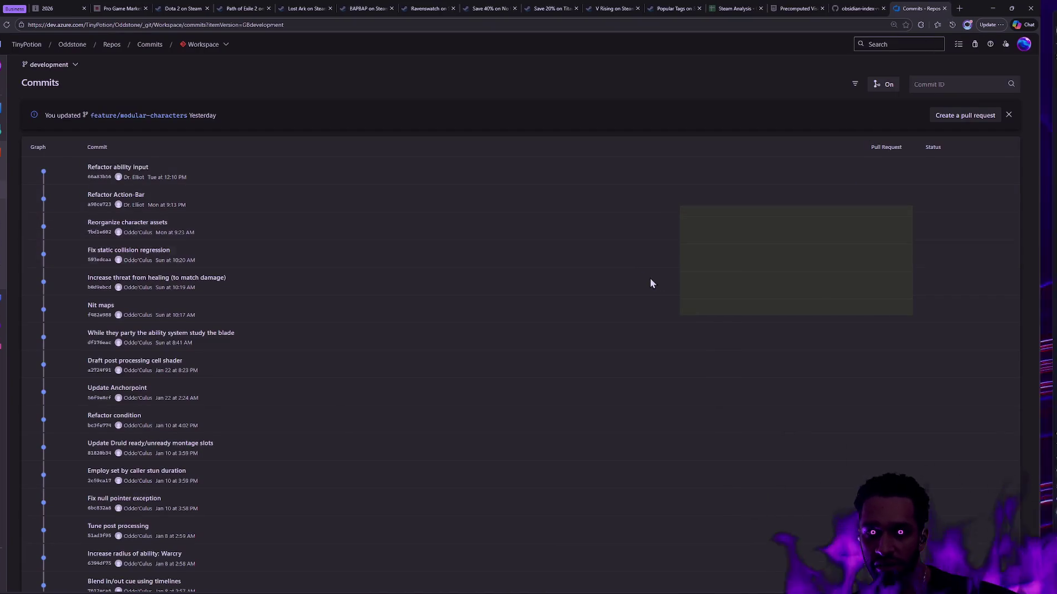
Step: Alt-Tab through Rider to the Unreal editors showing the SK_Staff and SKM_Male skeletons
key("alt+Tab")
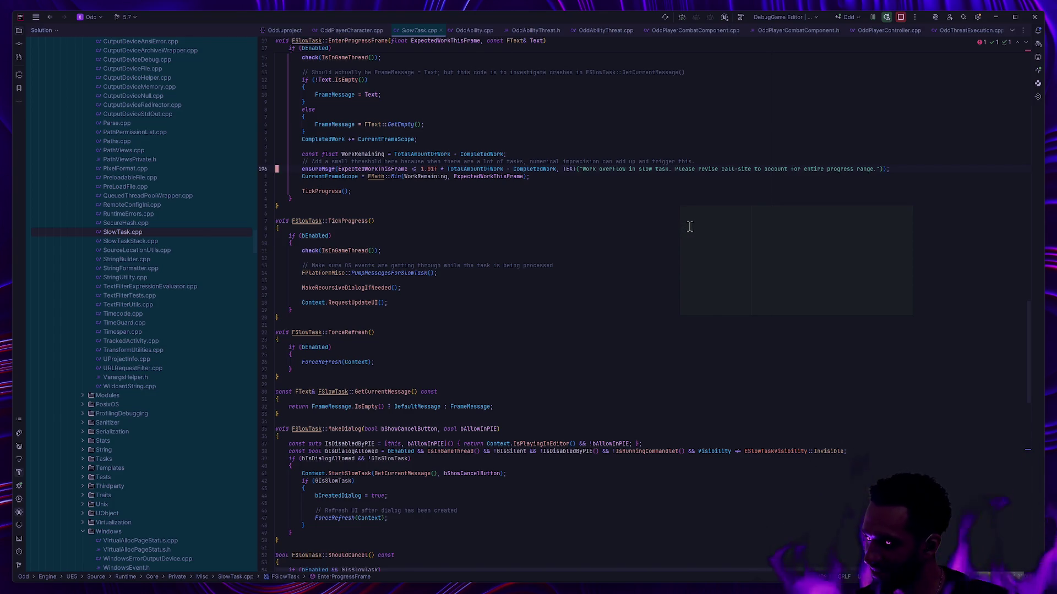
key("alt+Tab")
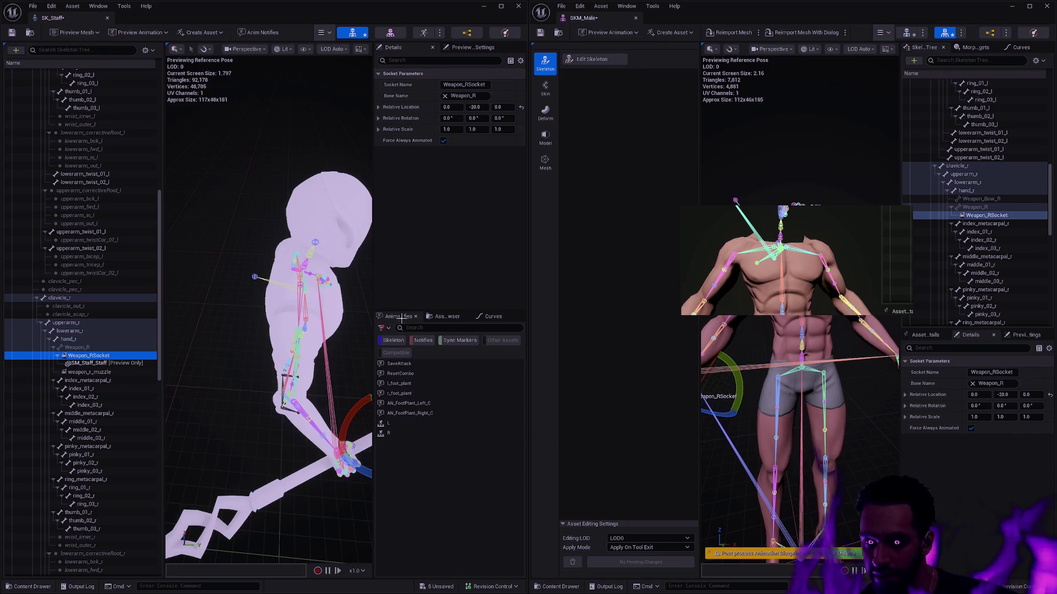
left_click(1013, 218)
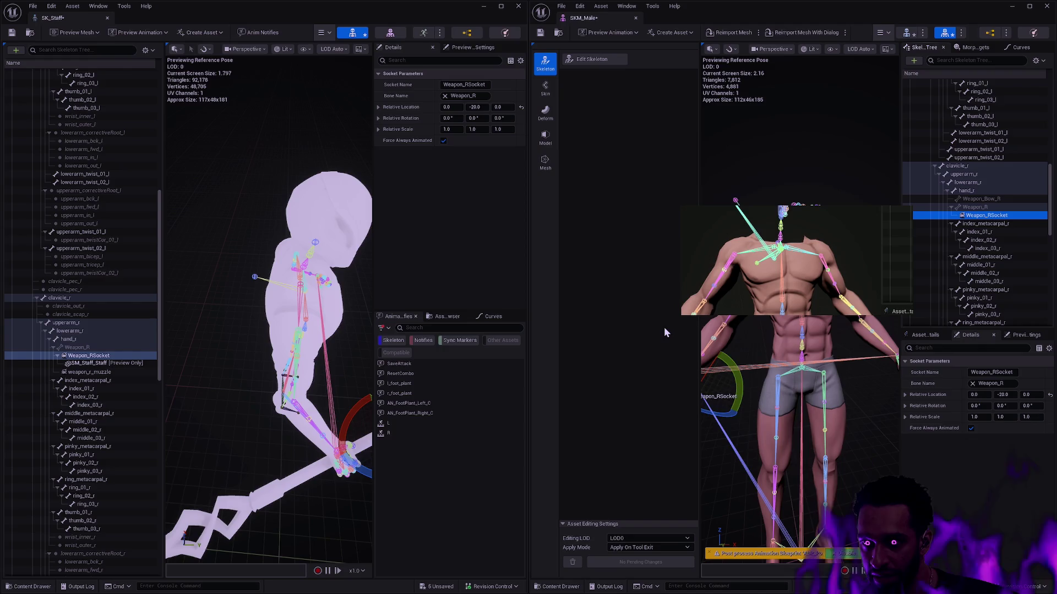
mouse_move(321, 284)
left_mouse_down()
mouse_move(264, 286)
mouse_move(356, 250)
left_mouse_up()
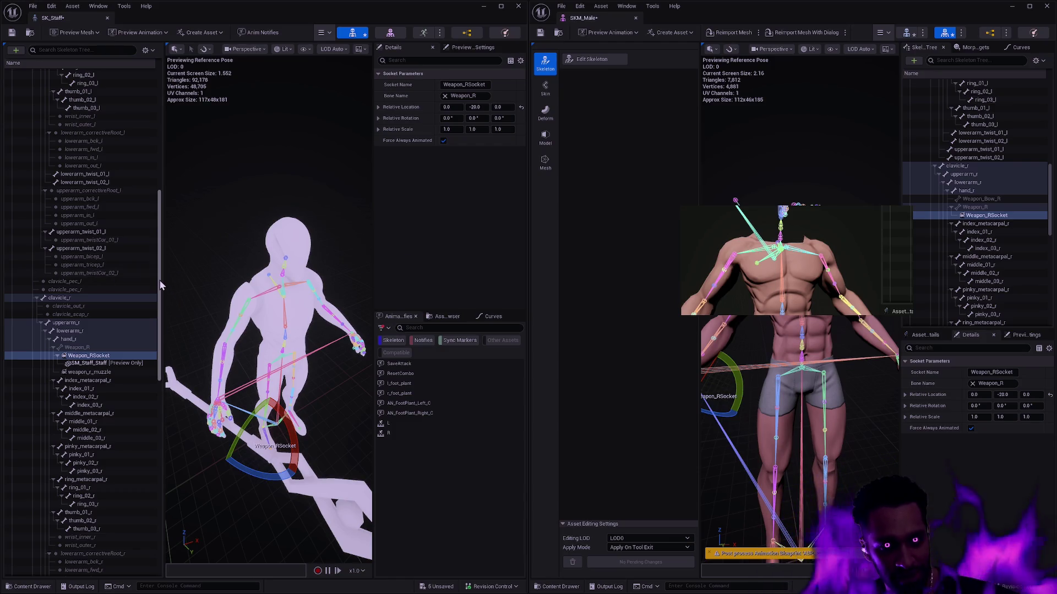
left_click_drag(159, 286, 157, 319)
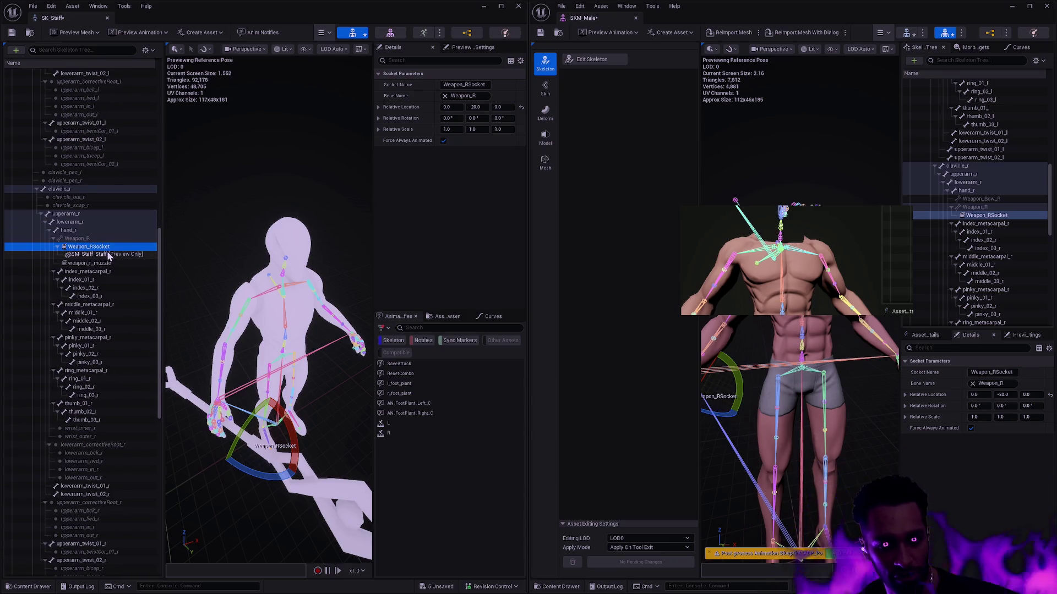
left_click(981, 217)
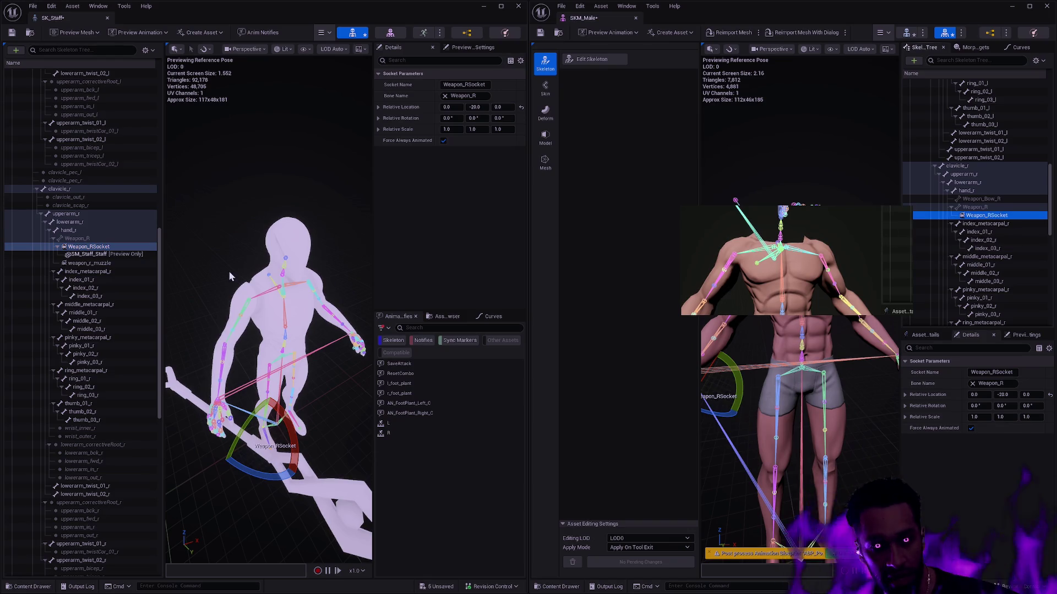
left_click(123, 264)
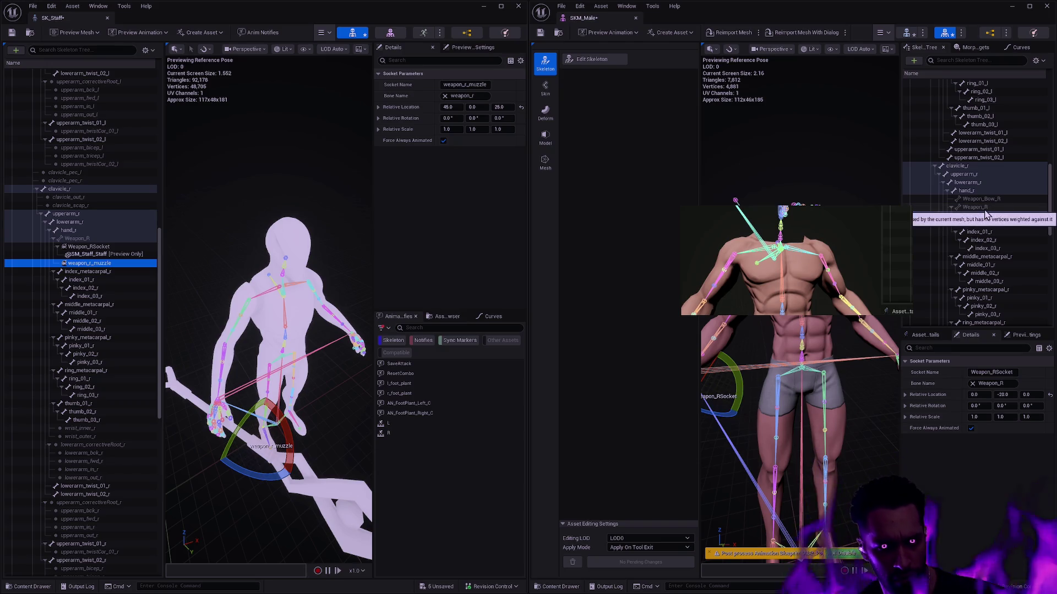
left_click_drag(991, 216, 1003, 222)
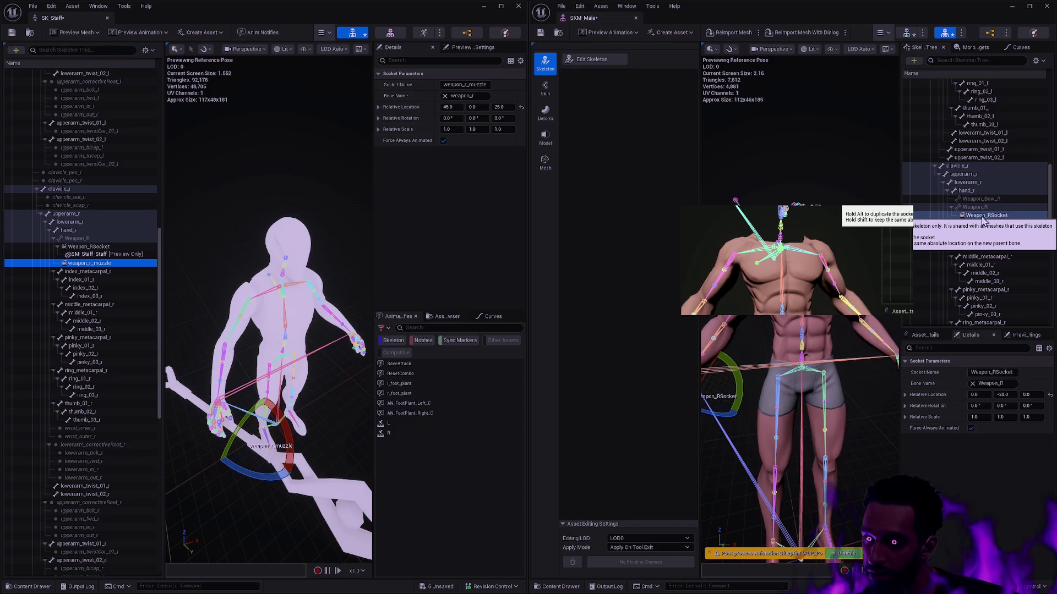
left_click(1012, 222)
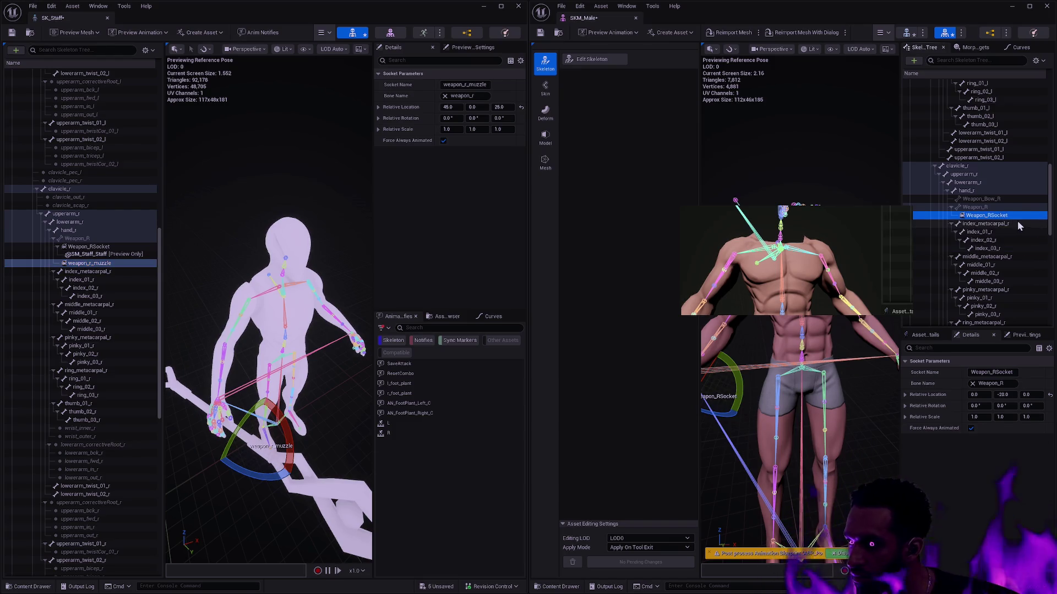
right_click(995, 219)
Step: Add a weapon_r_muzzle socket to SKM_Male's Weapon_R bone, pasting relative location 45, 0, 25
left_click(993, 218)
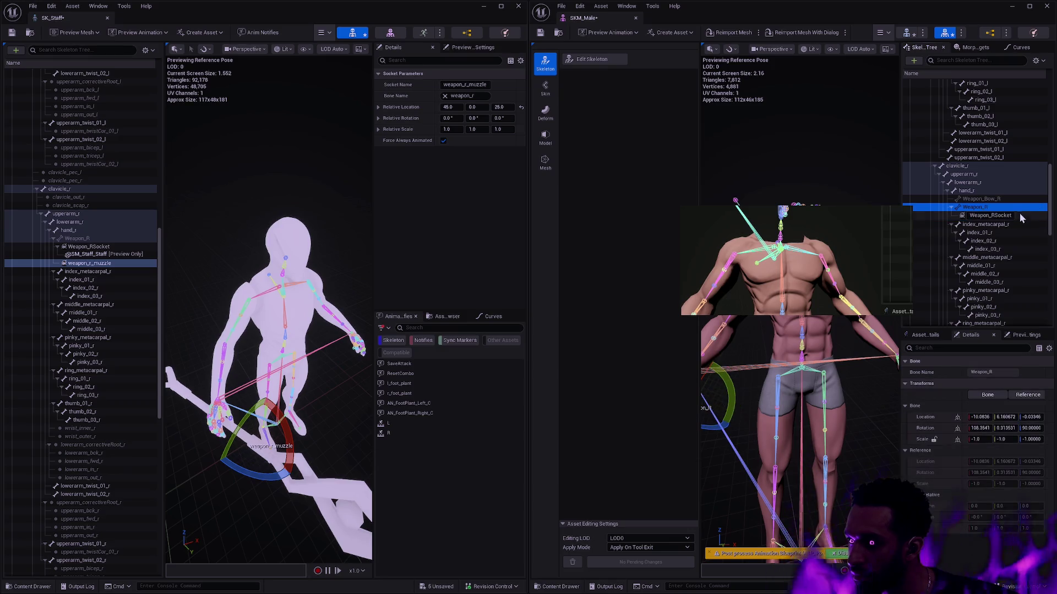
left_click(1016, 224)
left_click(1025, 208)
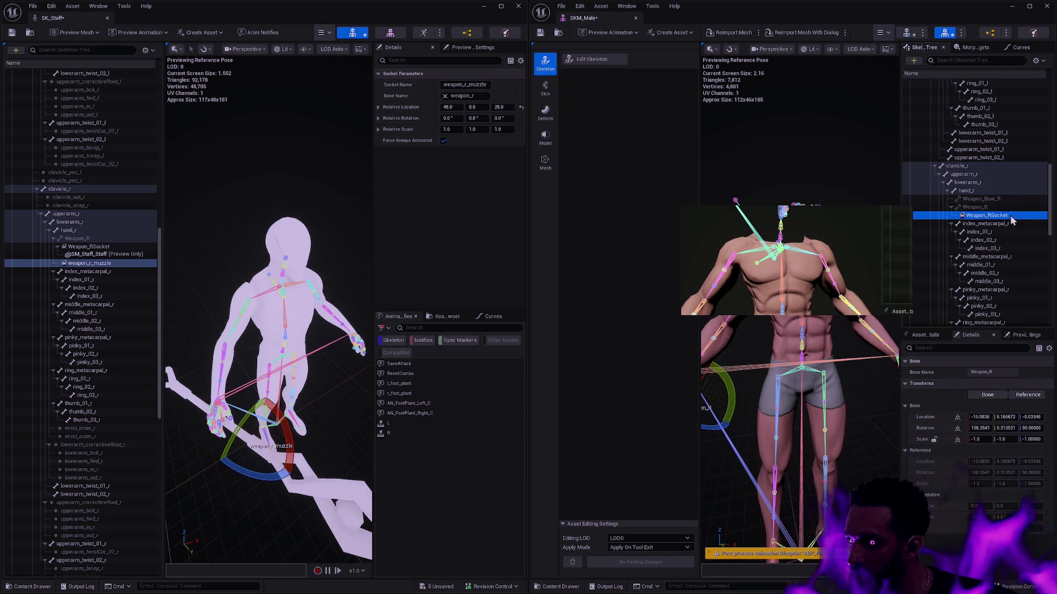
right_click(1010, 215)
right_click(996, 214)
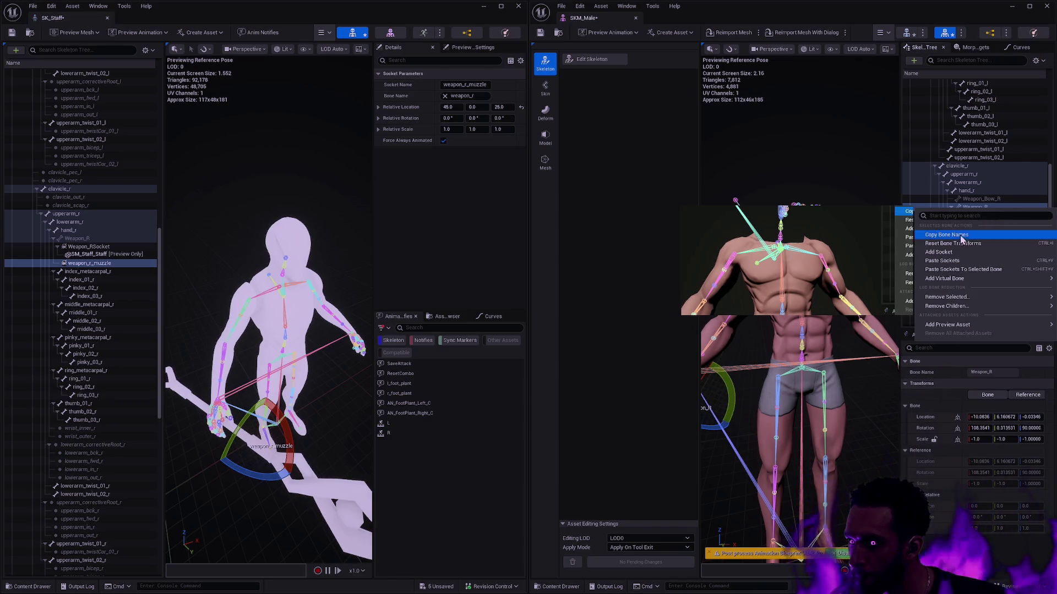
left_click(944, 252)
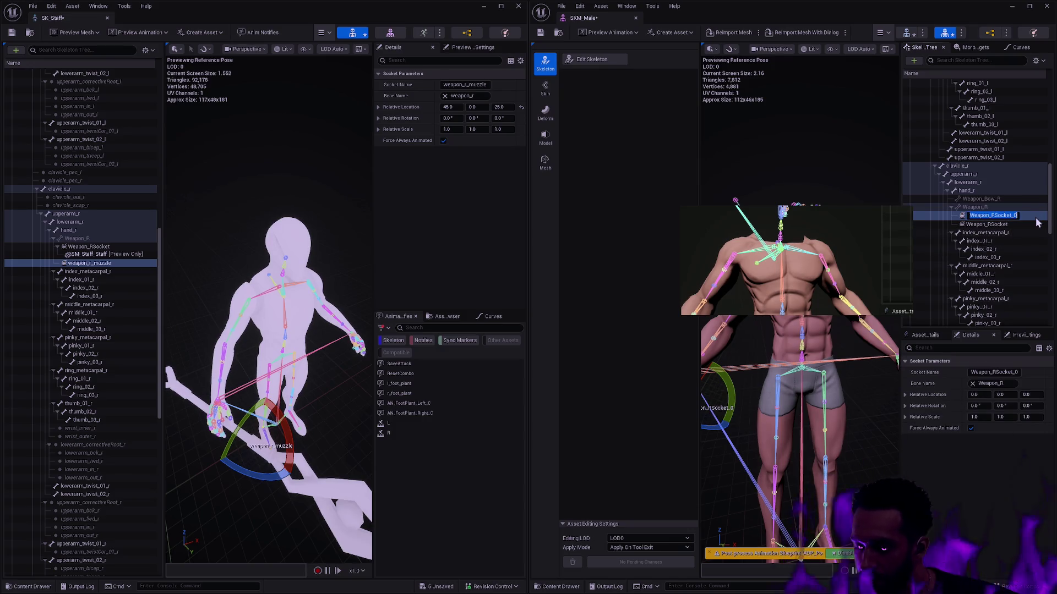
type("weapon_r_muzzle")
key("Return")
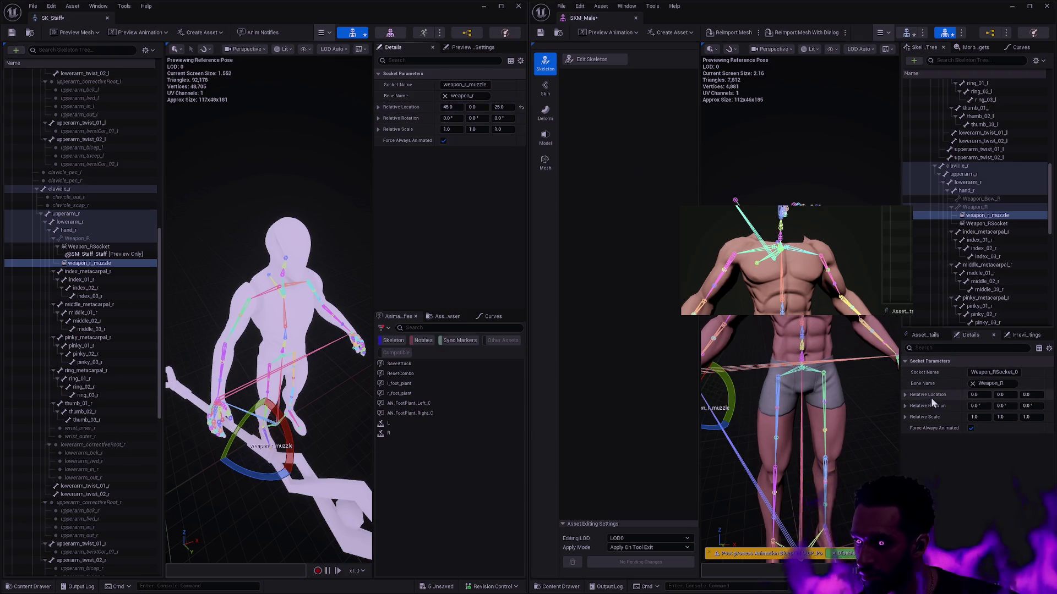
key("ctrl+v")
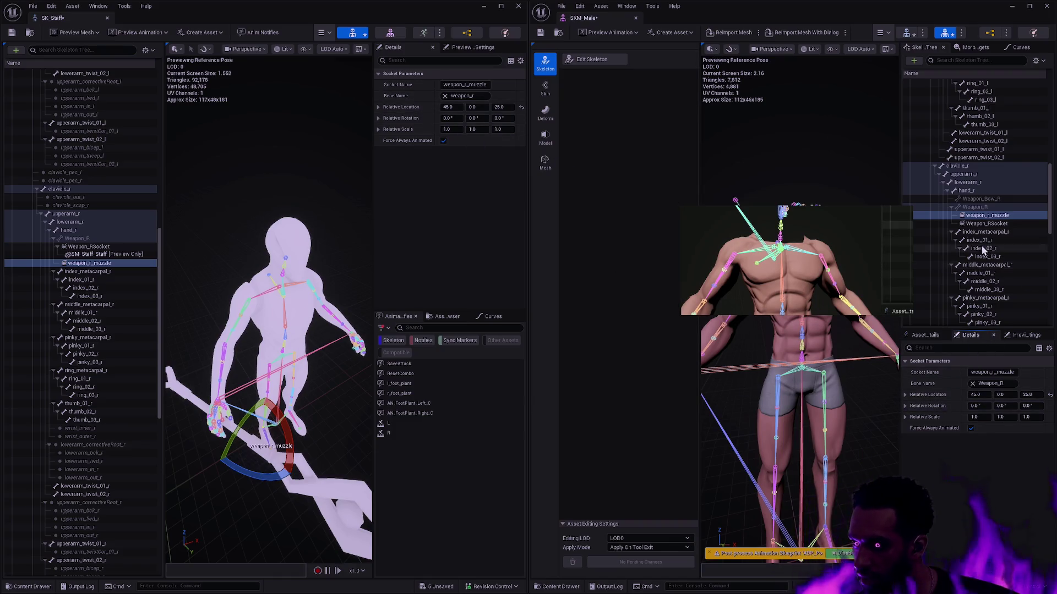
mouse_move(159, 310)
left_mouse_down()
mouse_move(150, 394)
mouse_move(157, 474)
left_mouse_up()
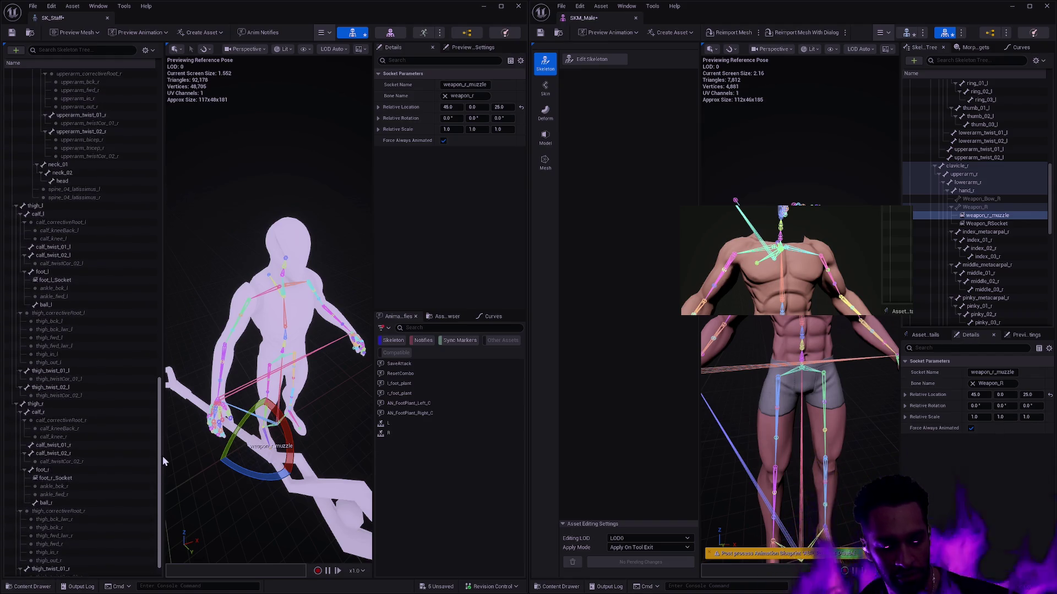
scroll(82, 200, "down", 10)
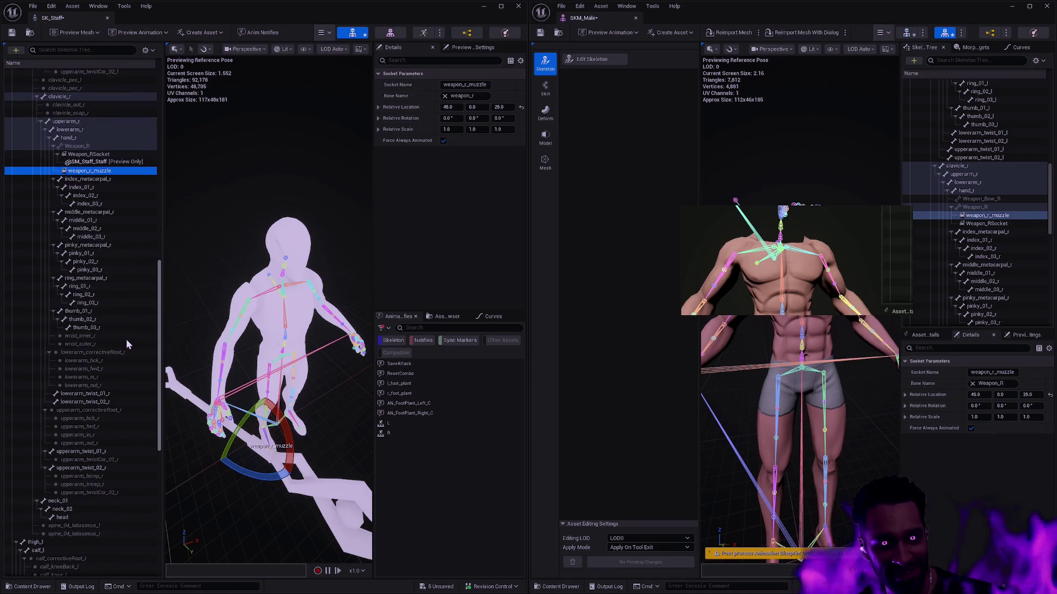
scroll(127, 340, "down", 2)
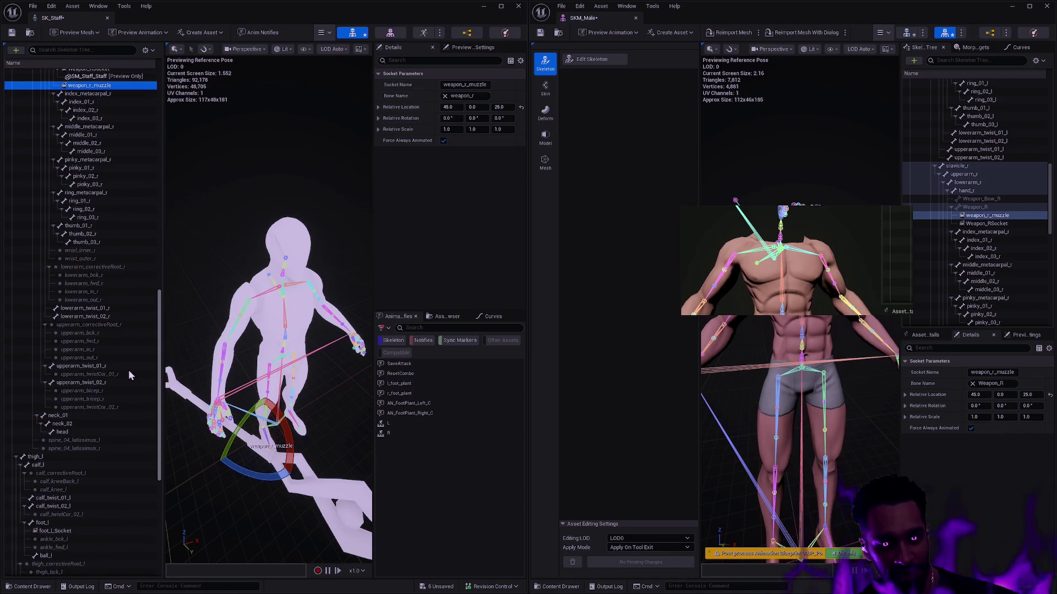
scroll(128, 380, "down", 3)
scroll(137, 436, "down", 3)
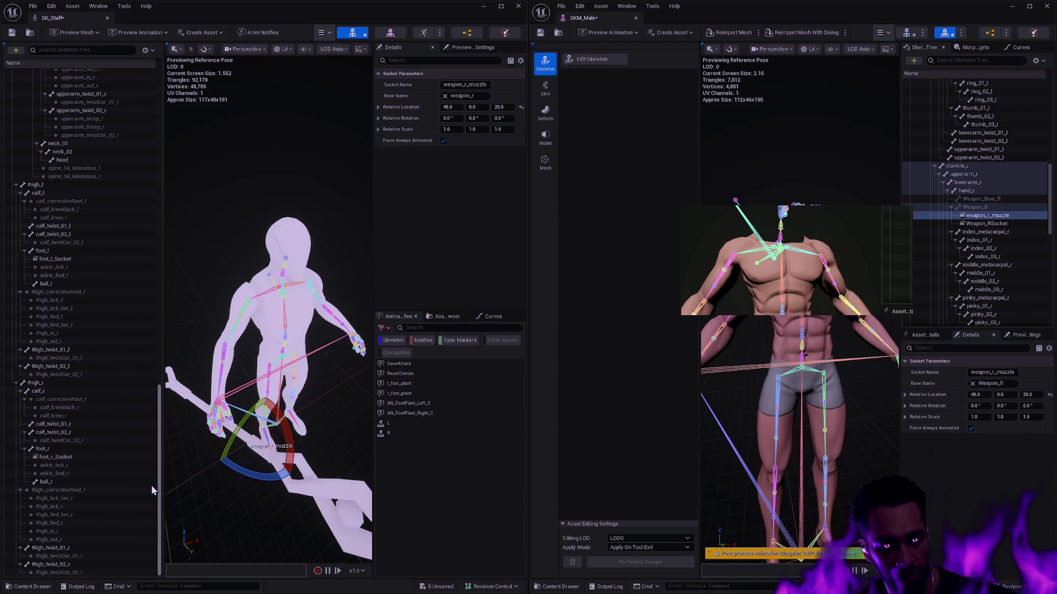
scroll(151, 484, "up", 20)
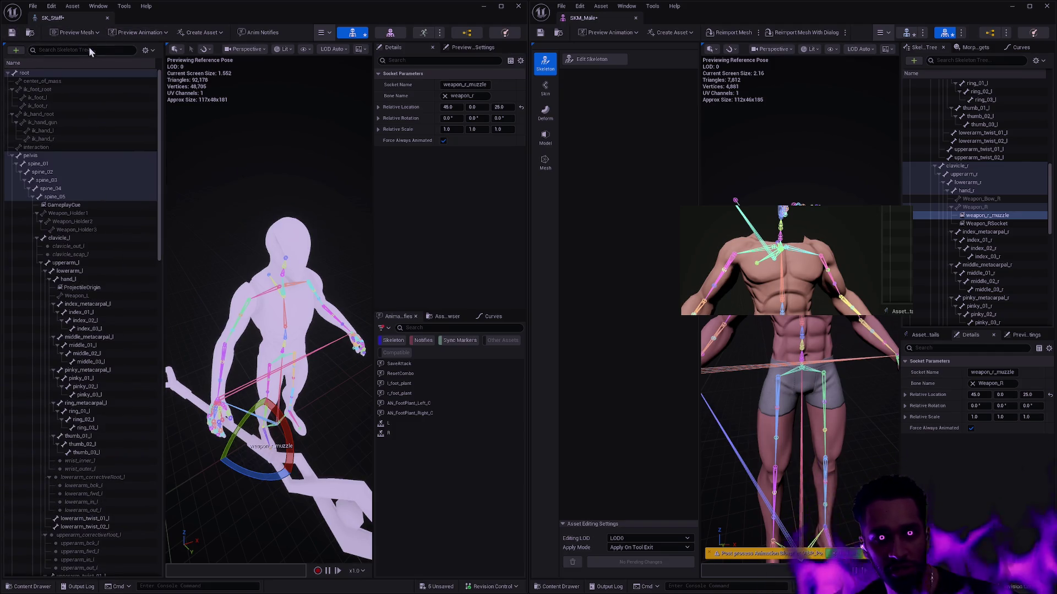
left_click(250, 193)
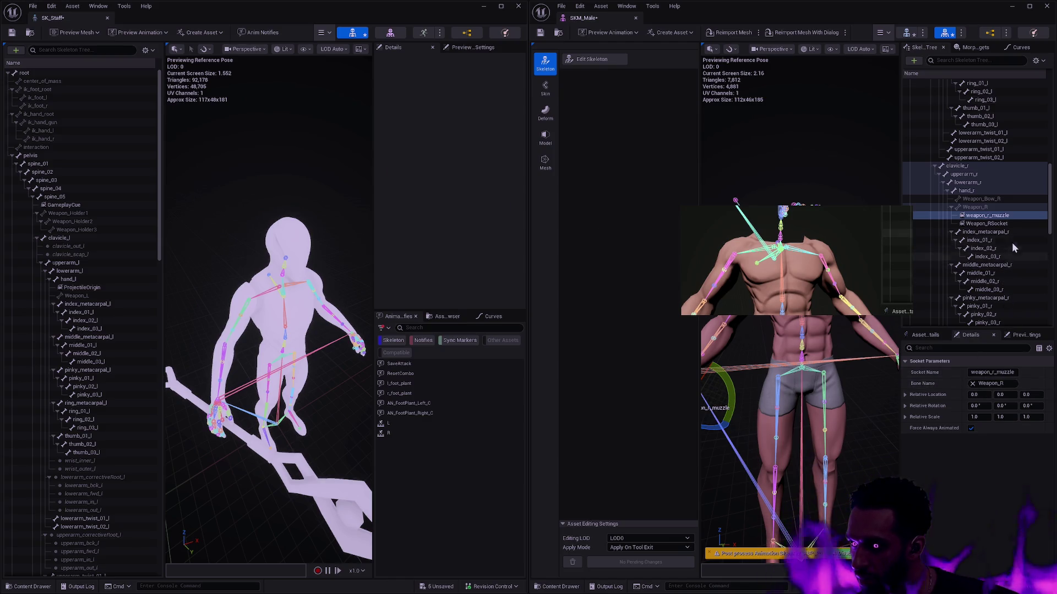
left_click_drag(161, 177, 167, 495)
scroll(142, 309, "up", 10)
left_click(102, 330)
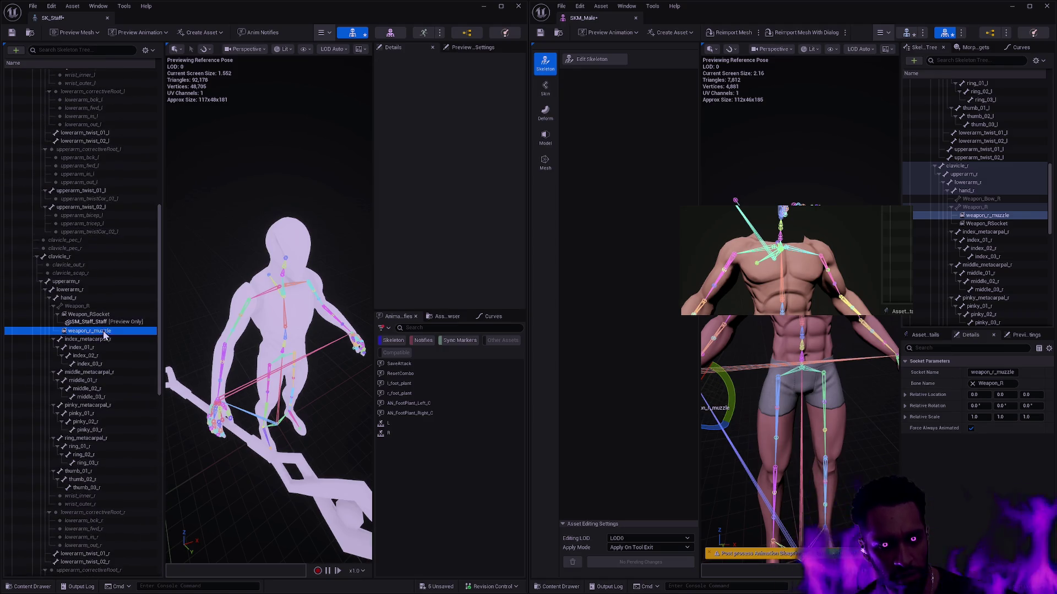
right_click(398, 108, "shift")
left_click(940, 395, "shift")
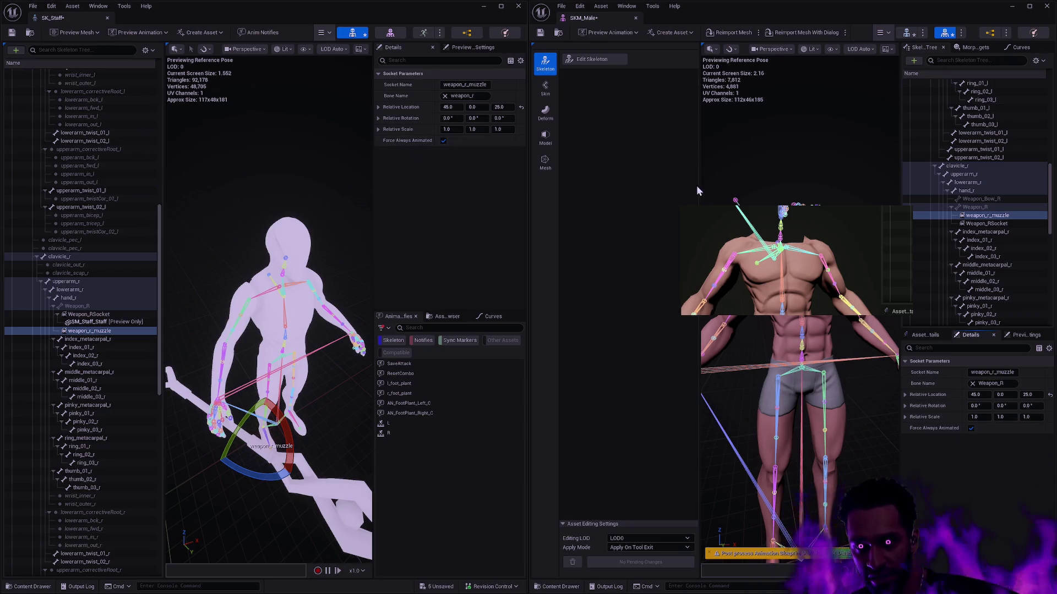
Step: Orbit and zoom the staff and male character previews, then switch desktops to the Azure DevOps commits
left_click_drag(700, 185, 693, 182)
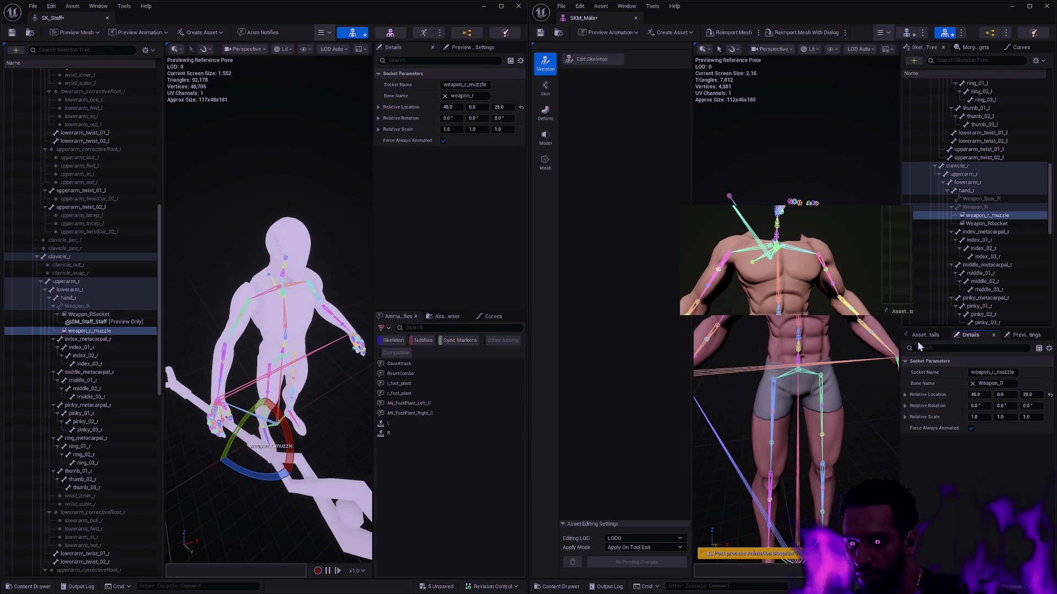
scroll(938, 273, "down", 10)
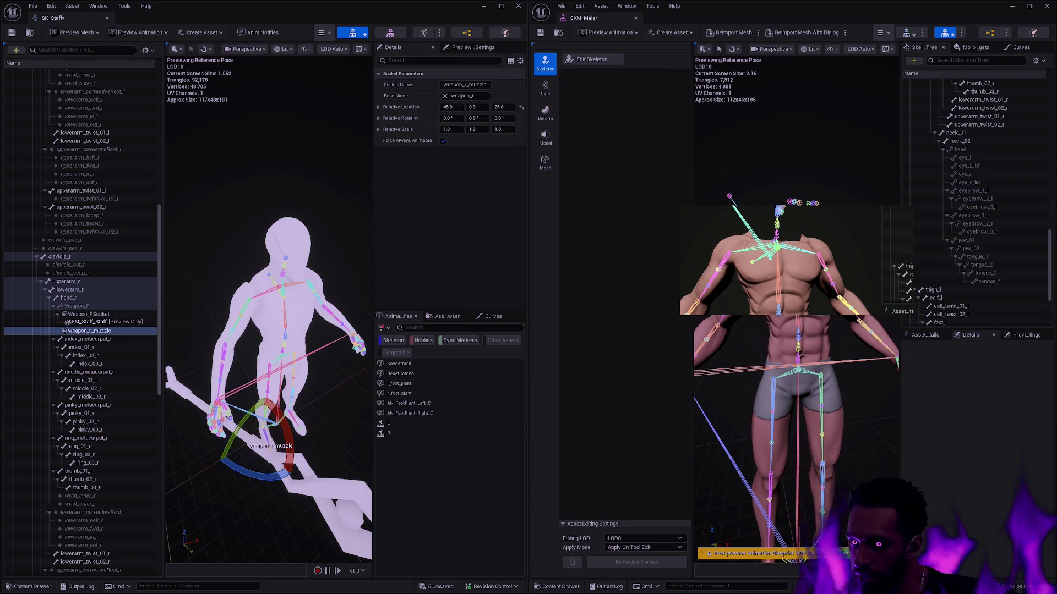
mouse_move(332, 213)
left_mouse_down()
mouse_move(278, 209)
mouse_move(273, 234)
left_mouse_up()
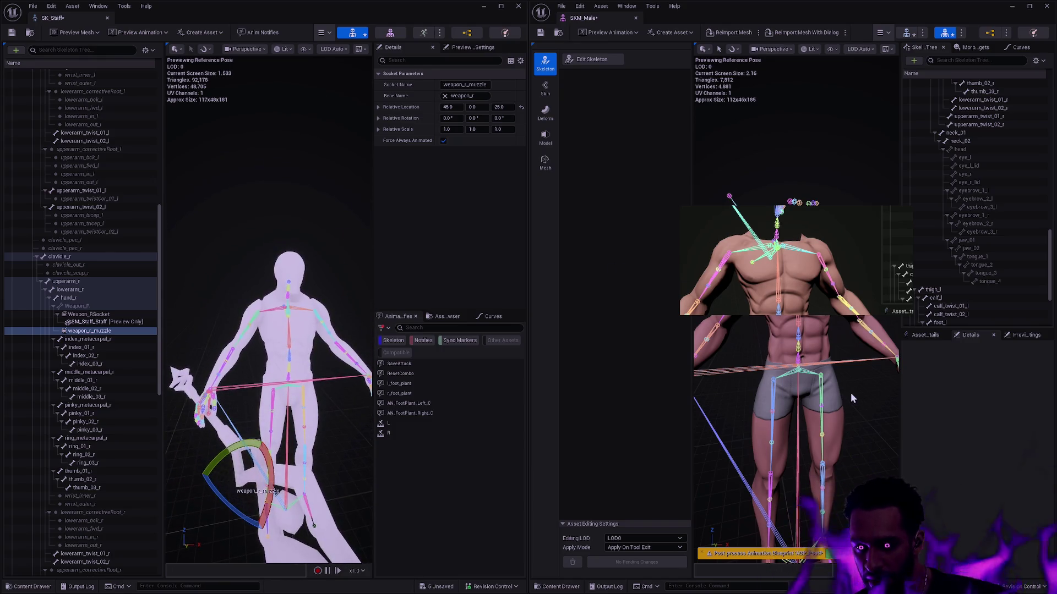
left_click_drag(795, 385, 799, 416)
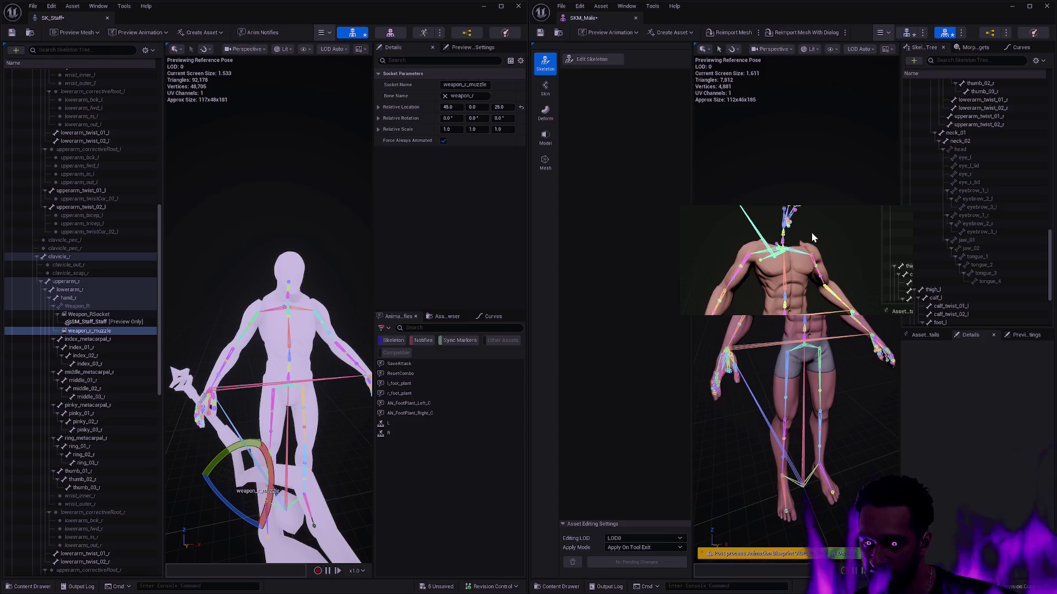
mouse_move(808, 251)
left_mouse_down()
mouse_move(852, 251)
mouse_move(824, 284)
left_mouse_up()
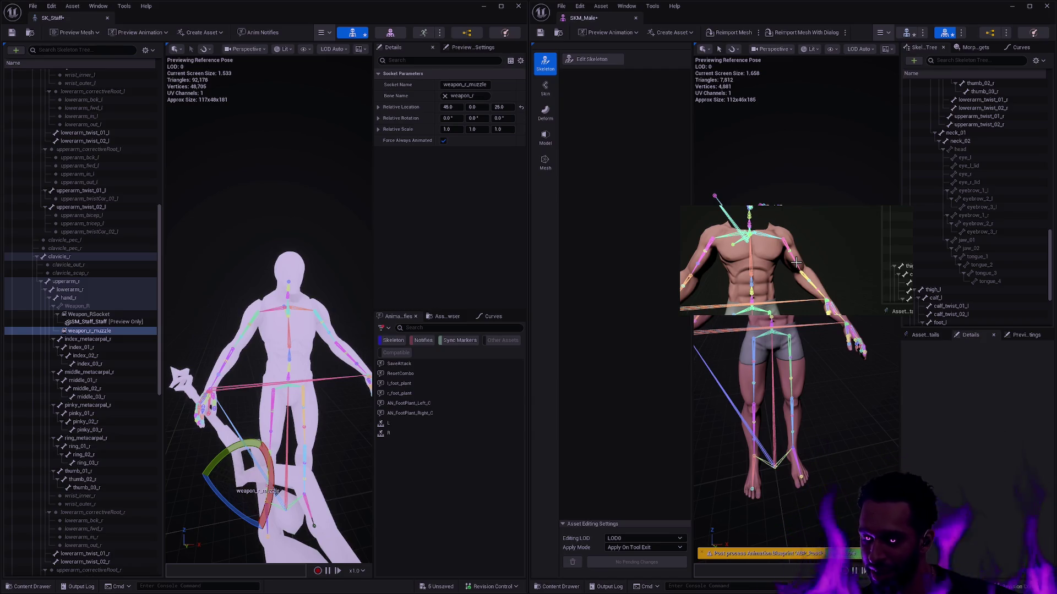
left_click_drag(830, 230, 832, 224)
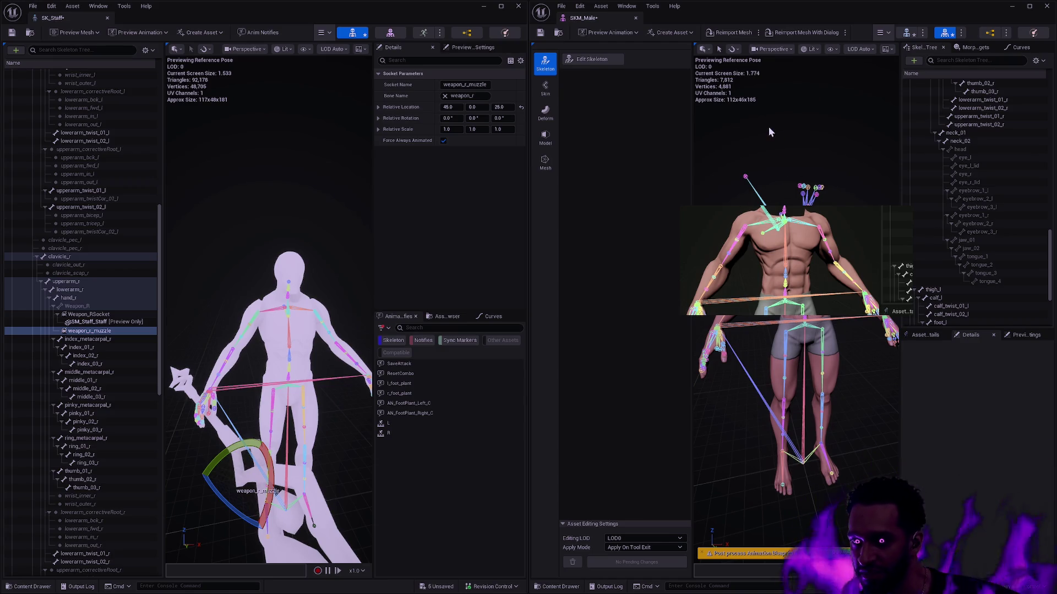
key("ctrl+super+Left")
key("ctrl+super+Left")
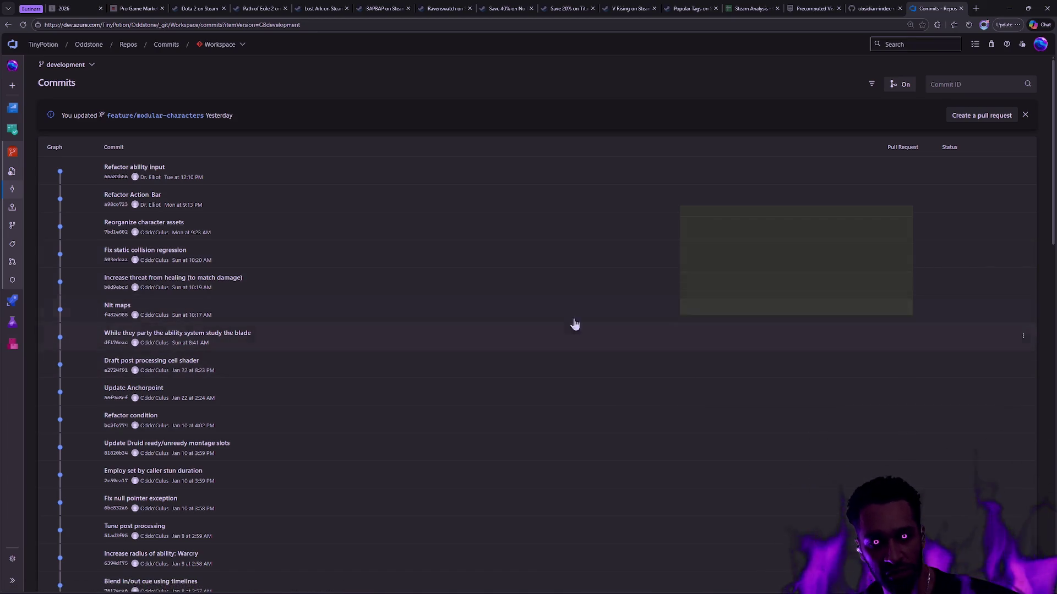
Step: Switch desktops forward past Rider to the SK_Staff and SKM_Male skeleton editors
key("ctrl+super+Right")
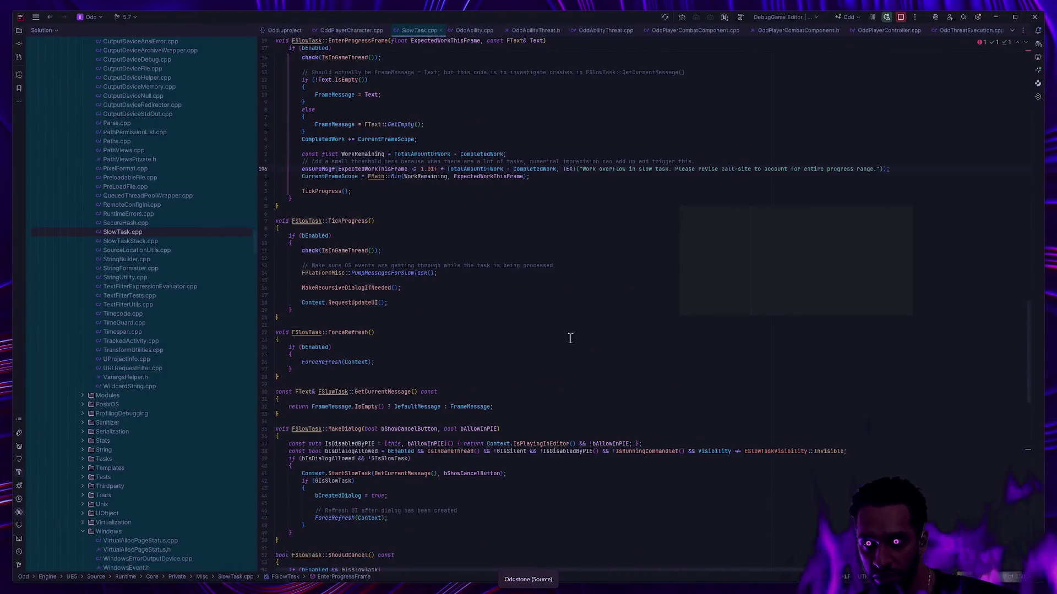
key("ctrl+super+Right")
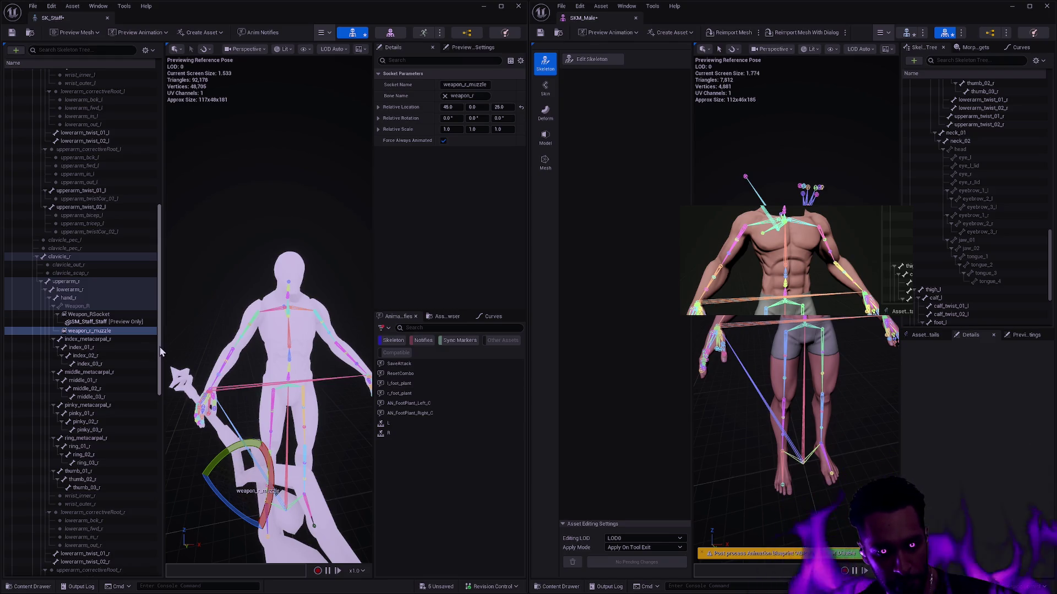
Step: Save the SKM_Male asset and close the SK_Staff and SK_Male skeleton tabs
left_click_drag(160, 347, 160, 350)
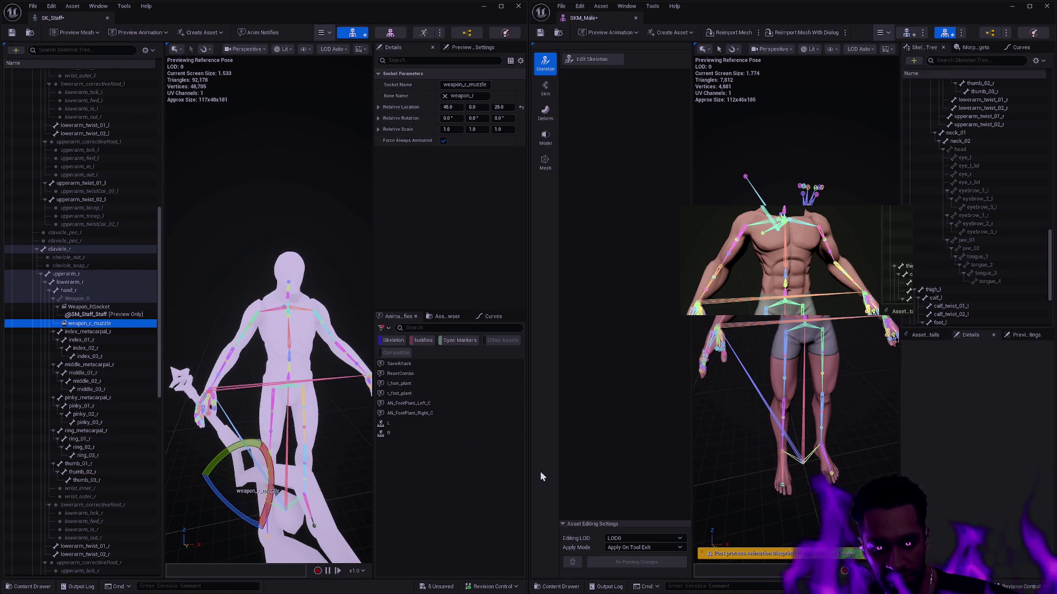
left_click(541, 33)
left_click(108, 18)
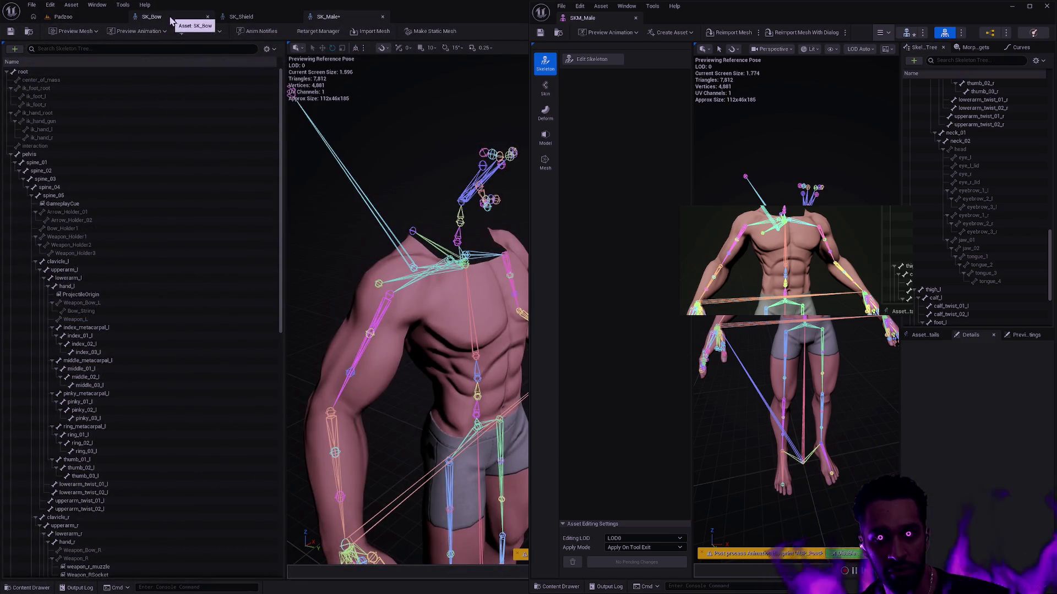
left_click(383, 17)
Step: Close the SK_Bow skeleton and undock SK_Shield into its own window snapped to the left half
left_click(213, 21)
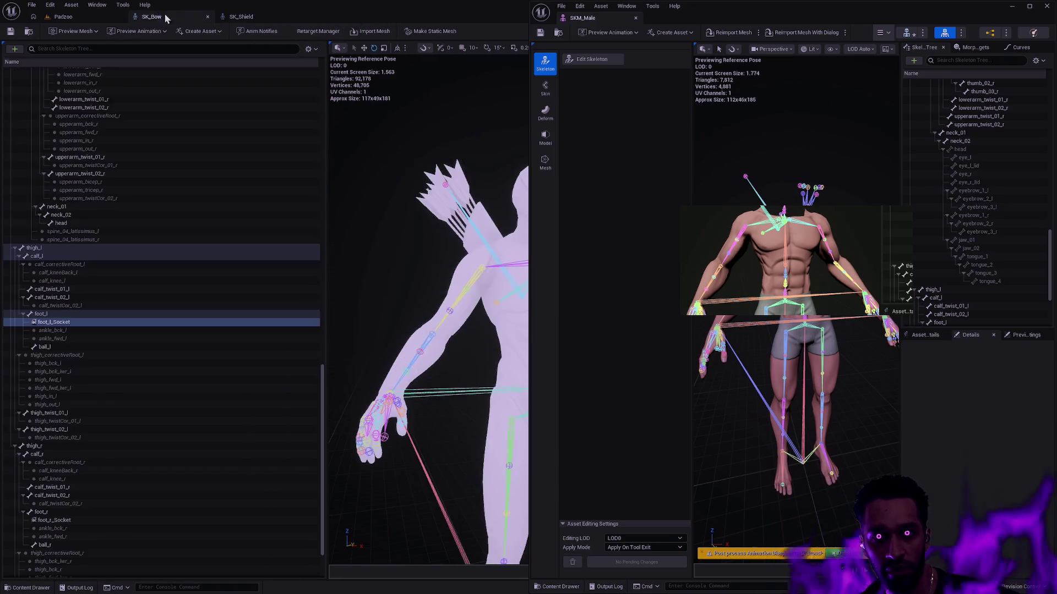
left_click(207, 17)
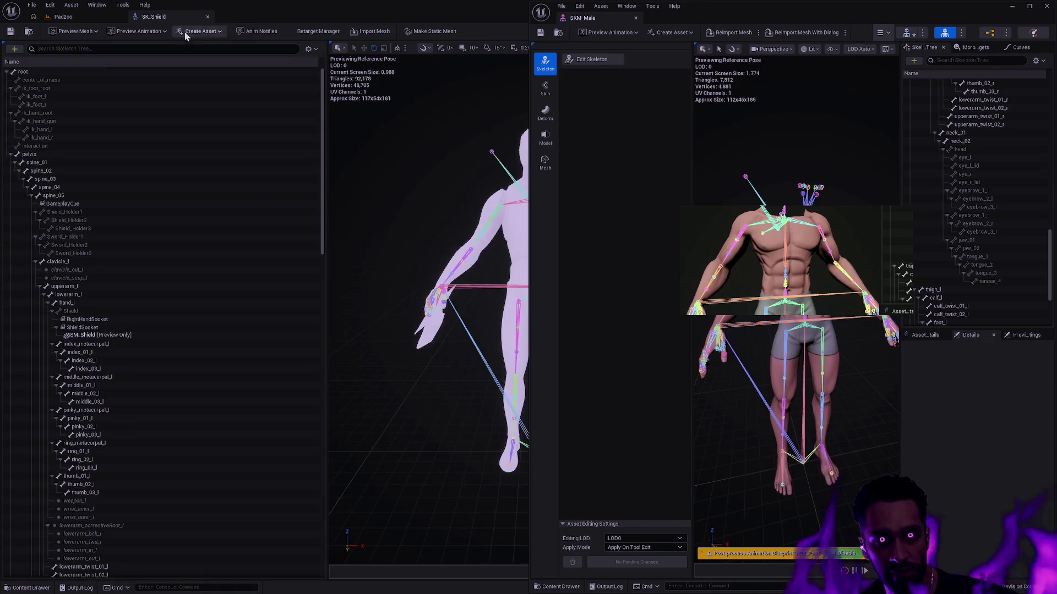
left_click_drag(182, 19, 379, 81)
key("super+Left")
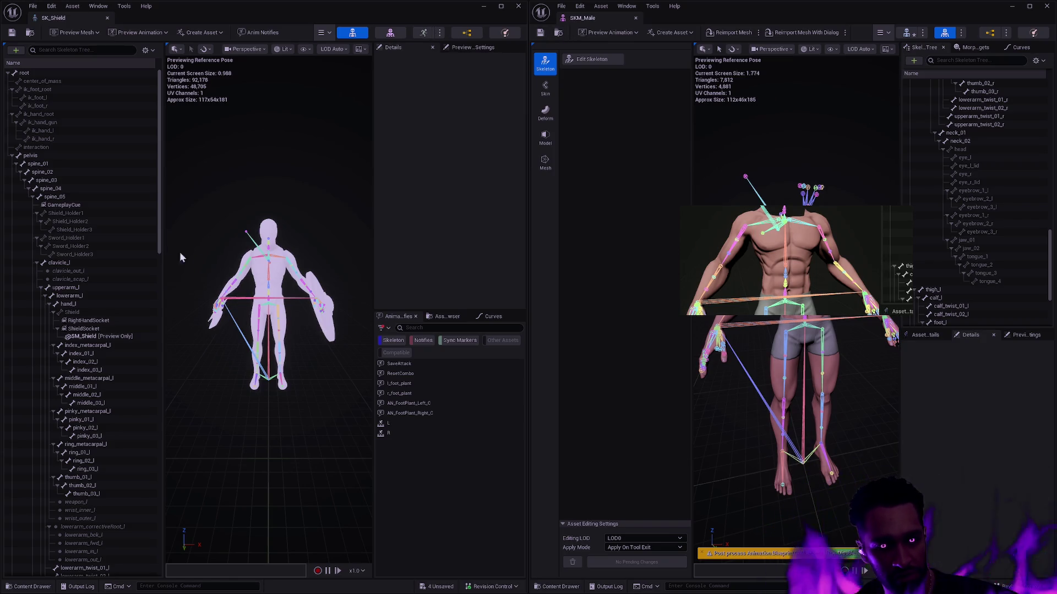
Step: Inspect spine_02 and the GameplayCue socket, then put SKM_Male into Edit Skeleton mode
left_click(156, 174)
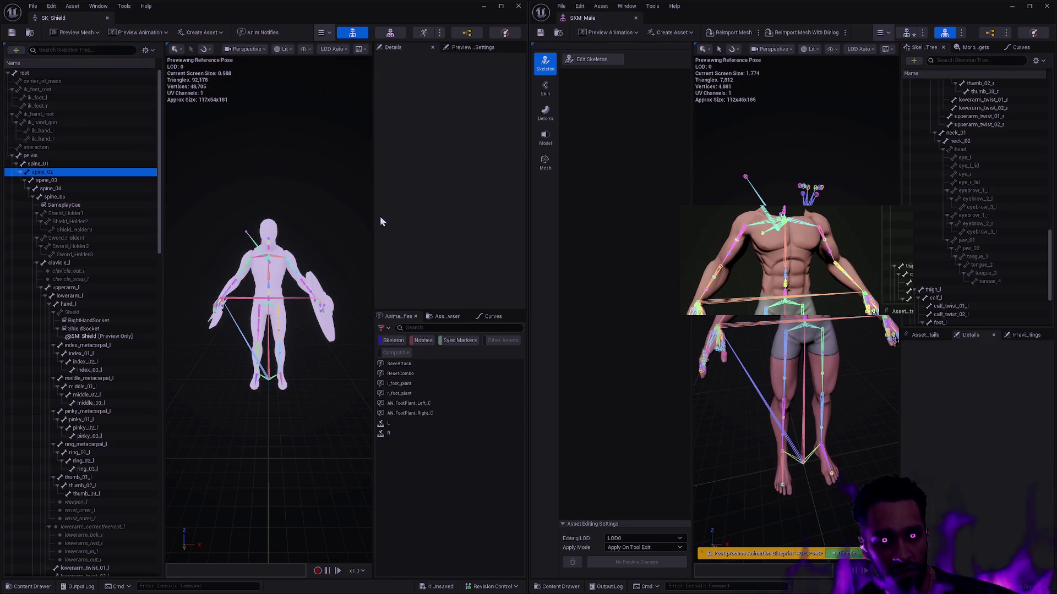
left_click(106, 205)
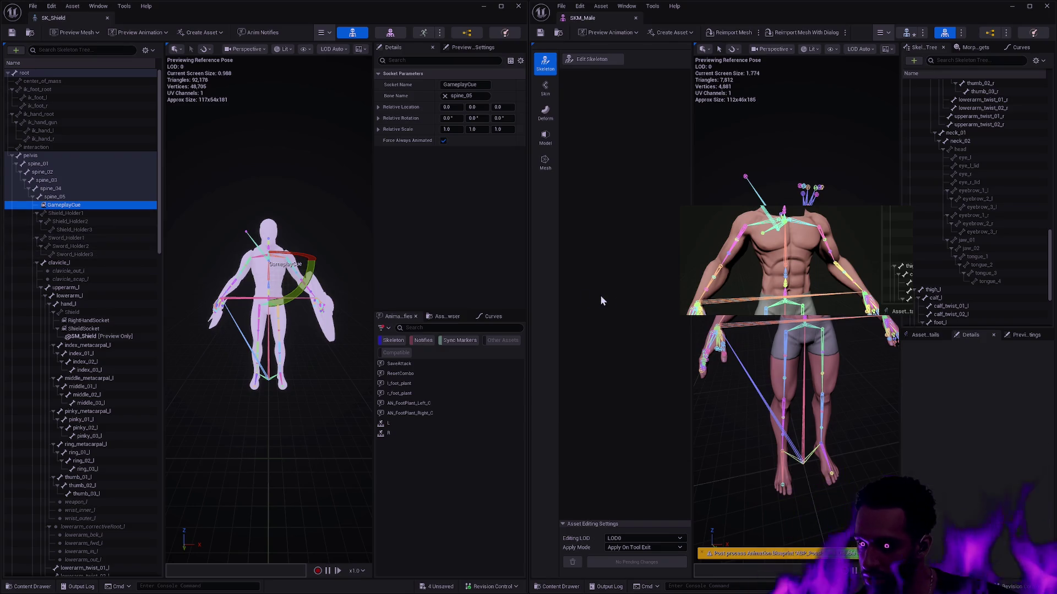
left_click(592, 58)
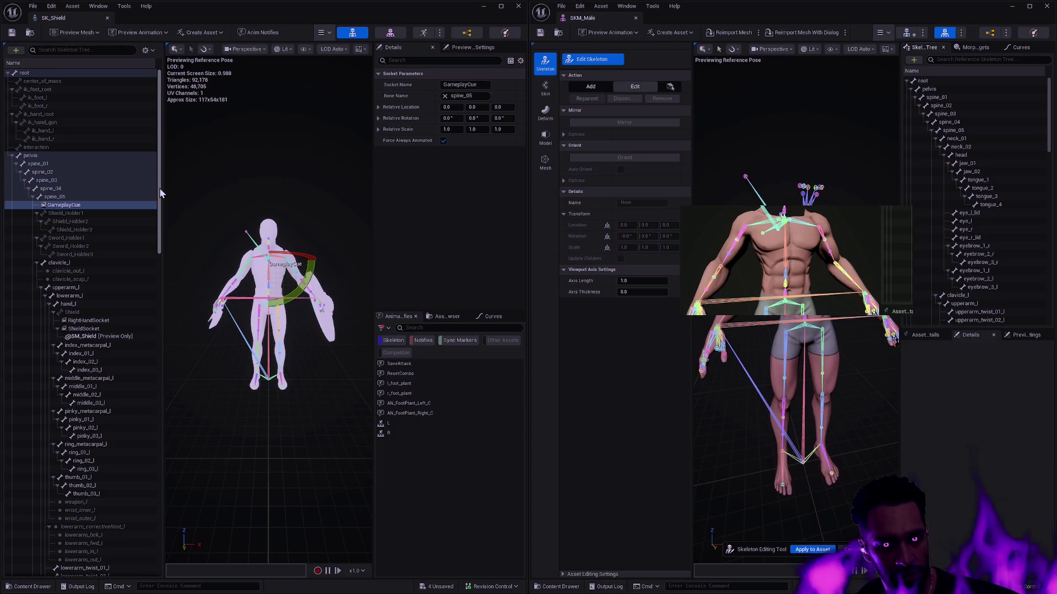
Step: Inspect SK_Shield's Shield_Holder1, Shield_Holder2 and Shield_Holder3 bones, viewing the shoulder side-on
left_click(94, 213)
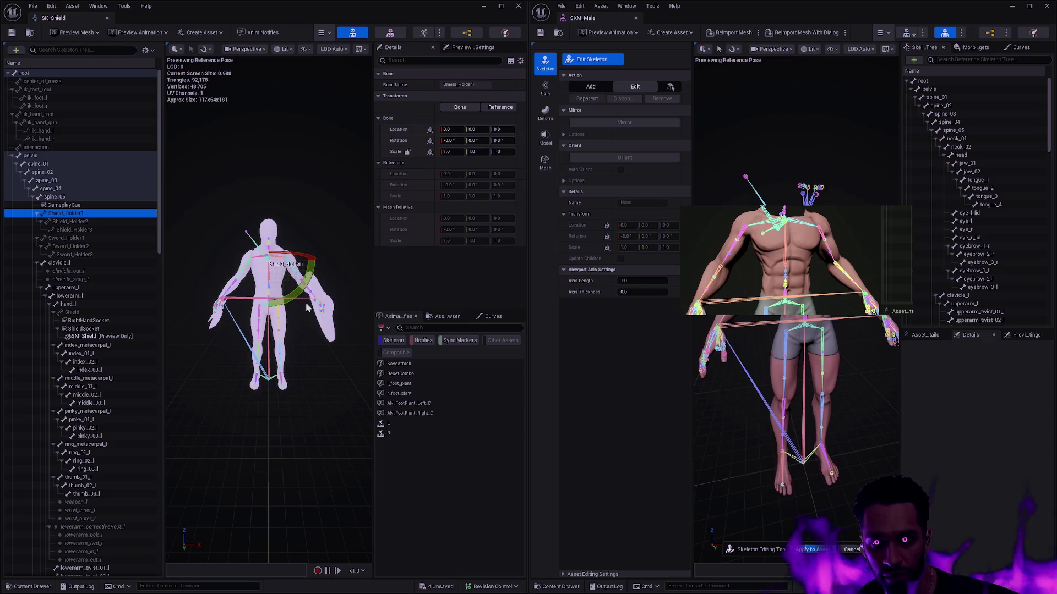
left_click(74, 221)
scroll(264, 308, "up", 8)
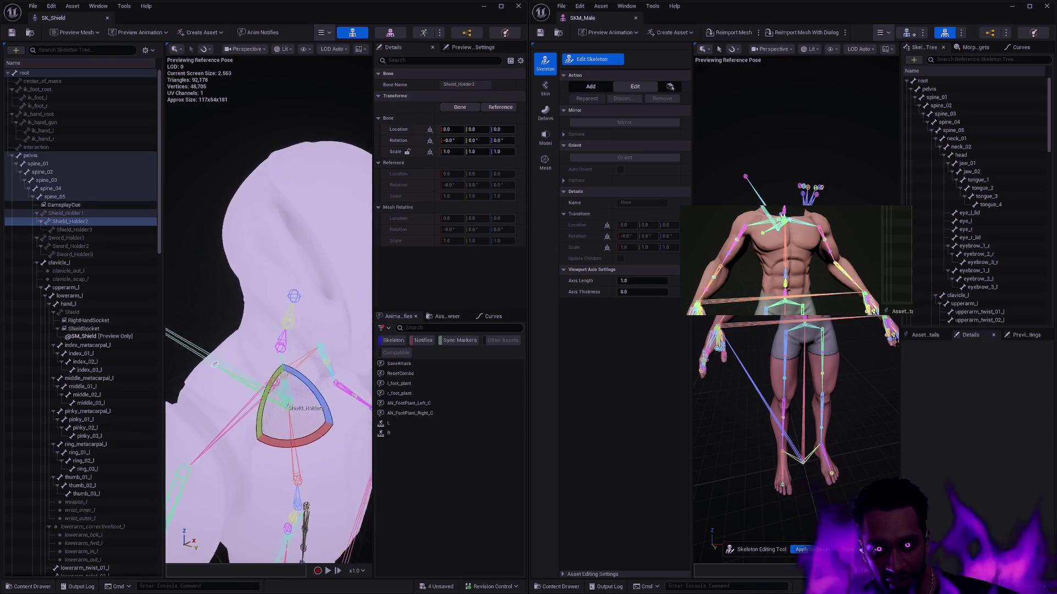
left_click_drag(265, 308, 226, 309)
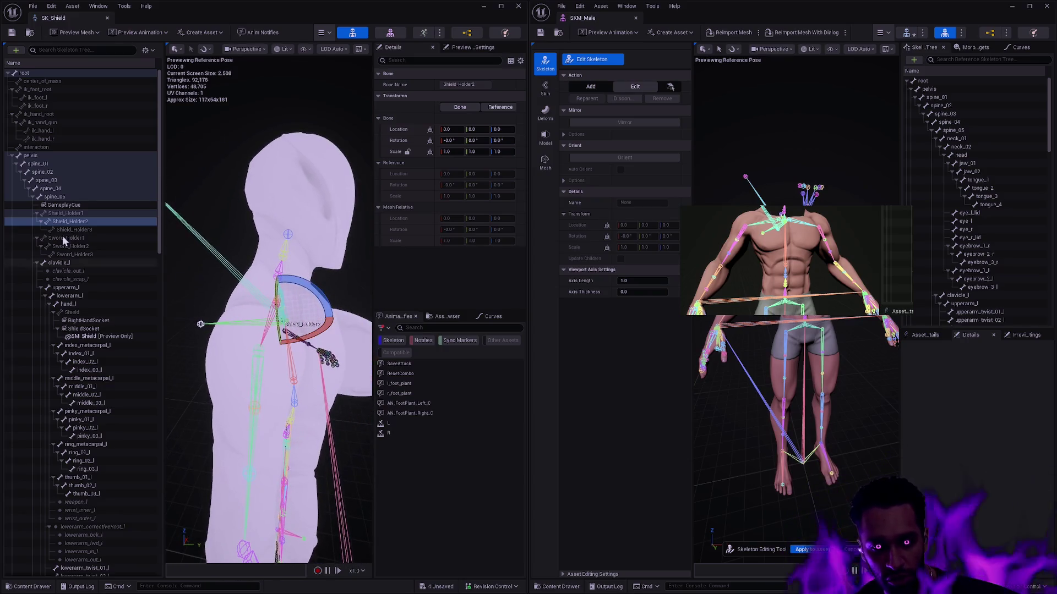
left_click(88, 214)
left_click(88, 221)
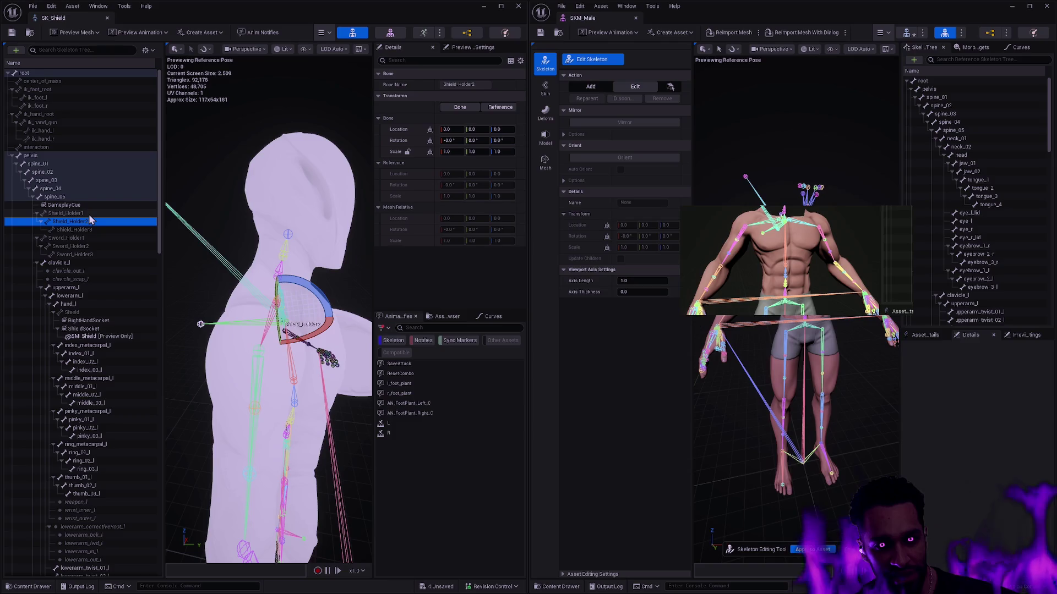
left_click(88, 213)
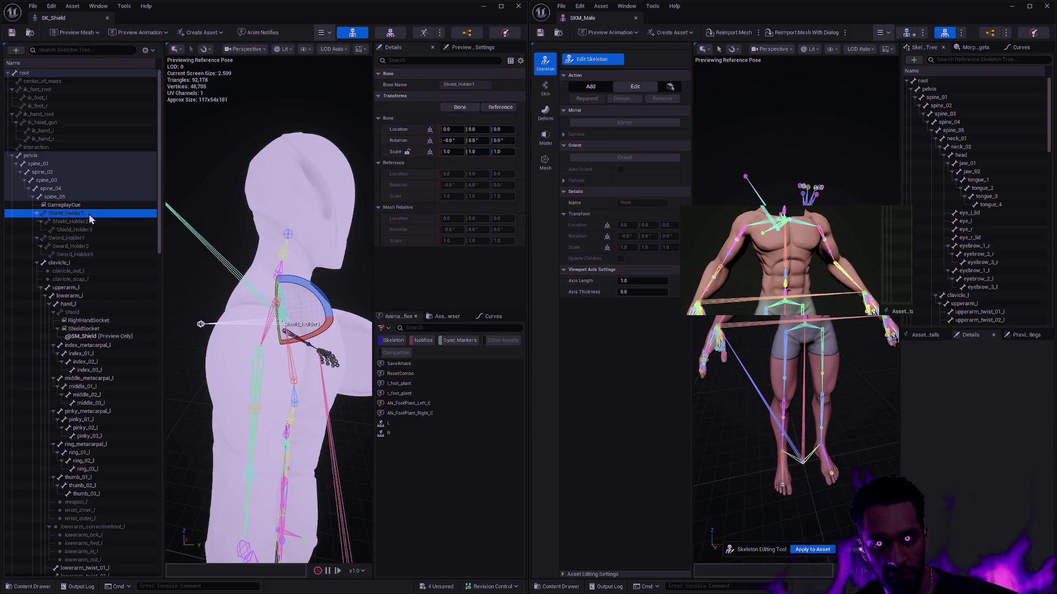
left_click(89, 229)
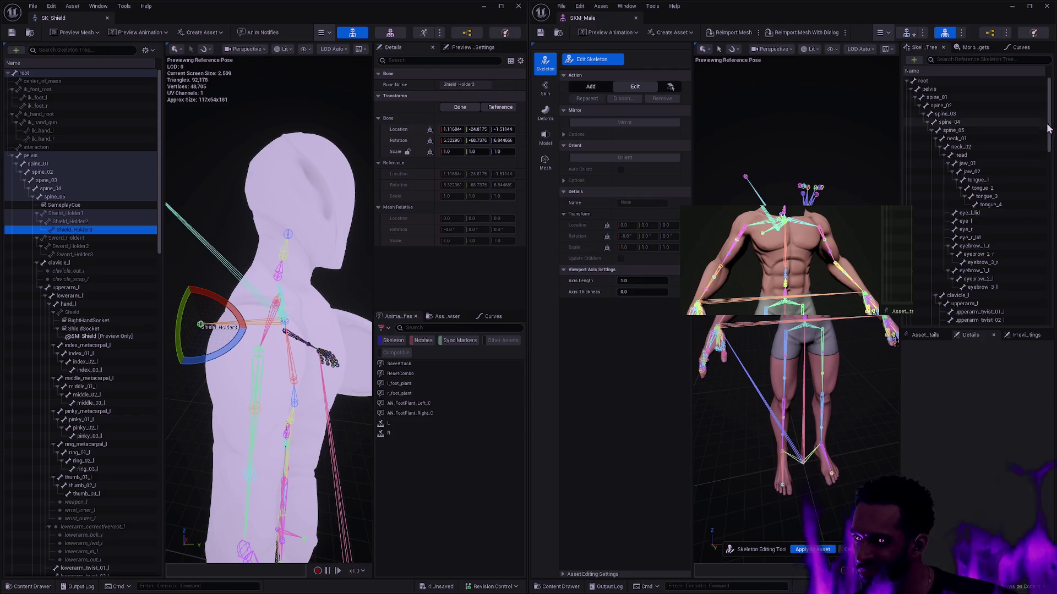
scroll(1029, 187, "down", 10)
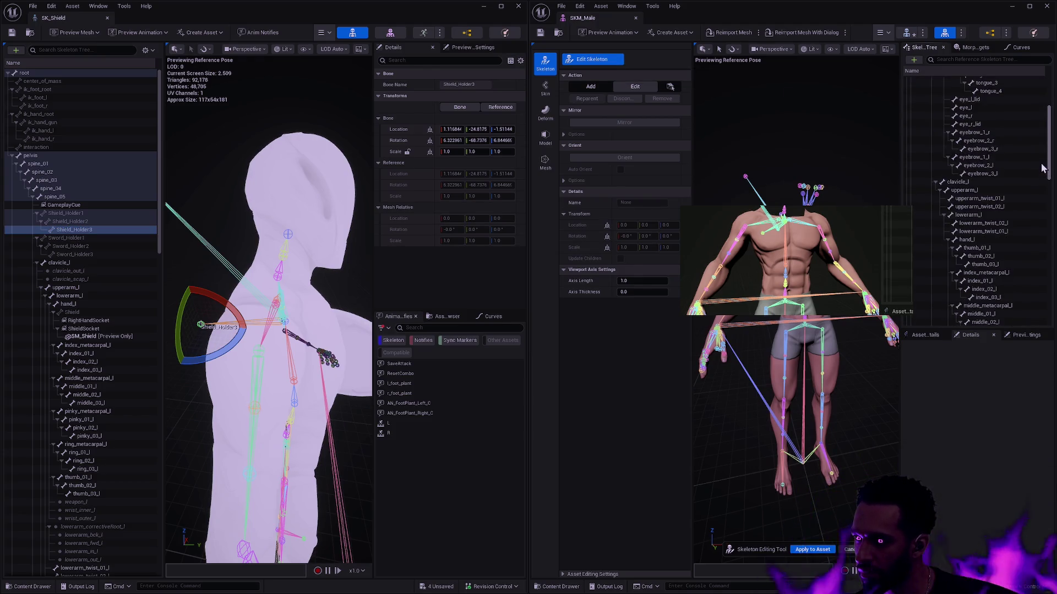
Step: Collapse the neck_01, clavicle_l and clavicle_r branches in SKM_Male's Skeleton Tree
scroll(1025, 223, "up", 10)
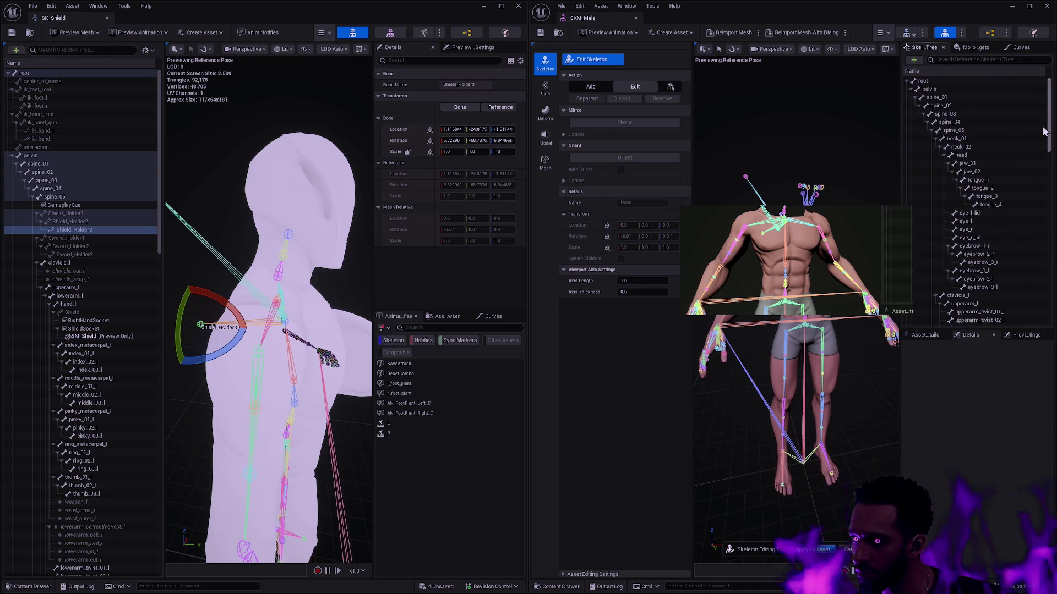
left_click(936, 138)
left_click(936, 147)
left_click(936, 155)
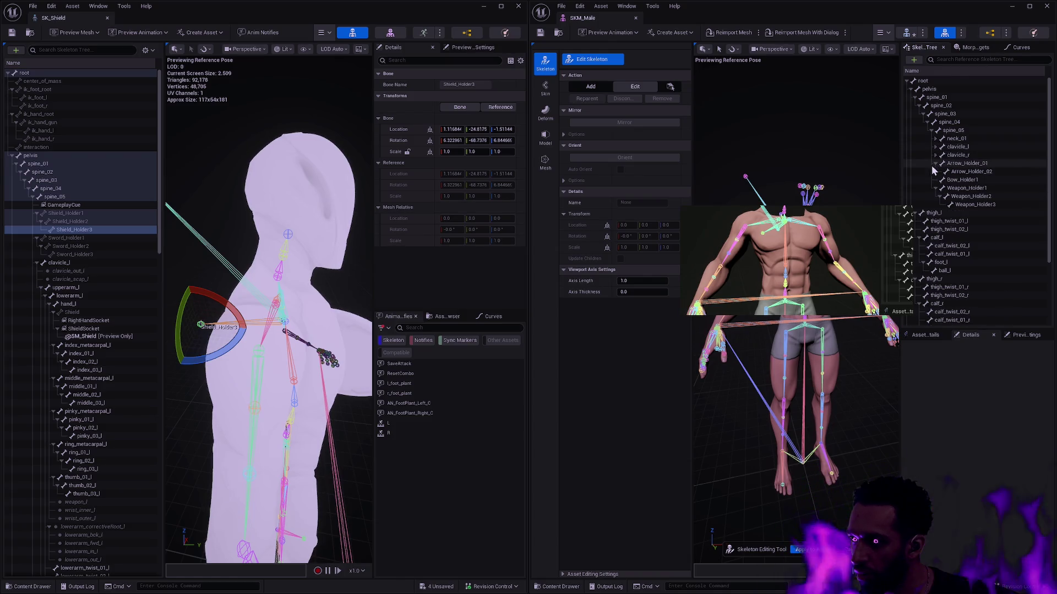
Step: Select Weapon_Holder1–3 and duplicate them, creating Weapon_Holder4–6
left_click(968, 188)
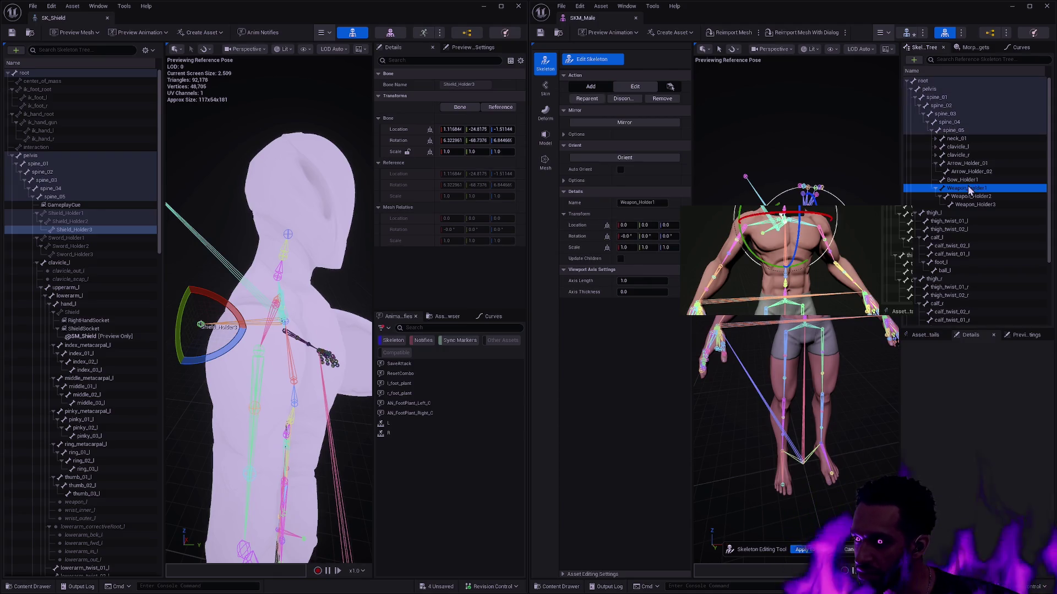
left_click(975, 205, "shift")
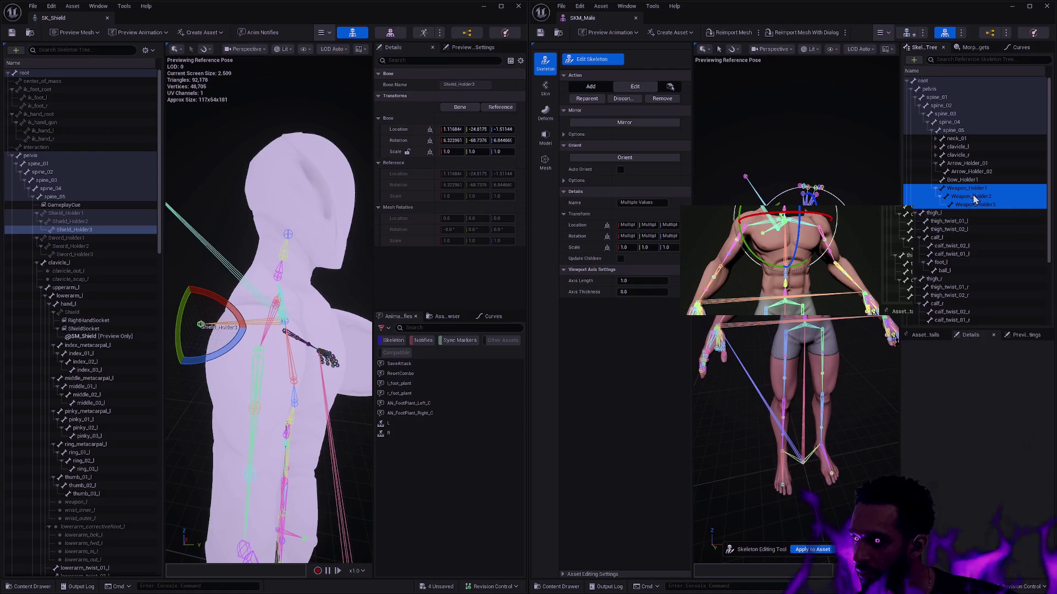
right_click(972, 193)
left_click(1001, 315)
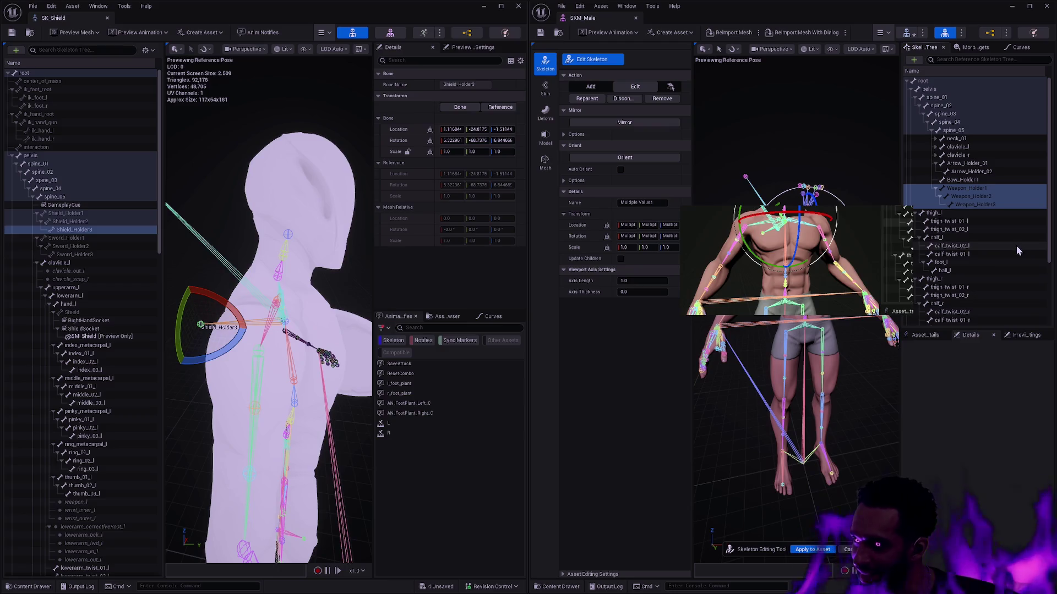
scroll(1012, 247, "down", 5)
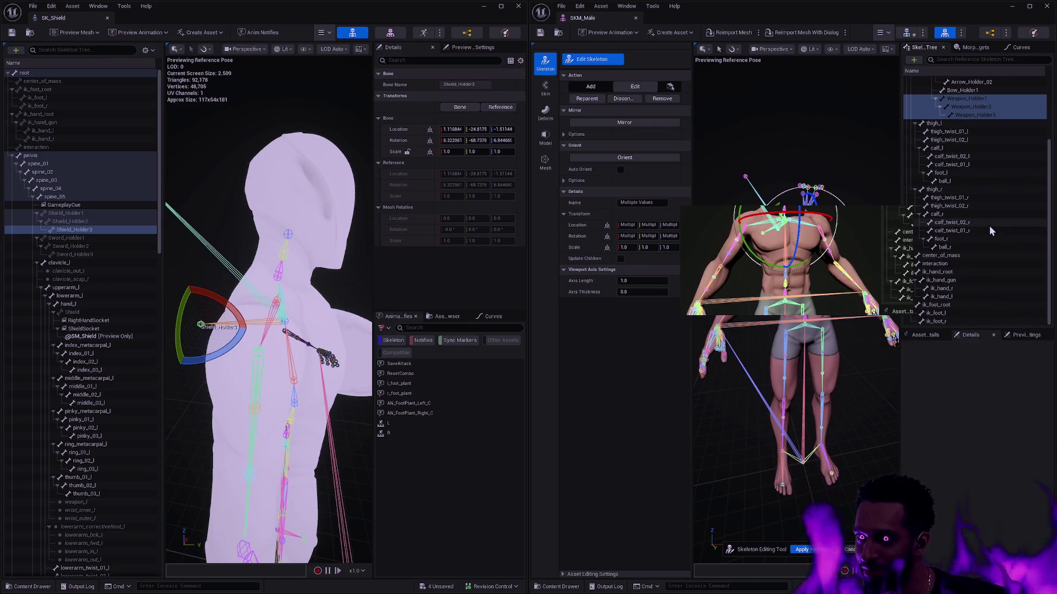
scroll(991, 232, "up", 5)
right_click(967, 209)
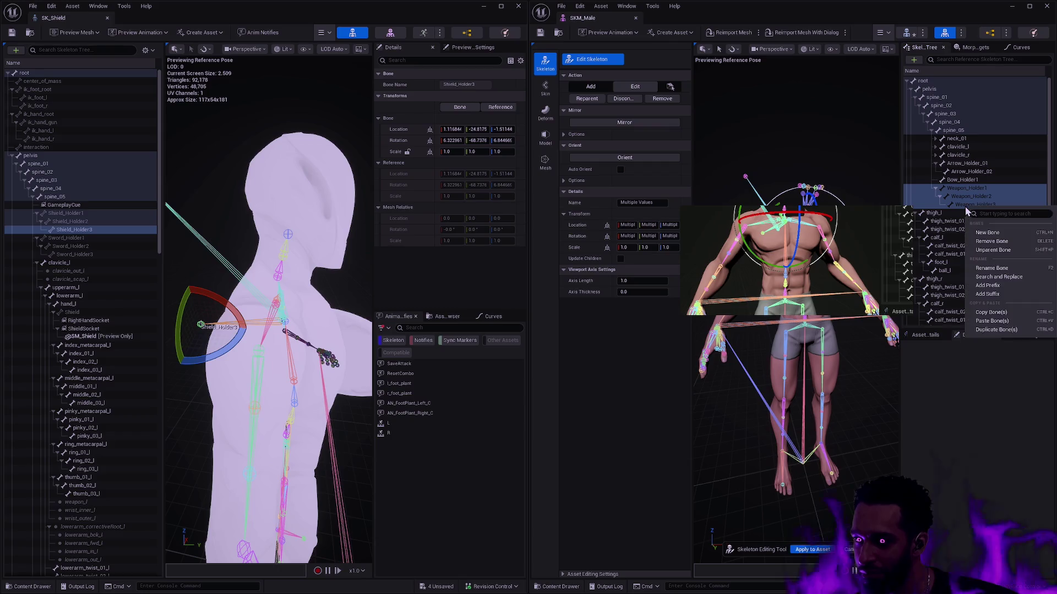
left_click(1007, 331)
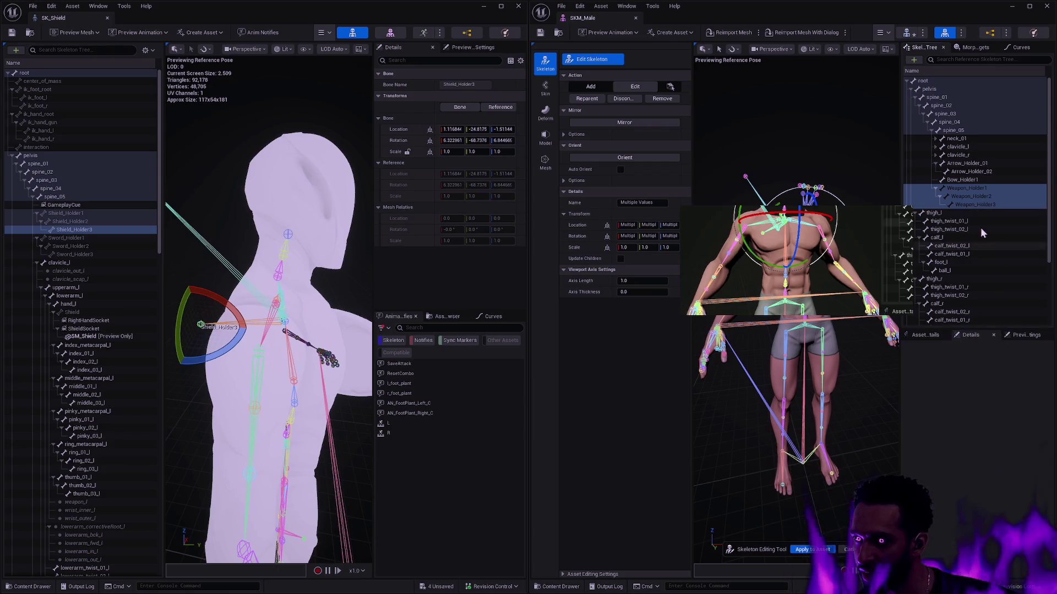
left_click(993, 312)
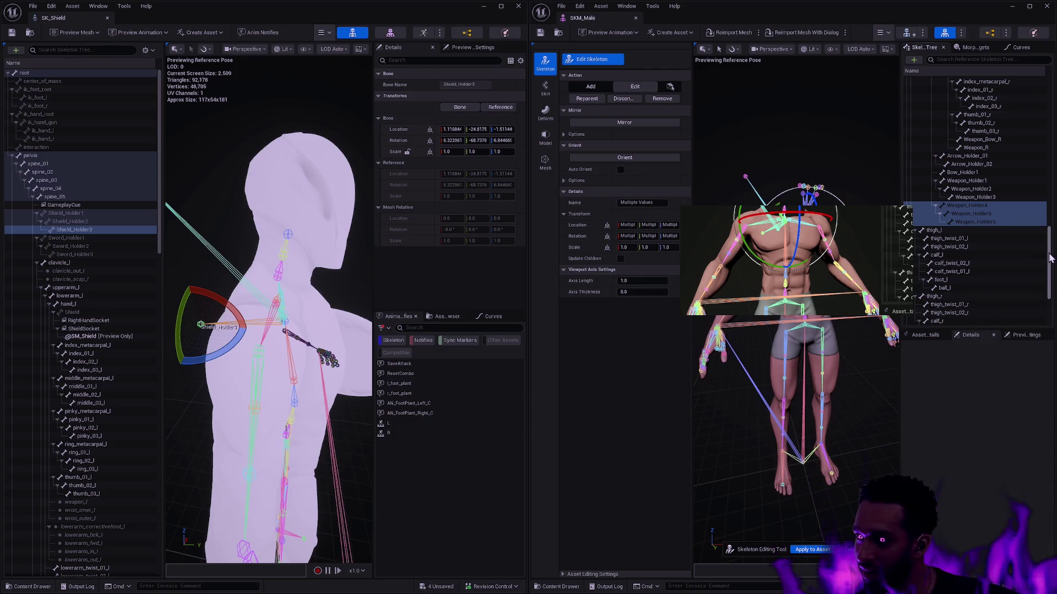
left_click(1035, 255)
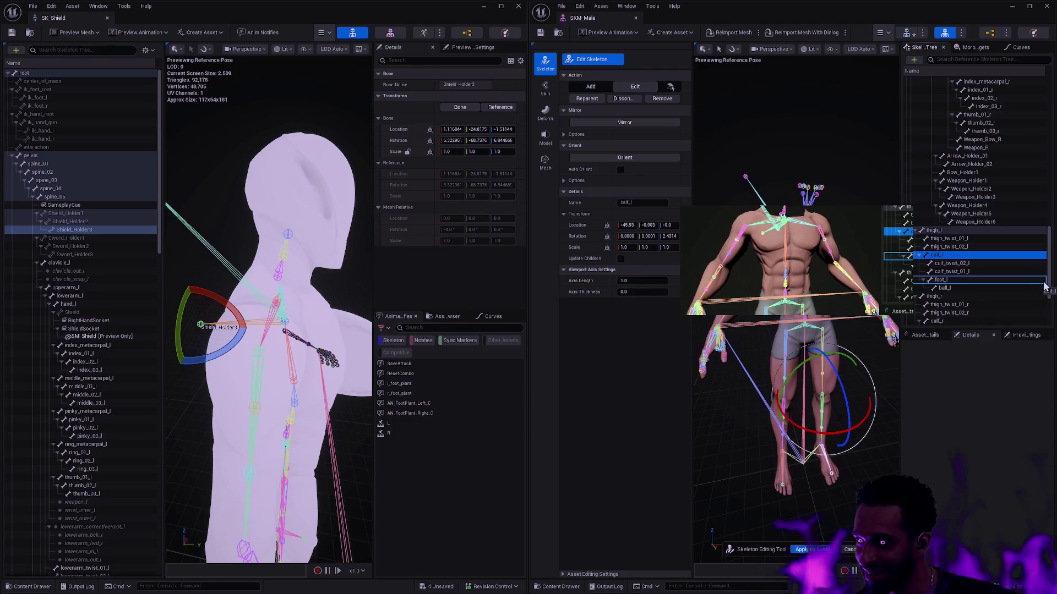
Step: Rename the Weapon_Holder4 bone to Shield_Holder1
mouse_move(1048, 255)
left_mouse_down()
mouse_move(1047, 206)
mouse_move(1047, 253)
left_mouse_up()
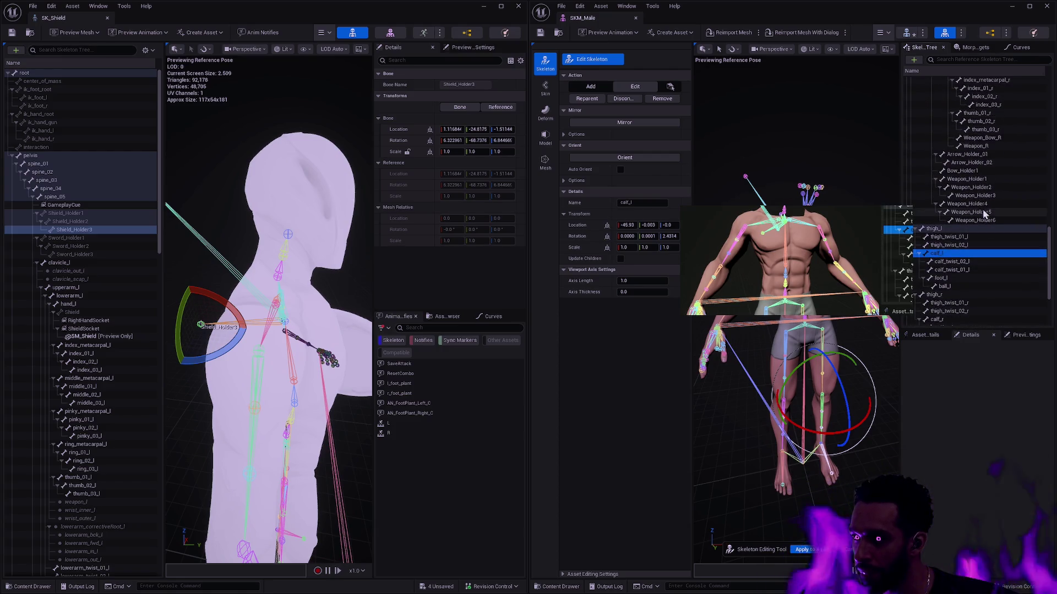
left_click(968, 204)
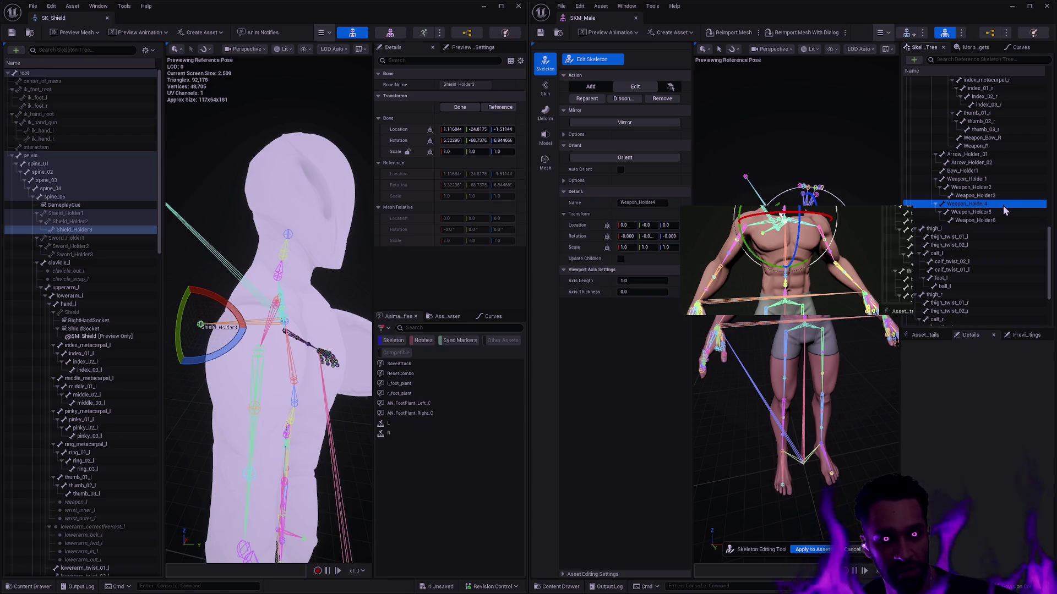
key("F2")
type("Shield")
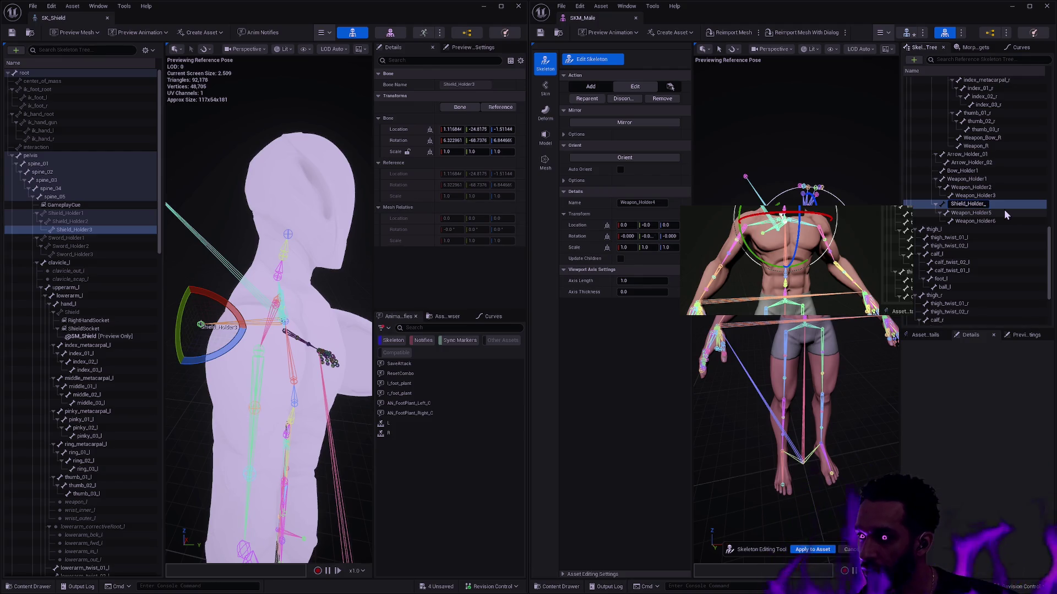
Step: Rename Weapon_Holder5 and Weapon_Holder6 to Shield_Holder2 and Shield_Holder3
left_click(1005, 213)
key("F2")
type("Shield_Hold")
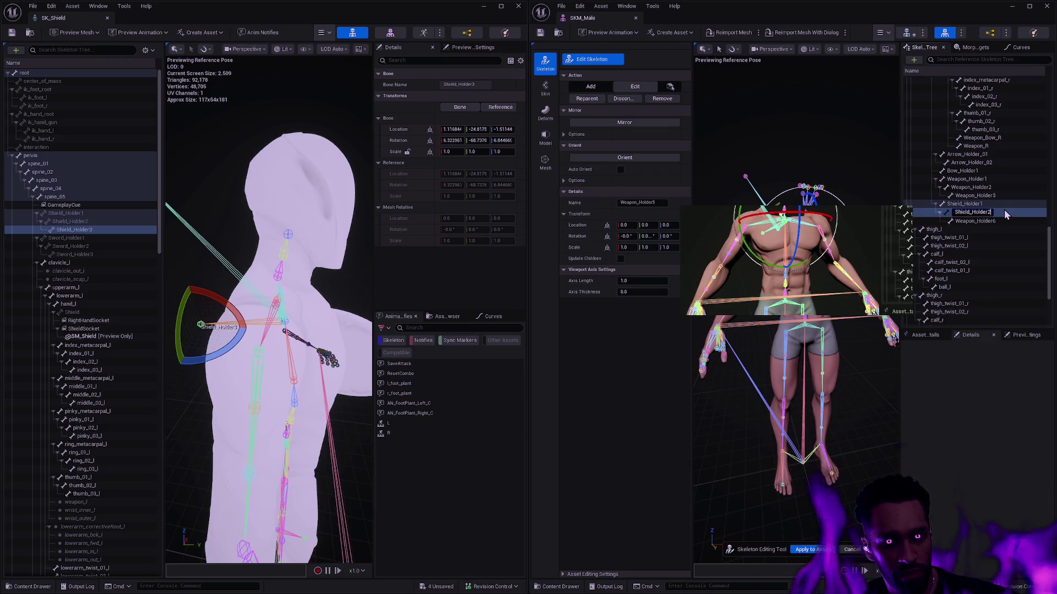
key("Return")
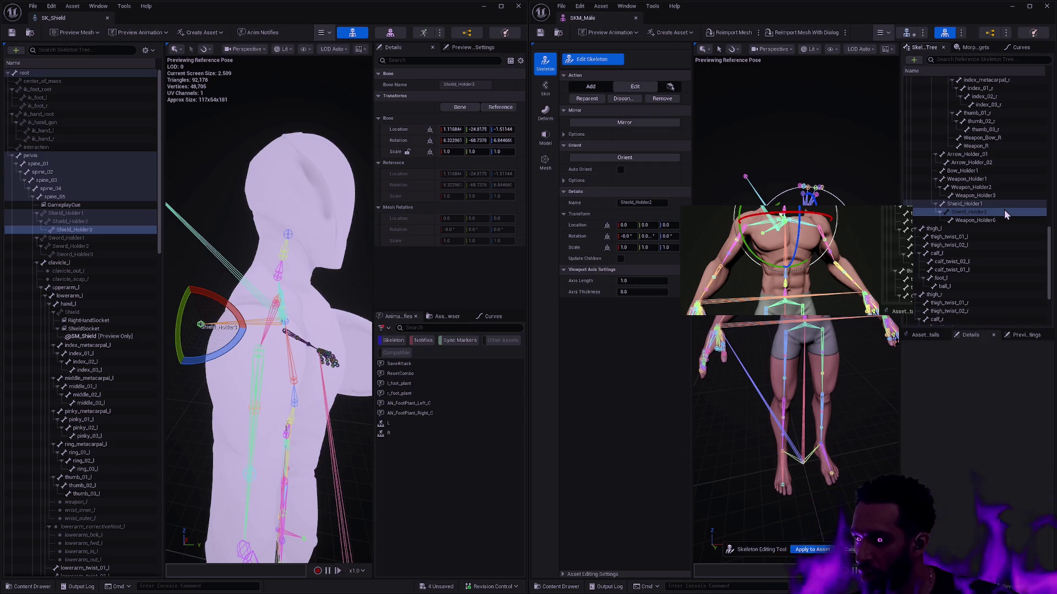
key("Down")
key("F2")
type("Shie")
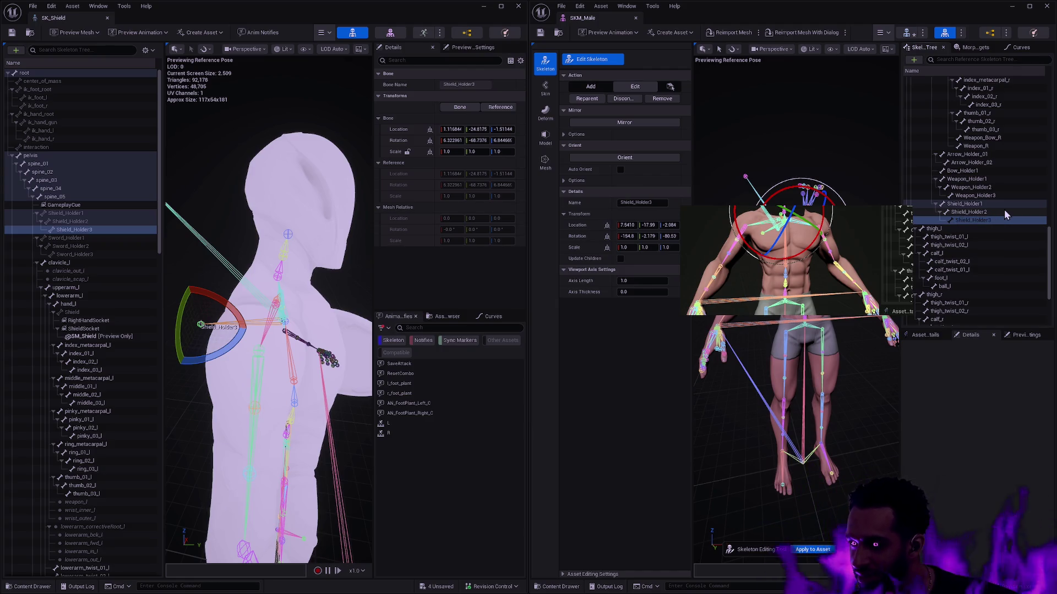
key("Return")
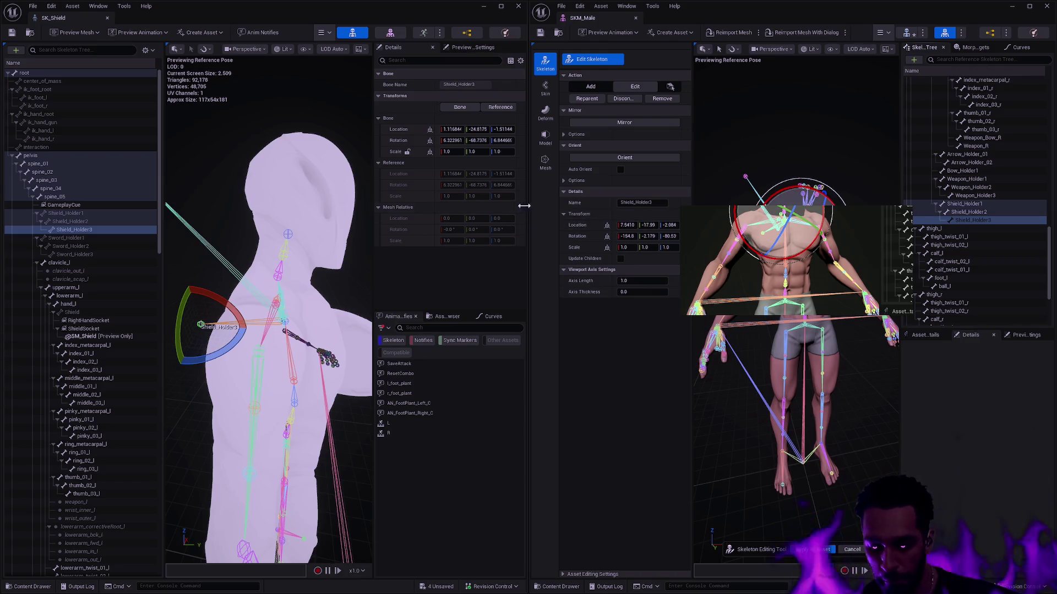
Step: Copy SK_Shield's Shield_Holder3 transform to SKM_Male's Shield_Holder3: location 1.1168, -24.81, -1.513, rotation 6.3229, -68.73, 6.8446
left_click(118, 221)
left_click(111, 231)
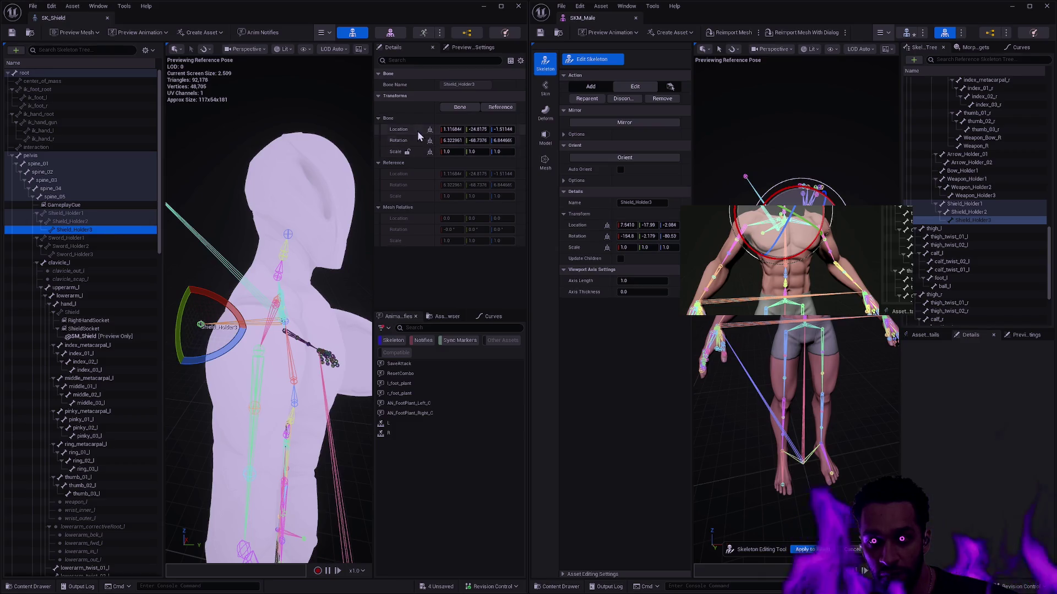
left_click(996, 222)
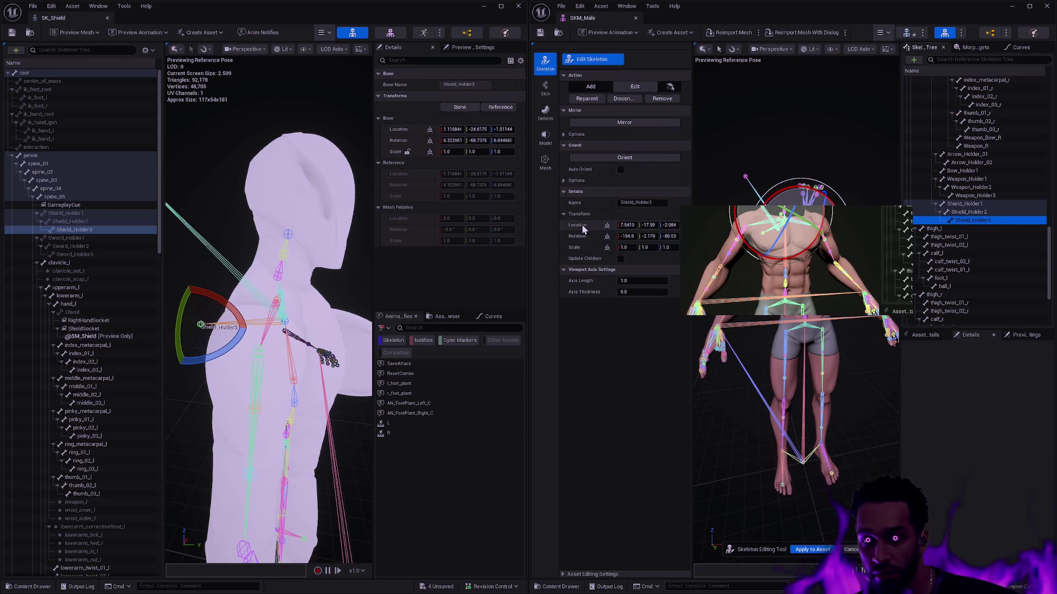
left_click(594, 230)
left_click(594, 230, "shift")
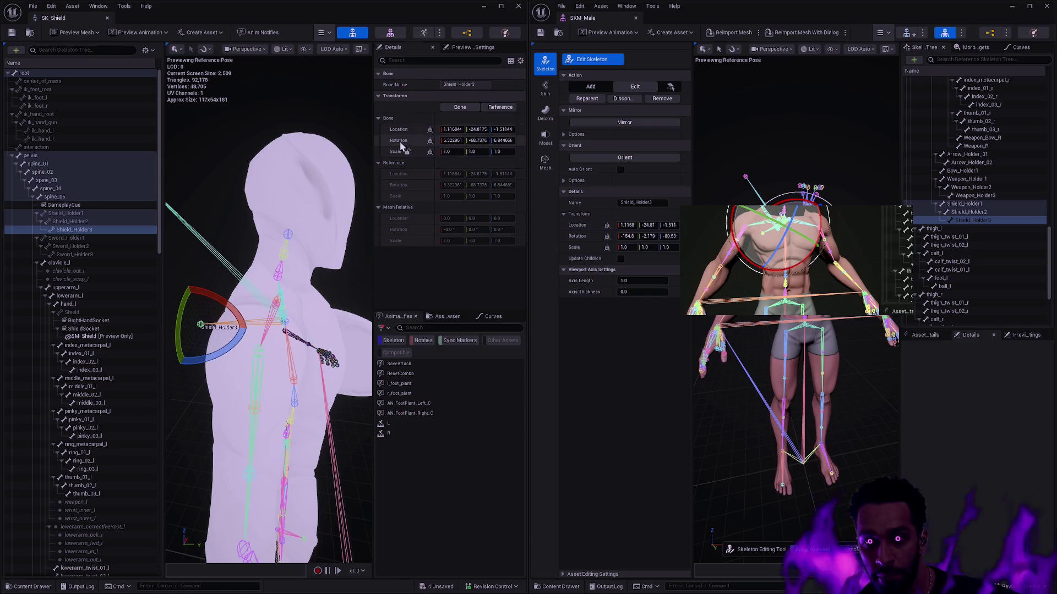
left_click(577, 236, "shift")
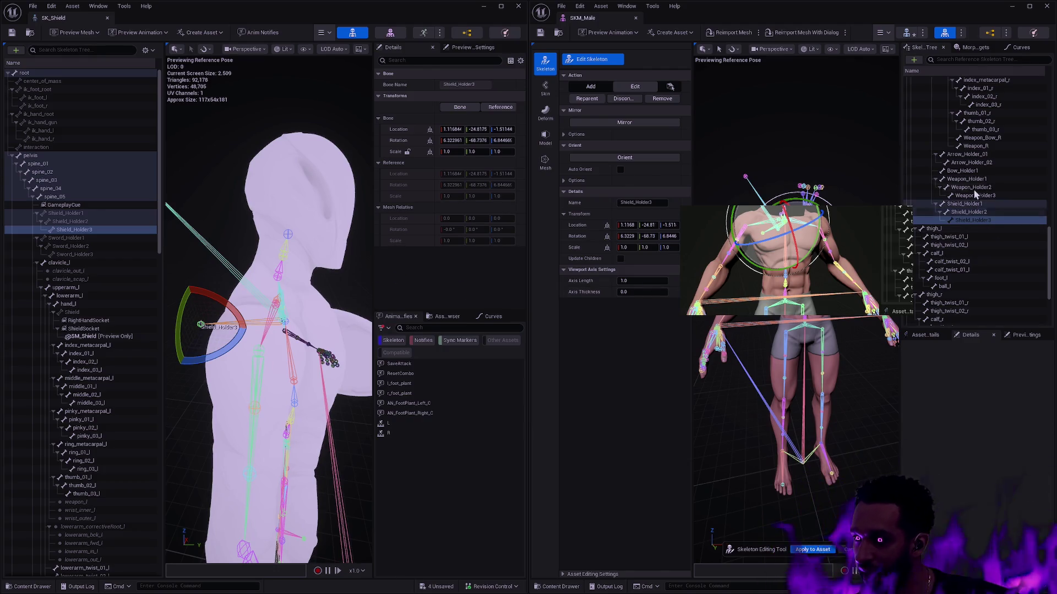
left_click(985, 204, "shift")
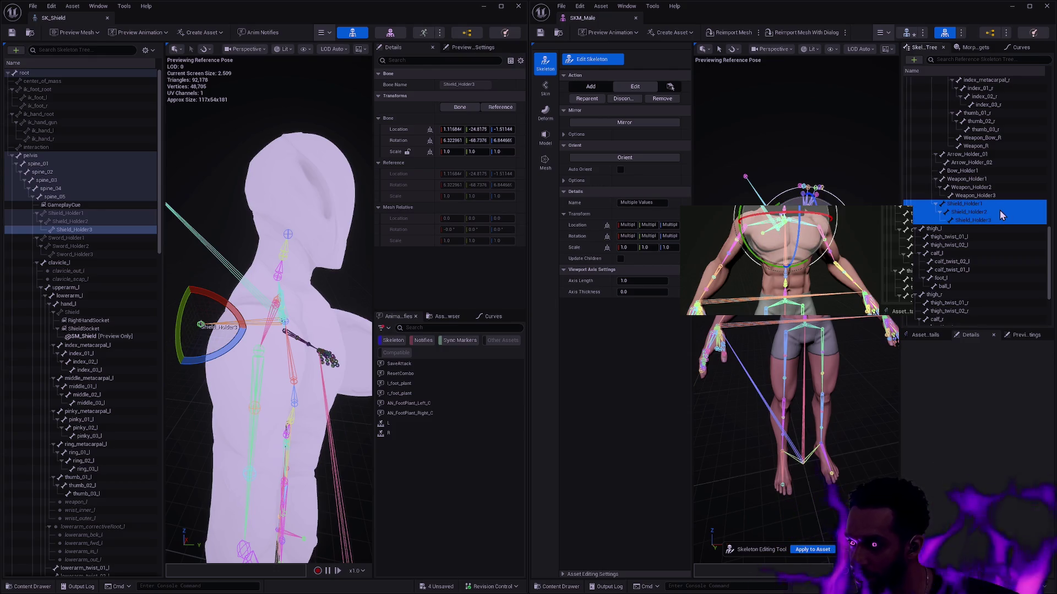
Step: Duplicate the three shield holder bones and rename the first copy Sword_Holder1
right_click(975, 212)
left_click(999, 323)
left_click(970, 228)
left_click(969, 228)
left_click(970, 228)
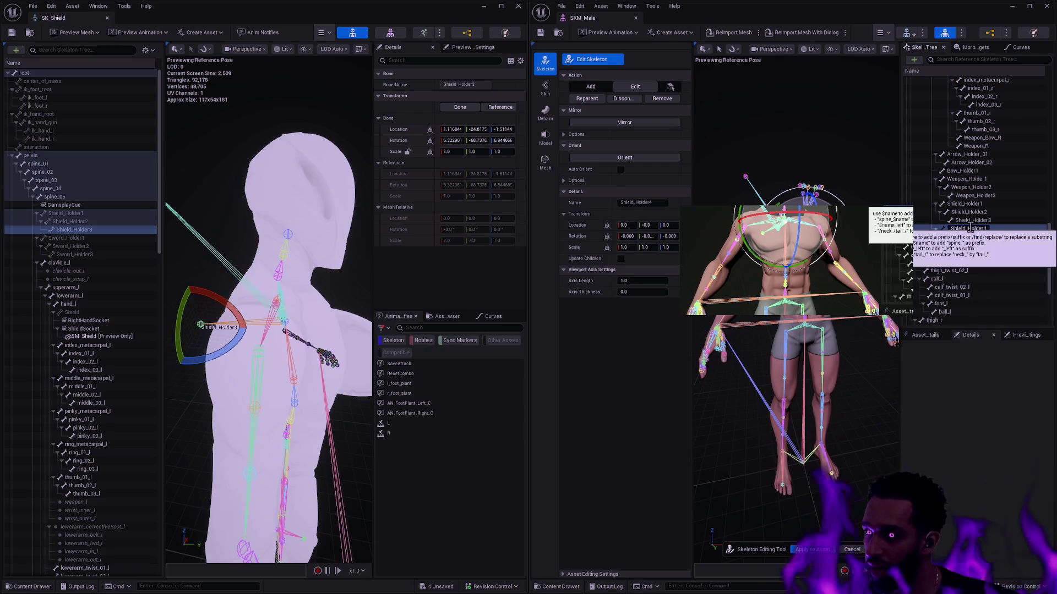
double_click(970, 228)
type("Sword_")
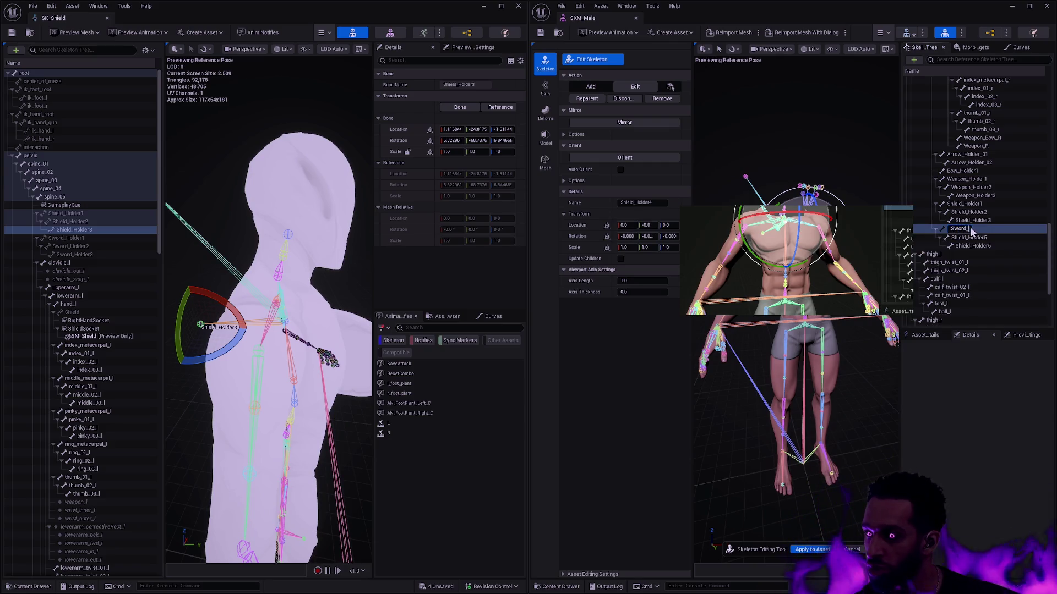
type("Holder1")
key("Return")
Step: Rename the remaining two copies Sword_Holder2 and Sword_Holder3
key("Down")
key("F2")
type("S")
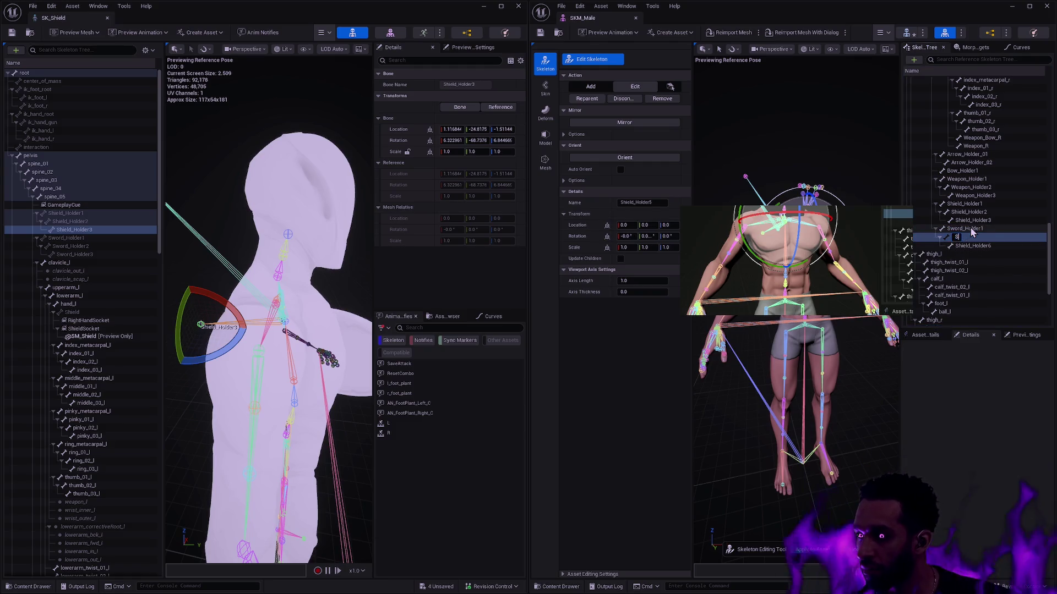
type("word_Holder2")
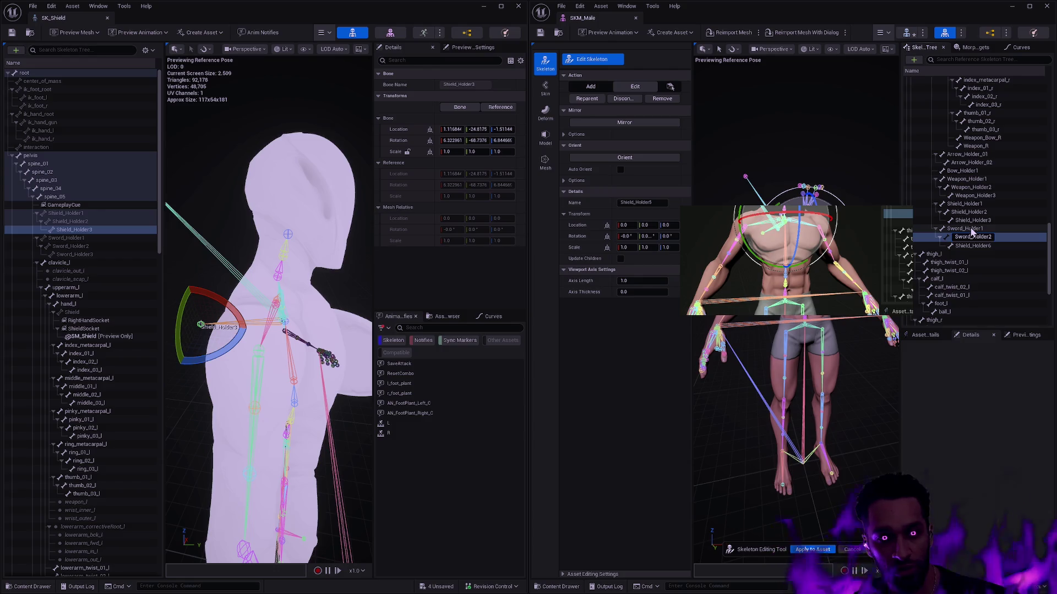
key("Return")
key("Down")
key("F2")
type("Sword_Holder3")
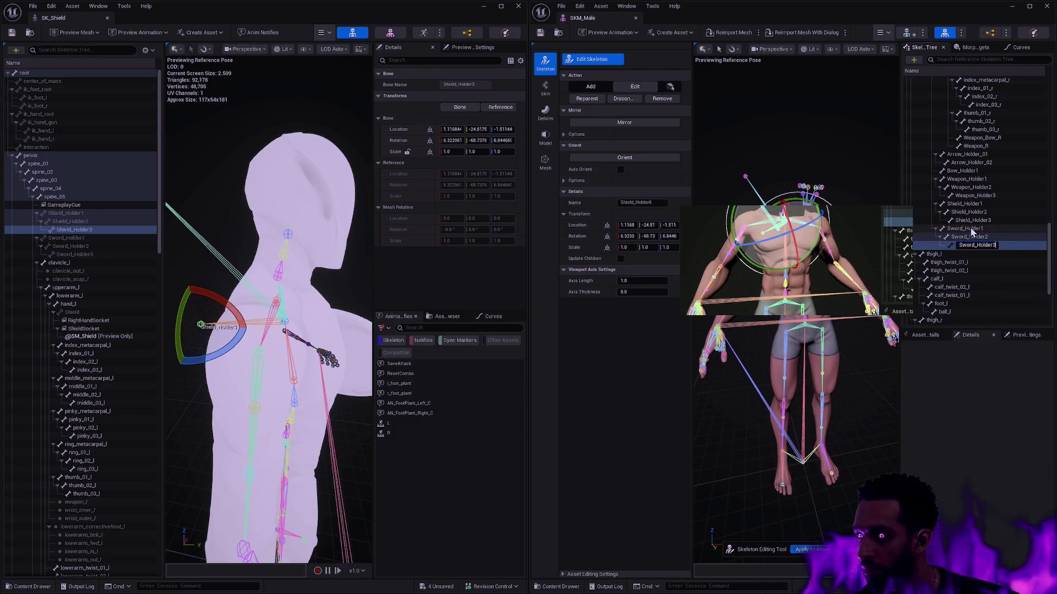
key("Return")
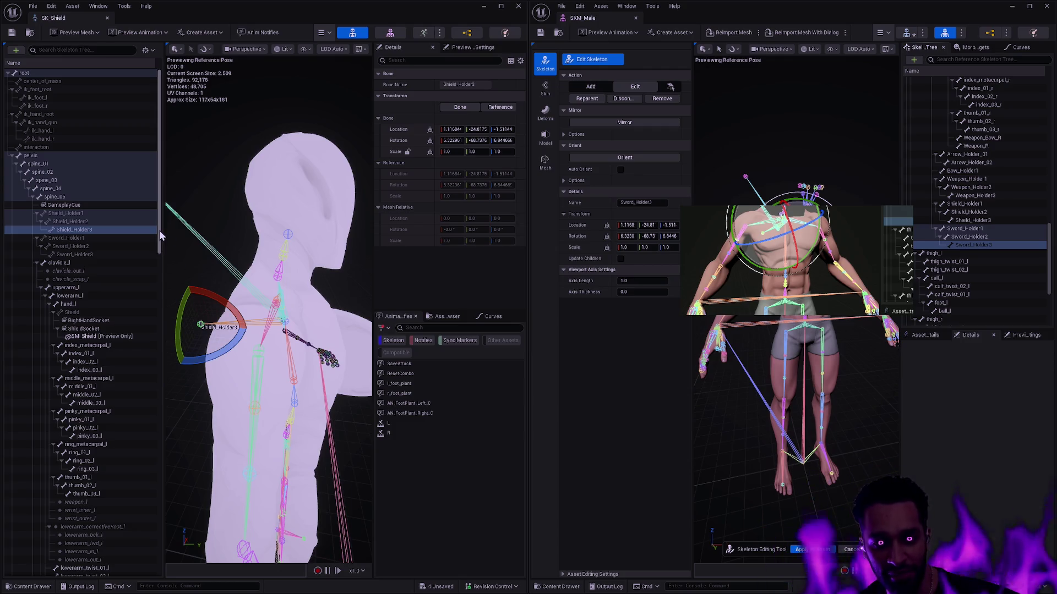
Step: Paste SK_Shield's Sword_Holder3 rotation onto SKM_Male's Sword_Holder3 bone
left_click(121, 254)
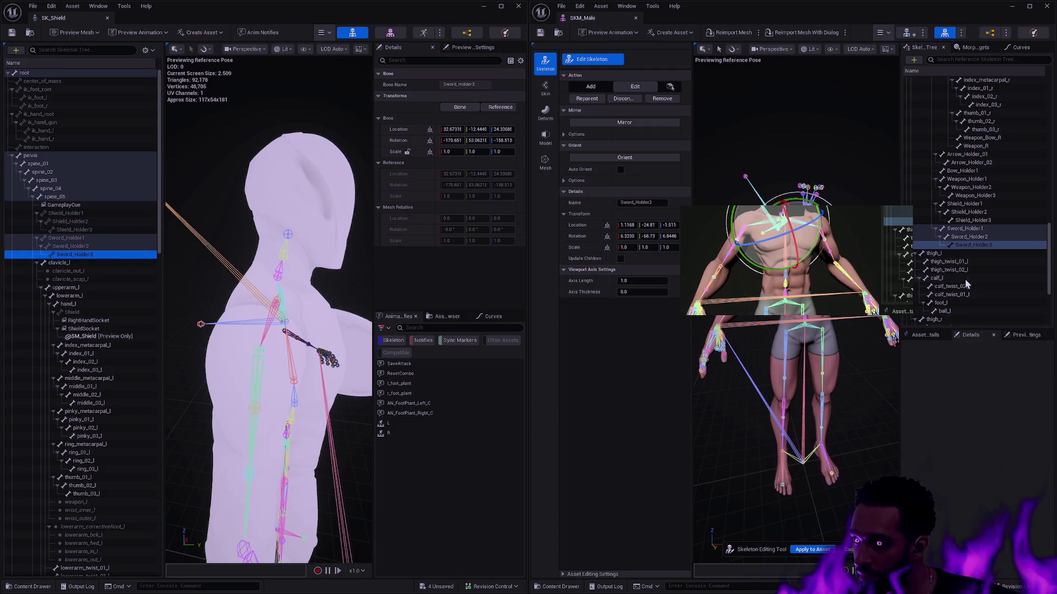
left_click(984, 250)
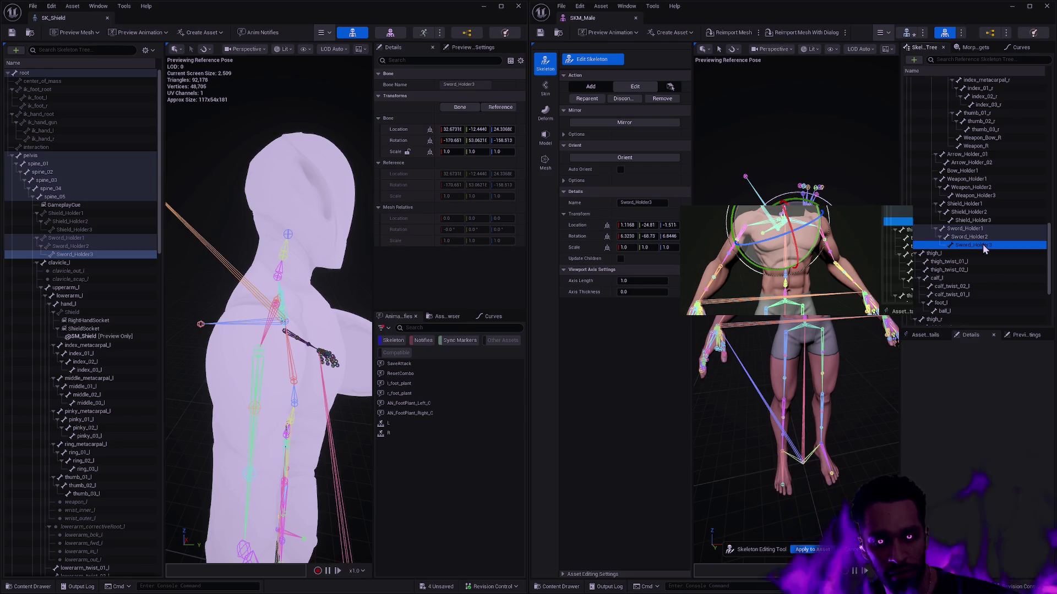
left_click(970, 228)
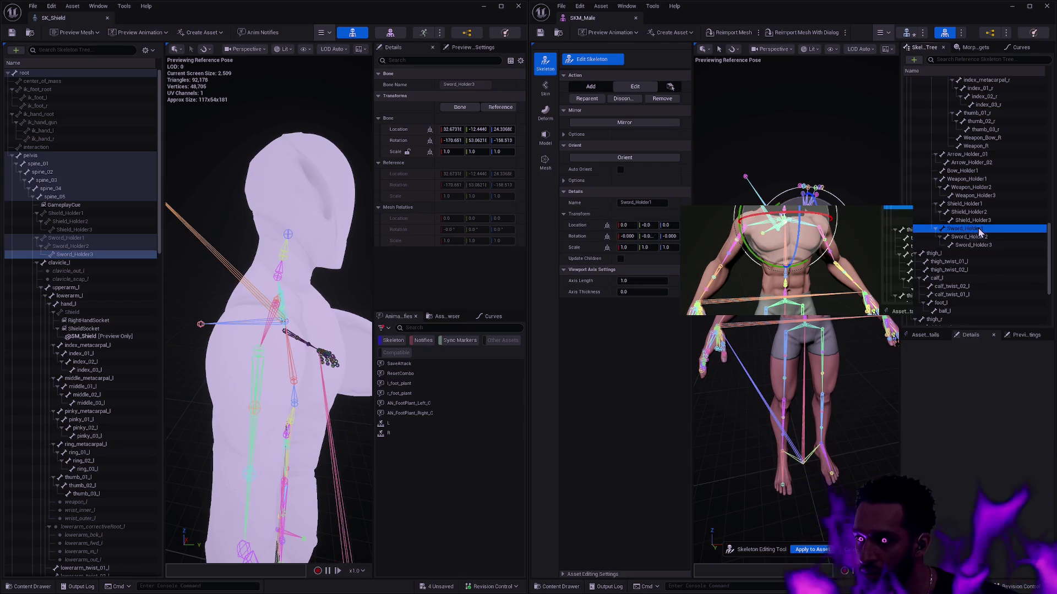
left_click(85, 237)
left_click(85, 247)
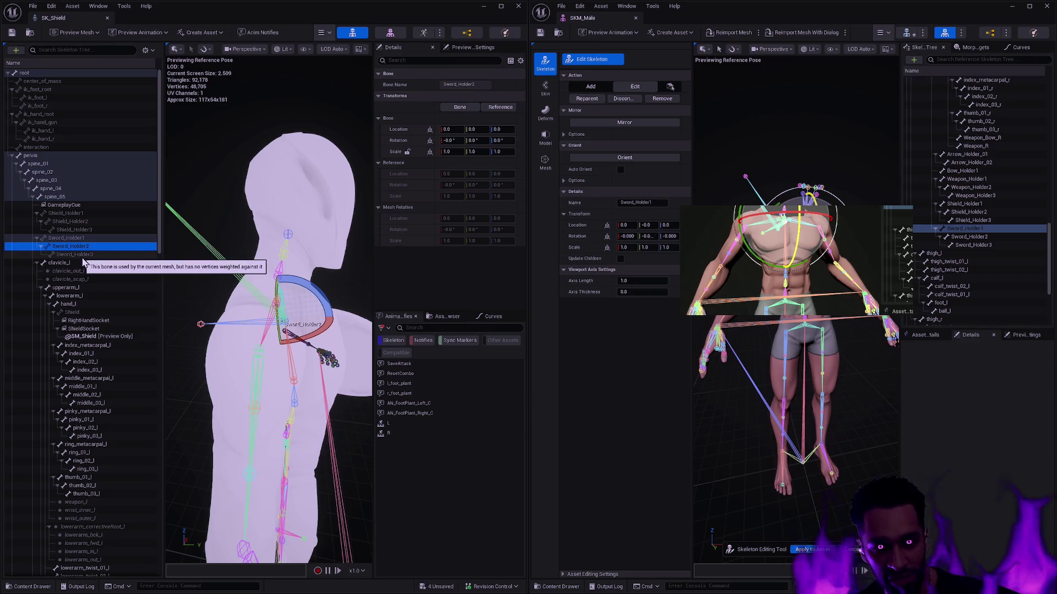
left_click(88, 254)
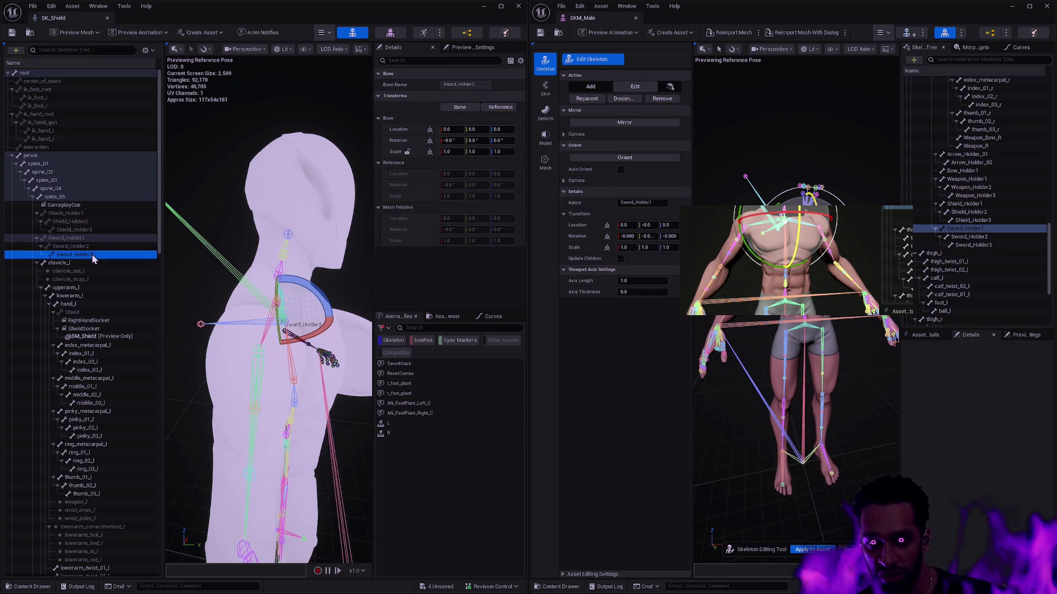
left_click(985, 246)
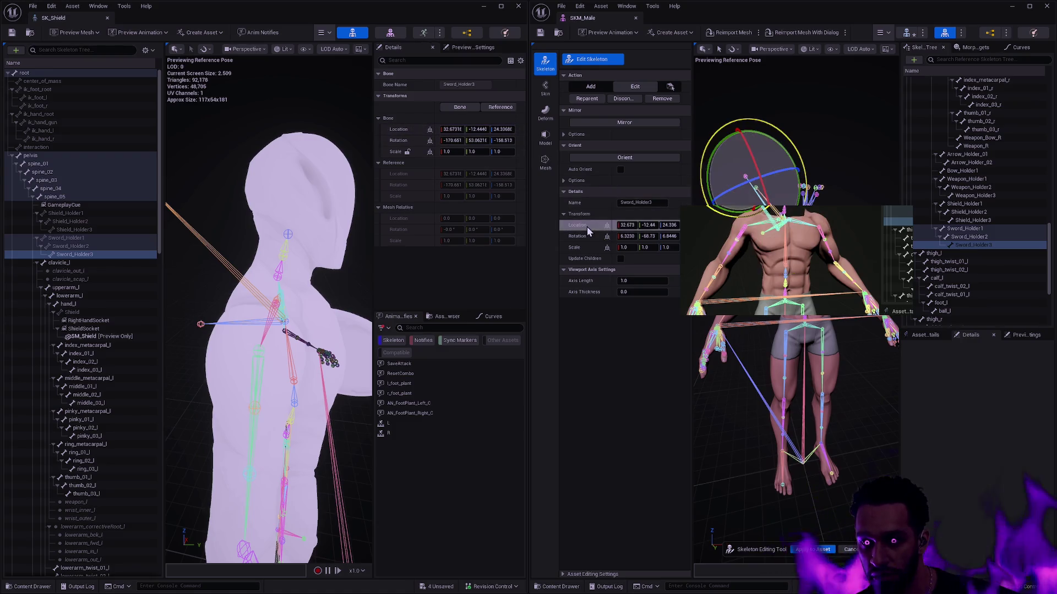
right_click(408, 144, "shift")
left_click(580, 237, "shift")
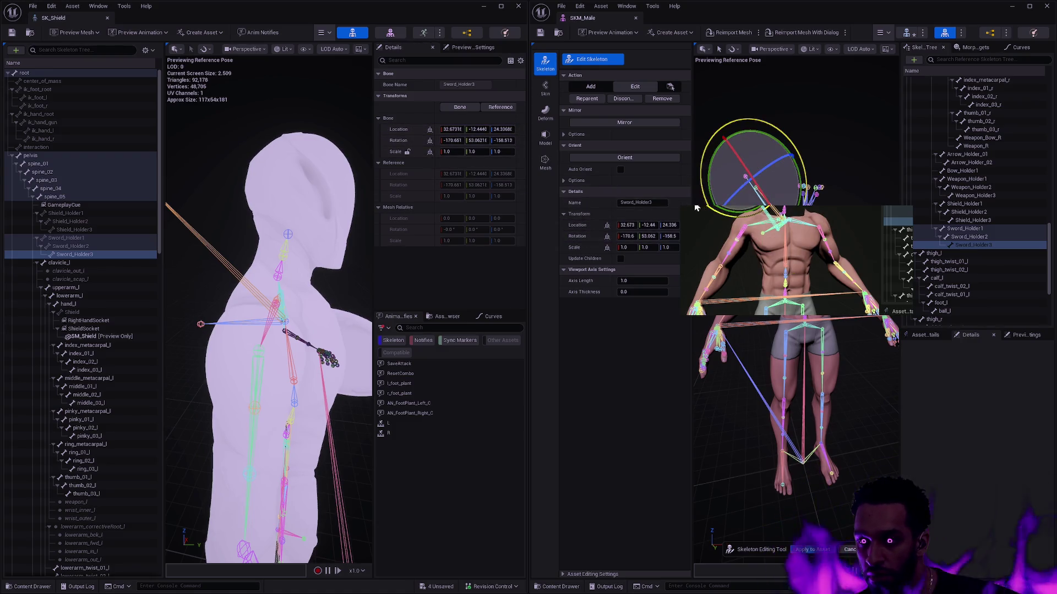
Step: Inspect Bow_Holder1 near the shoulder up close, then frame the whole skeleton
left_click(201, 324)
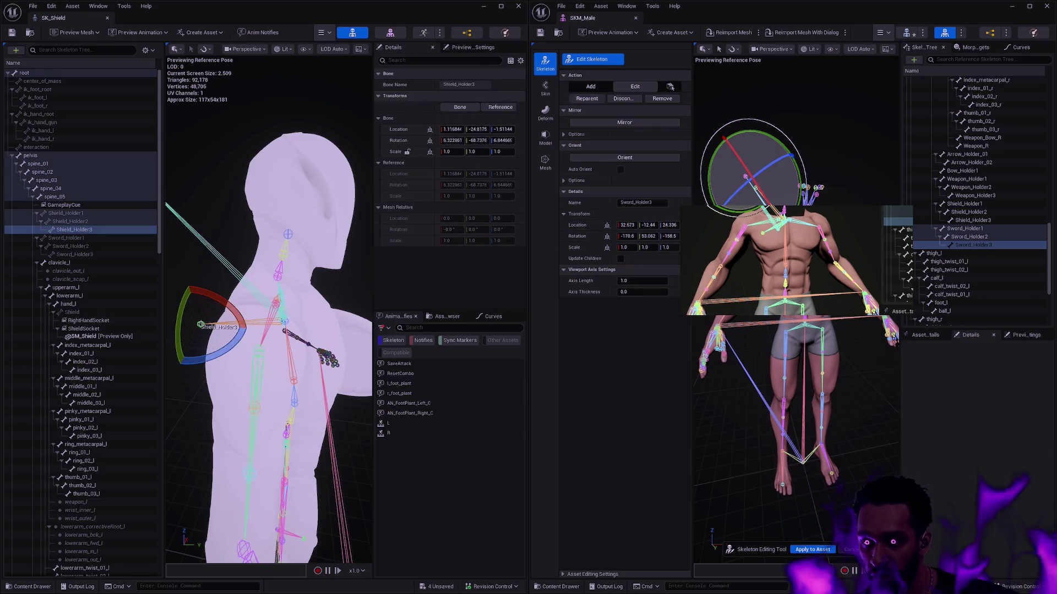
left_click(858, 153)
left_click_drag(859, 153, 825, 187)
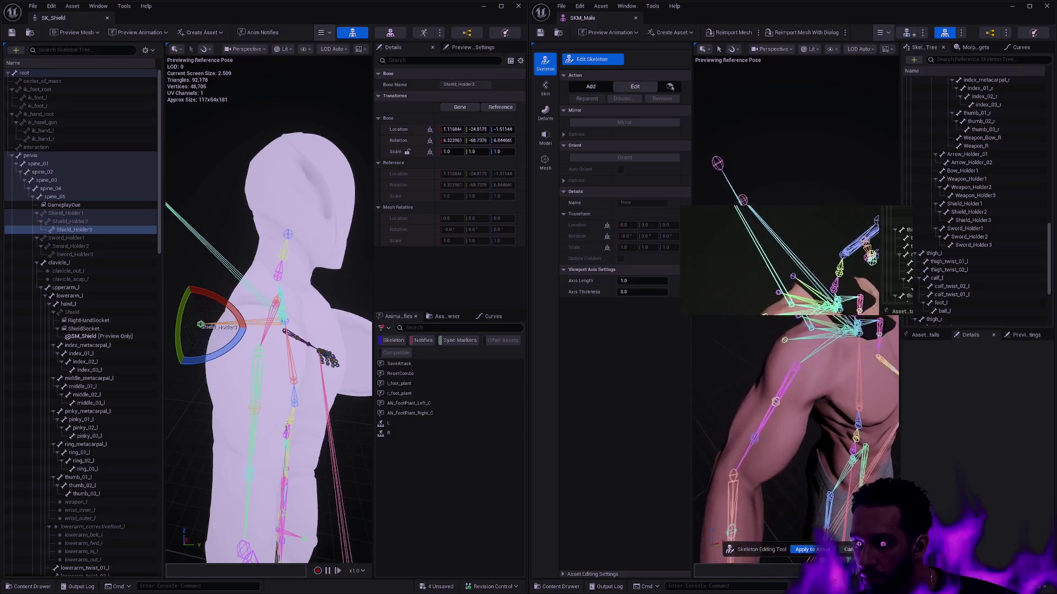
left_click(782, 344)
mouse_move(781, 344)
left_mouse_down()
mouse_move(770, 355)
mouse_move(797, 381)
left_mouse_up()
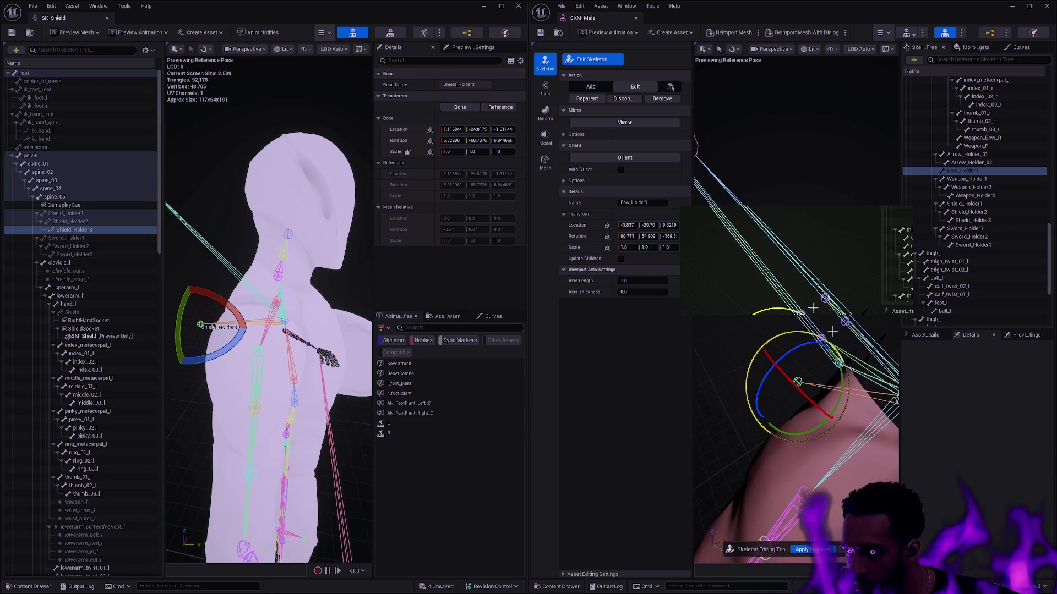
left_click(761, 325)
left_click(795, 331)
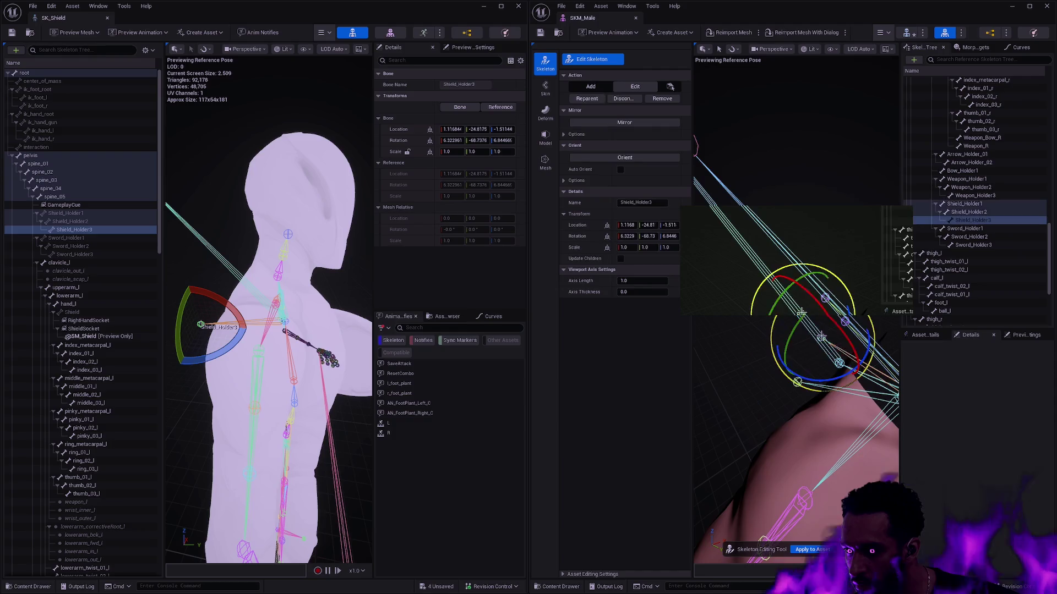
left_click(724, 333)
mouse_move(724, 332)
left_mouse_down()
mouse_move(836, 336)
mouse_move(726, 340)
mouse_move(814, 318)
mouse_move(815, 248)
left_mouse_up()
key("f")
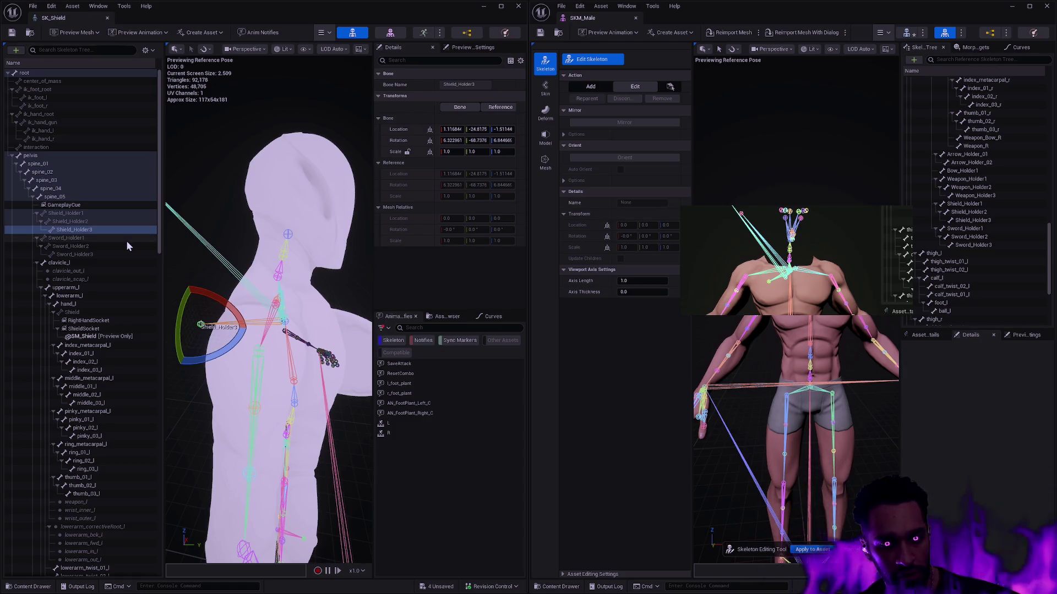
Step: Select SK_Shield's Shield bone under hand_l to display its location and rotation
left_click(106, 323)
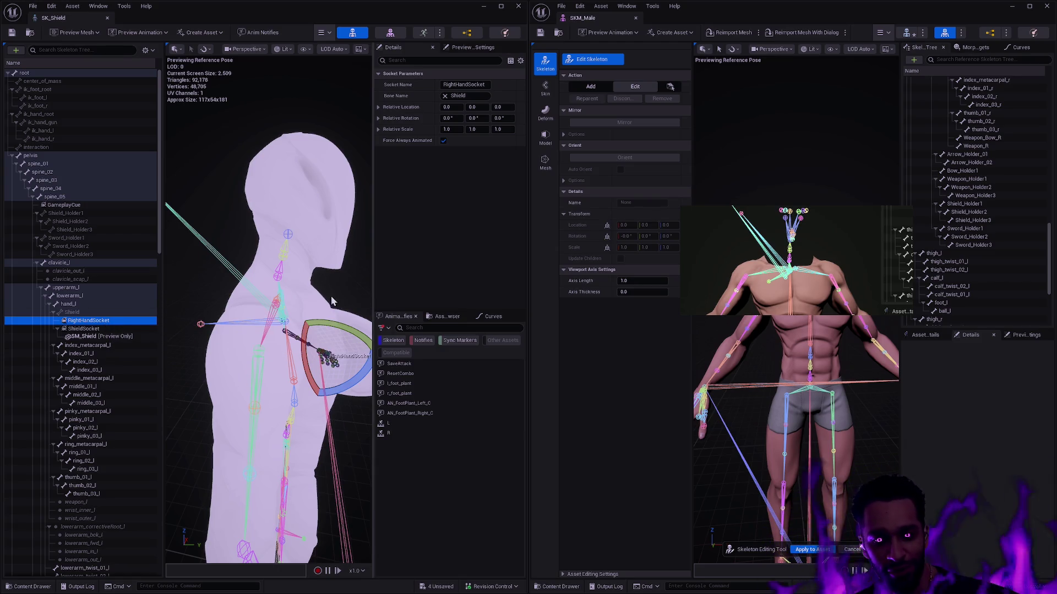
mouse_move(325, 341)
left_mouse_down()
mouse_move(297, 396)
mouse_move(245, 375)
left_mouse_up()
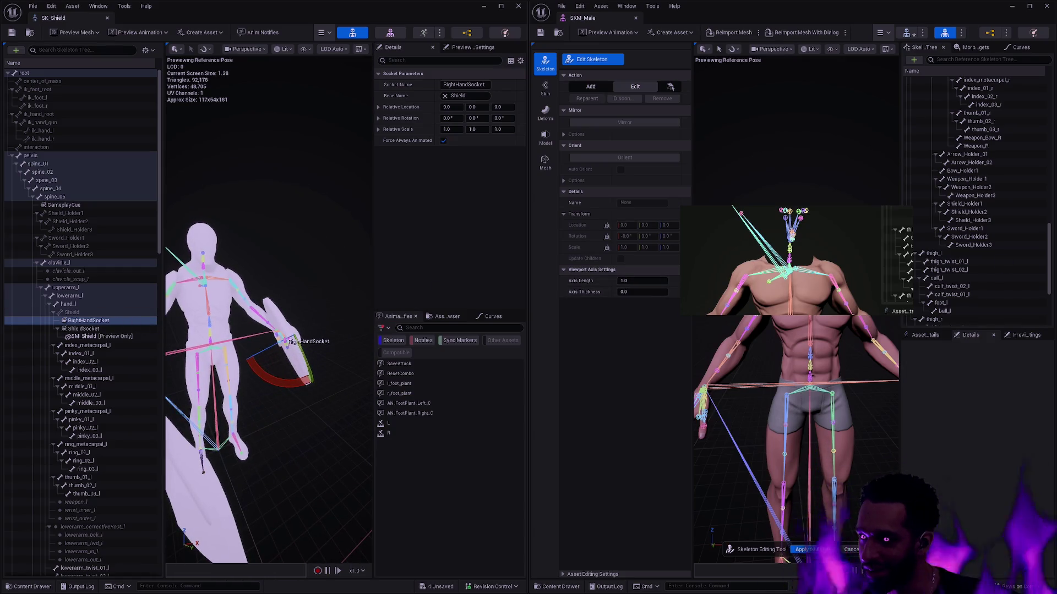
left_click_drag(1046, 258, 1046, 110)
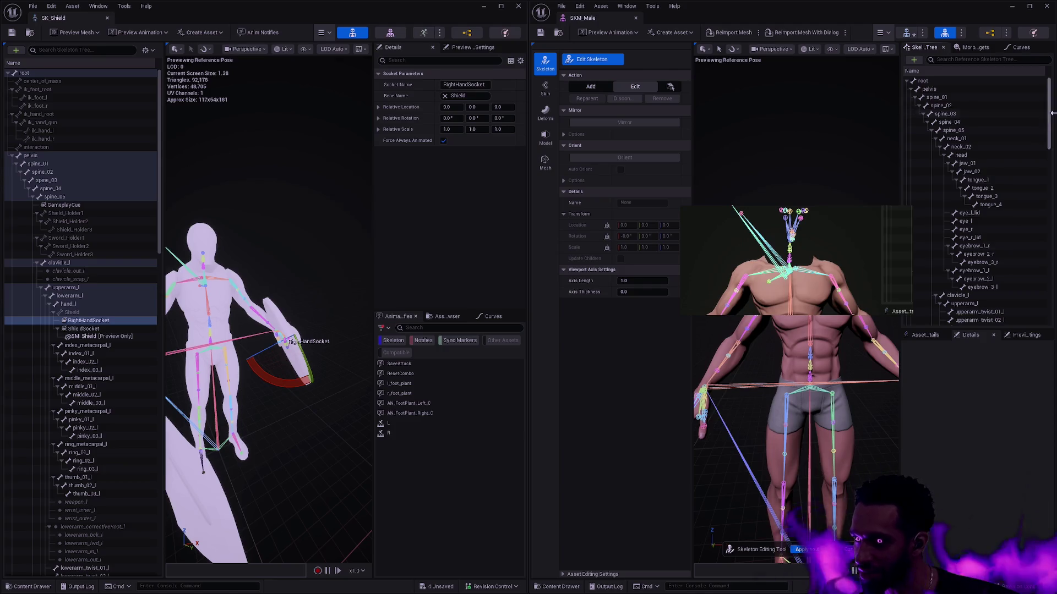
left_click_drag(1048, 132, 1045, 230)
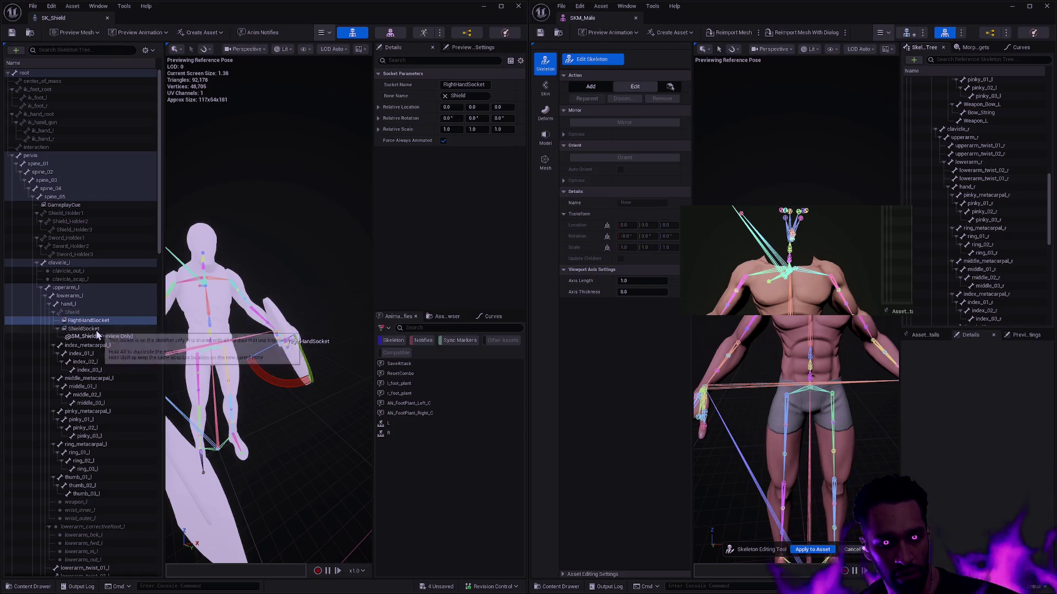
left_click(102, 312)
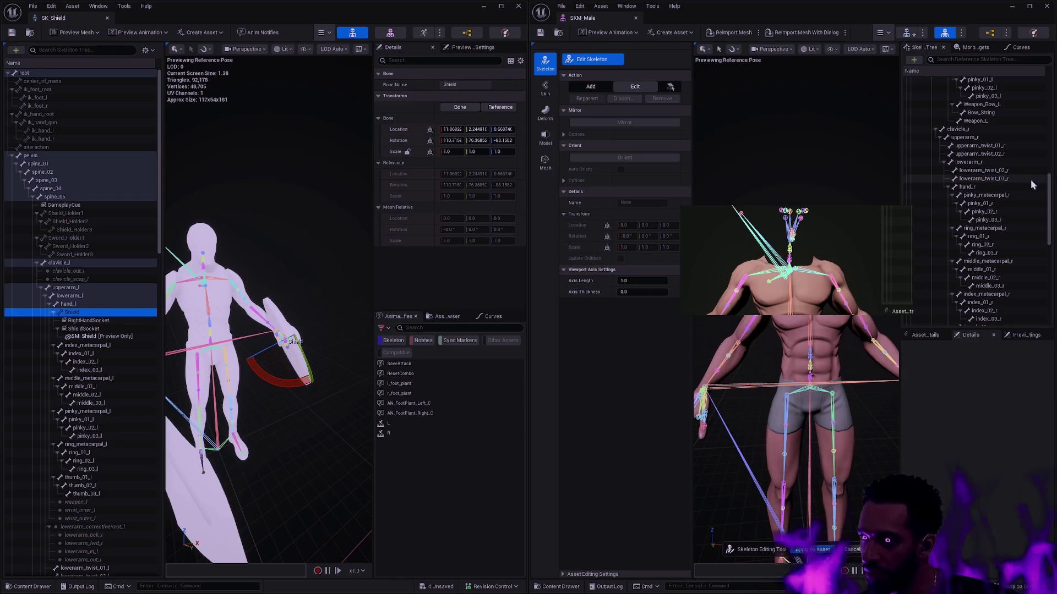
Step: Add a new bone named Shield under hand_l in SKM_Male's skeleton
left_click_drag(1049, 200, 1049, 213)
left_click_drag(1049, 214, 1045, 142)
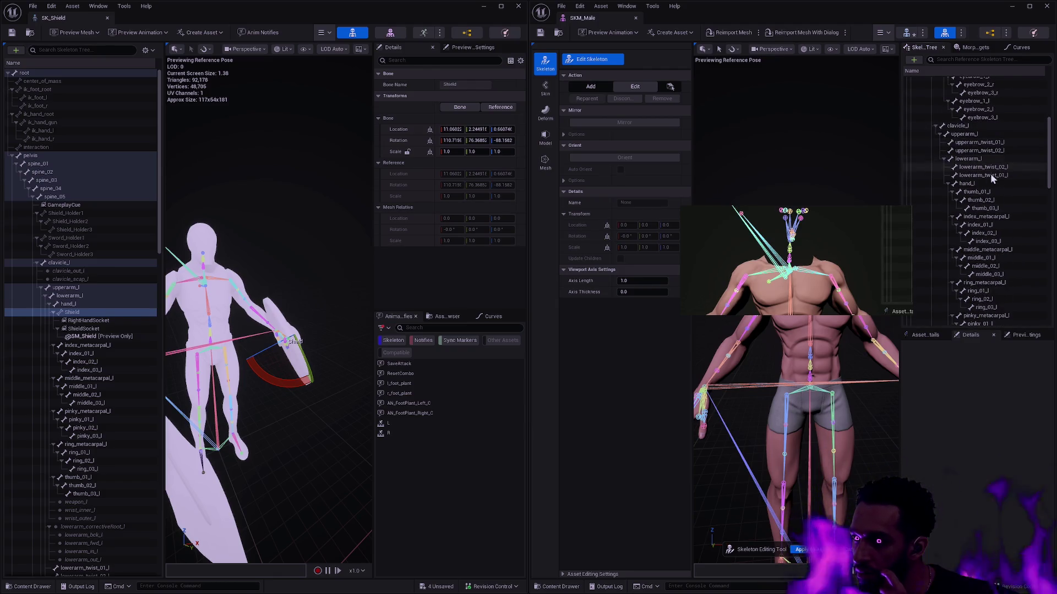
left_click(952, 191)
left_click(952, 199)
left_click(952, 208)
left_click(952, 216)
left_click(952, 224)
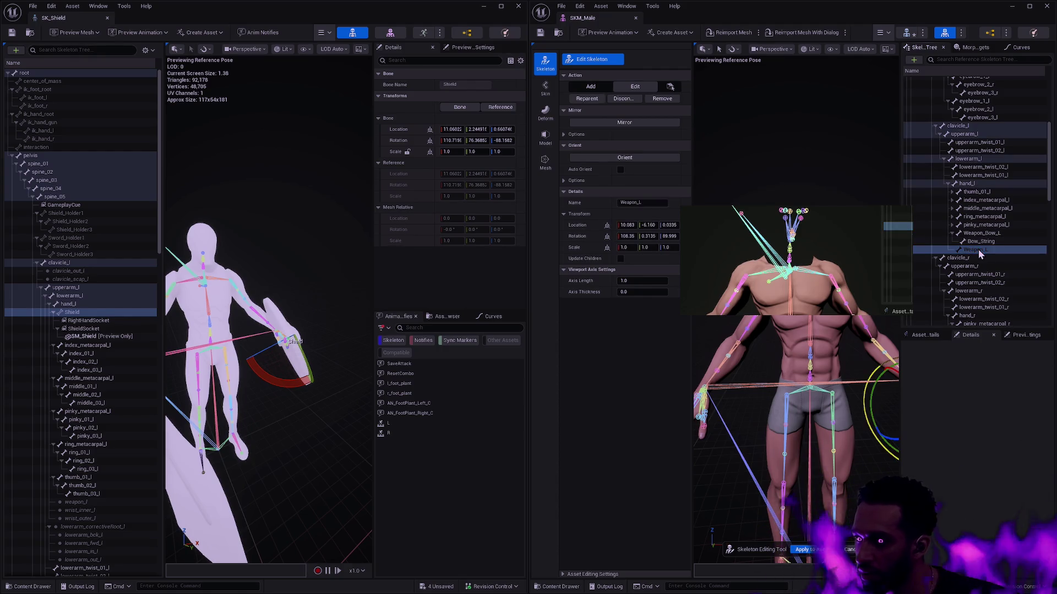
right_click(979, 249)
left_click(1001, 379)
left_click(980, 206)
type("Shield")
key("Return")
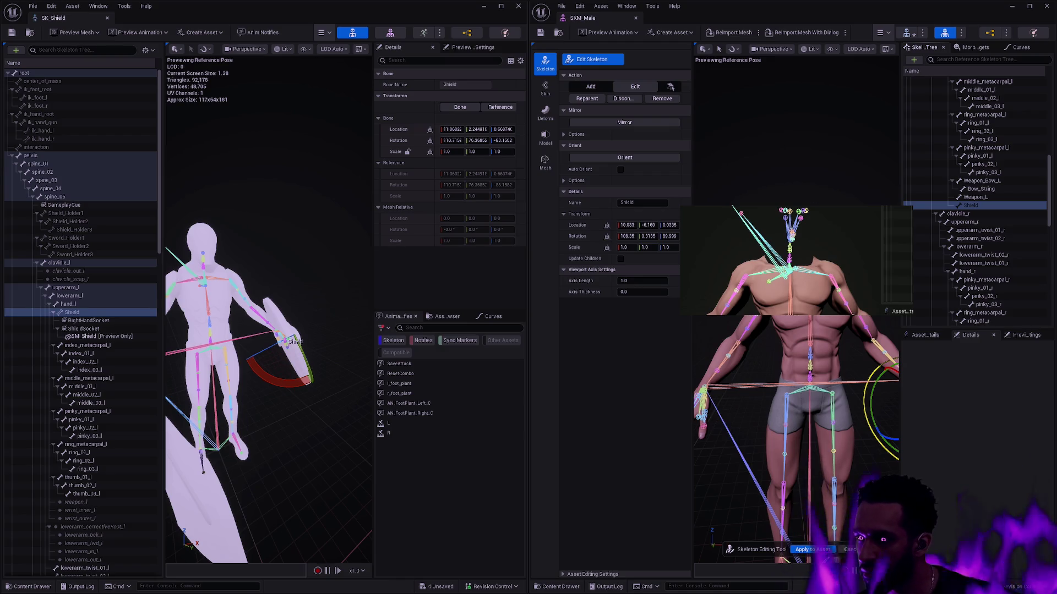
Step: Paste location 11.060, 2.2449, 0.6607 and rotation 110.71, 76.368, -88.19 onto Shield, then apply
right_click(414, 132, "shift")
left_click(577, 225, "shift")
left_click(579, 240, "shift")
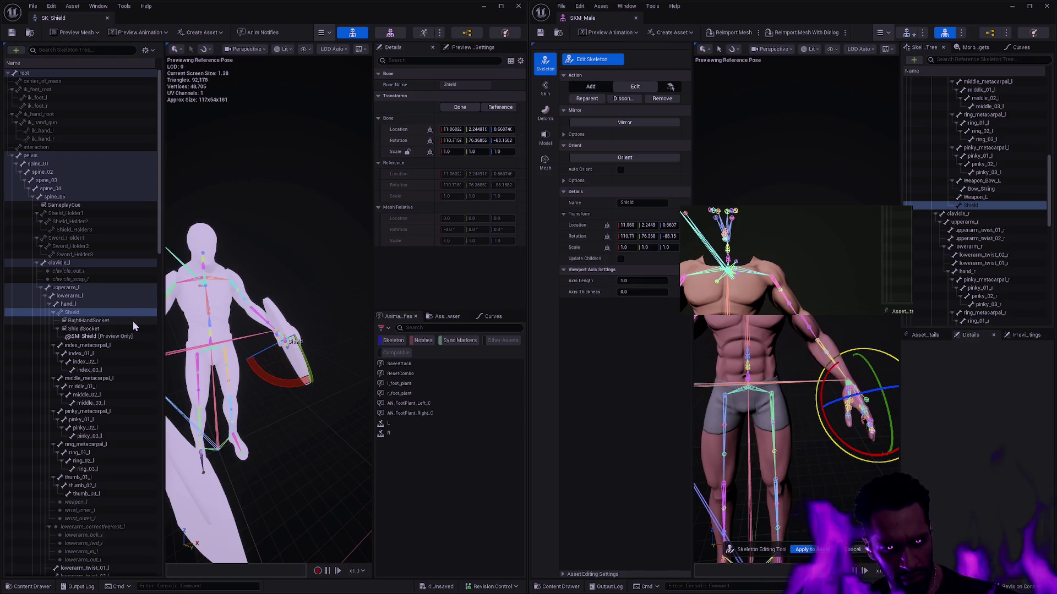
left_click(812, 551)
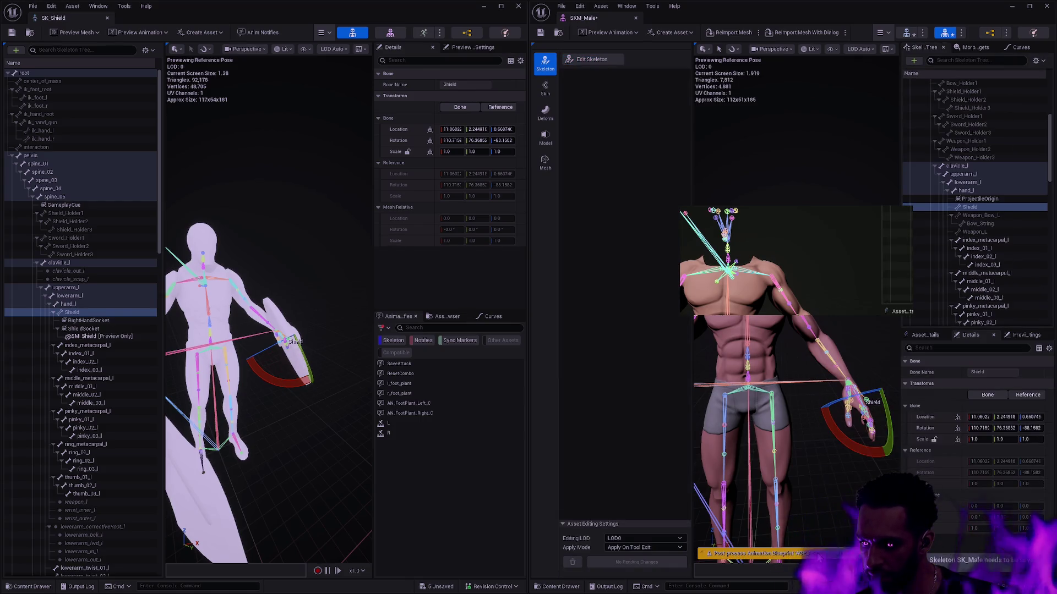
Step: Add a ShieldSocket to the Shield bone and compare it with SK_Shield's sockets
right_click(978, 213)
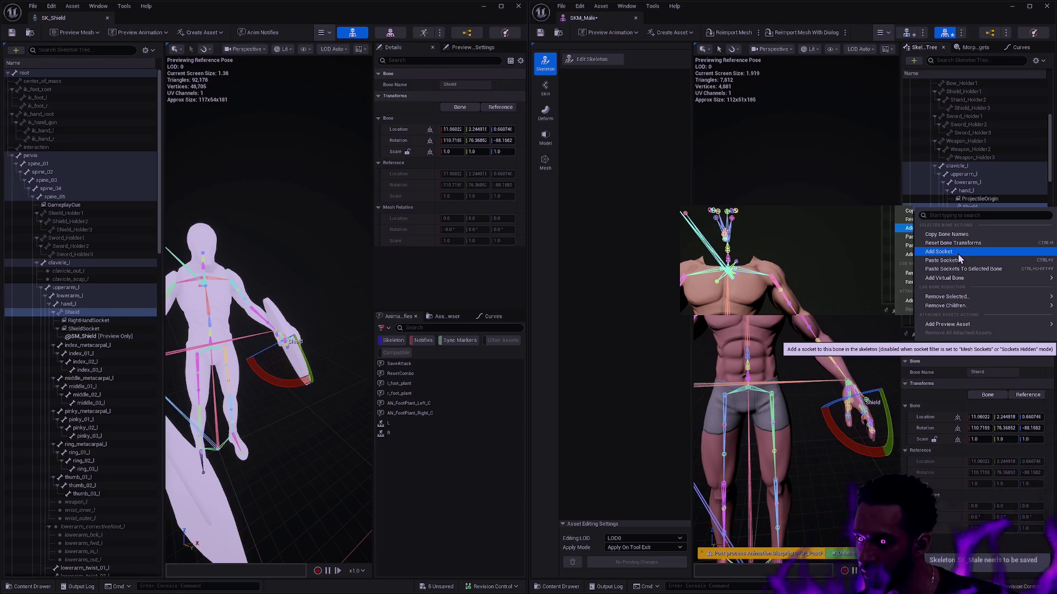
left_click(958, 253)
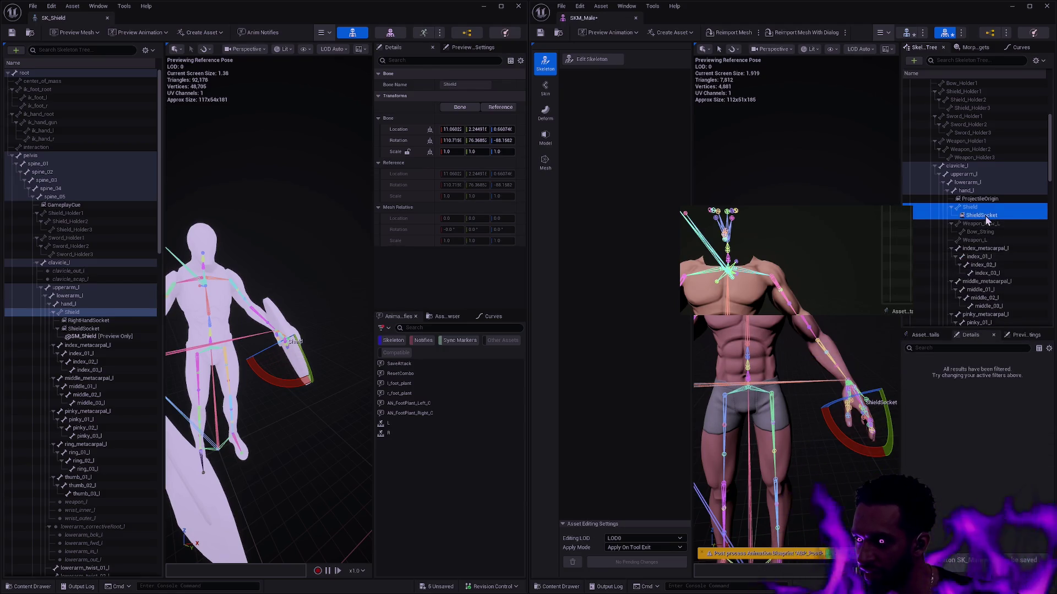
left_click(1018, 217)
key("F2")
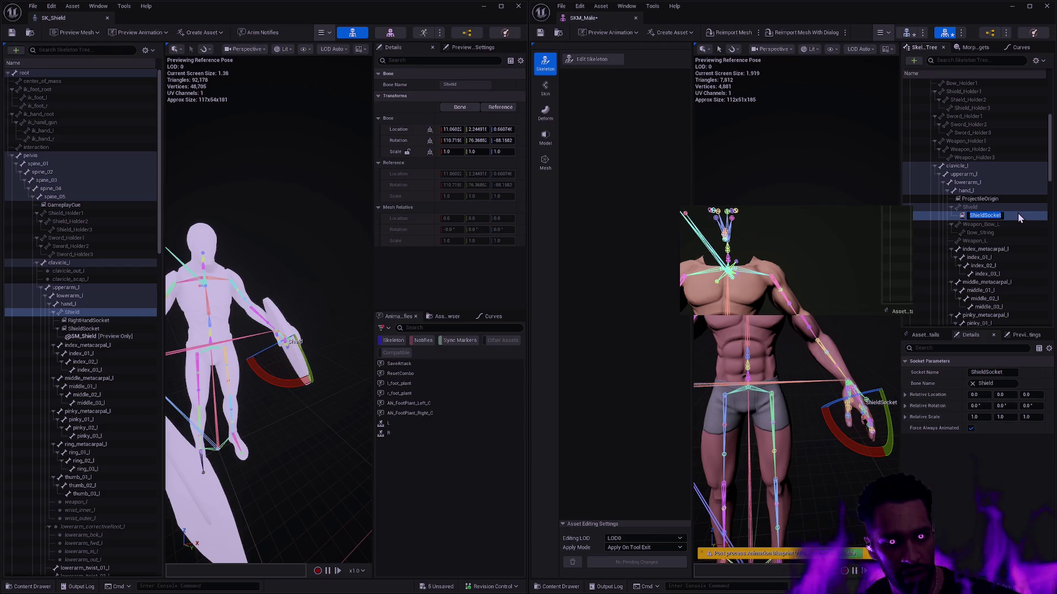
key("Return")
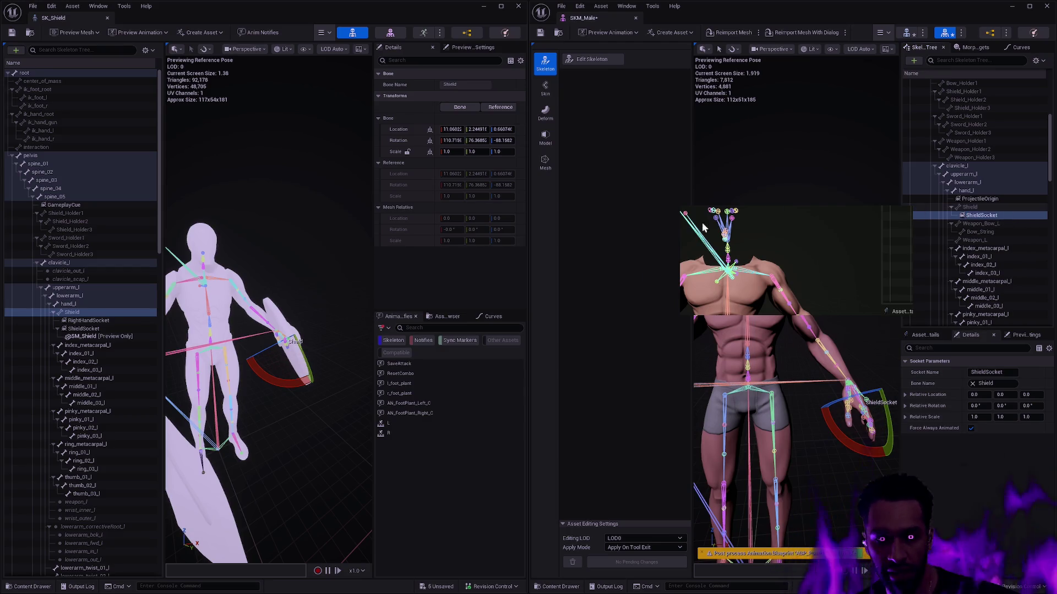
left_click(83, 329)
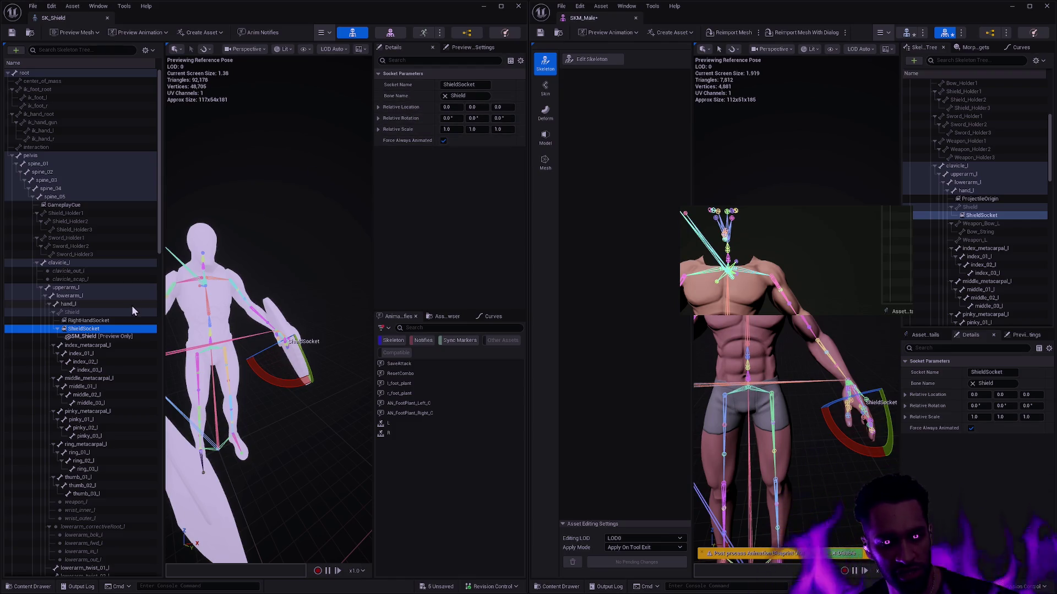
left_click(93, 321)
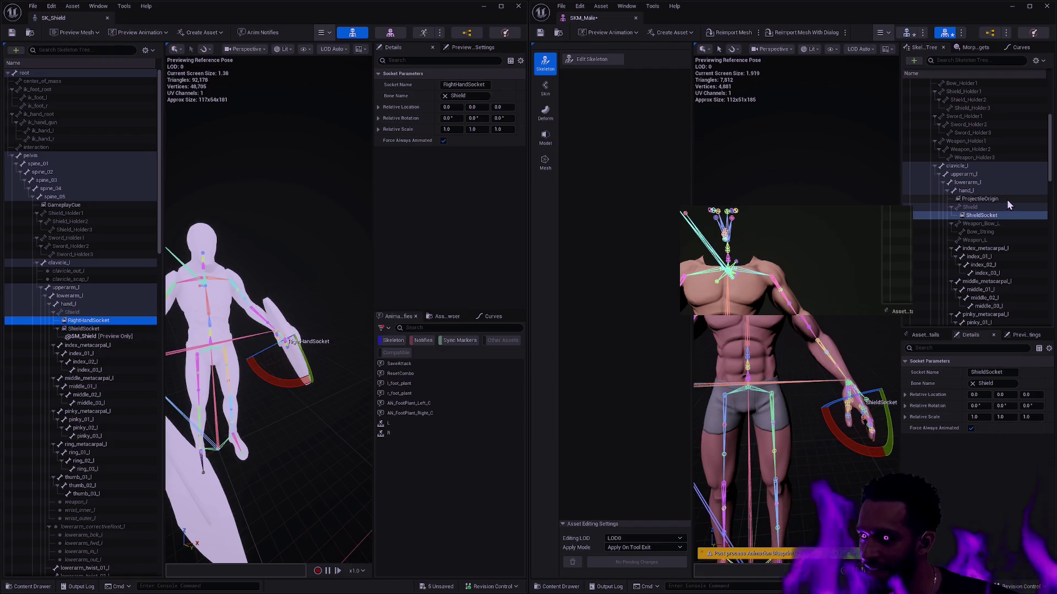
Step: Add a socket named LeftHandSocket to the hand_l bone
left_click(990, 215)
left_click(951, 248)
left_click(951, 256)
left_click(951, 265)
left_click(952, 273)
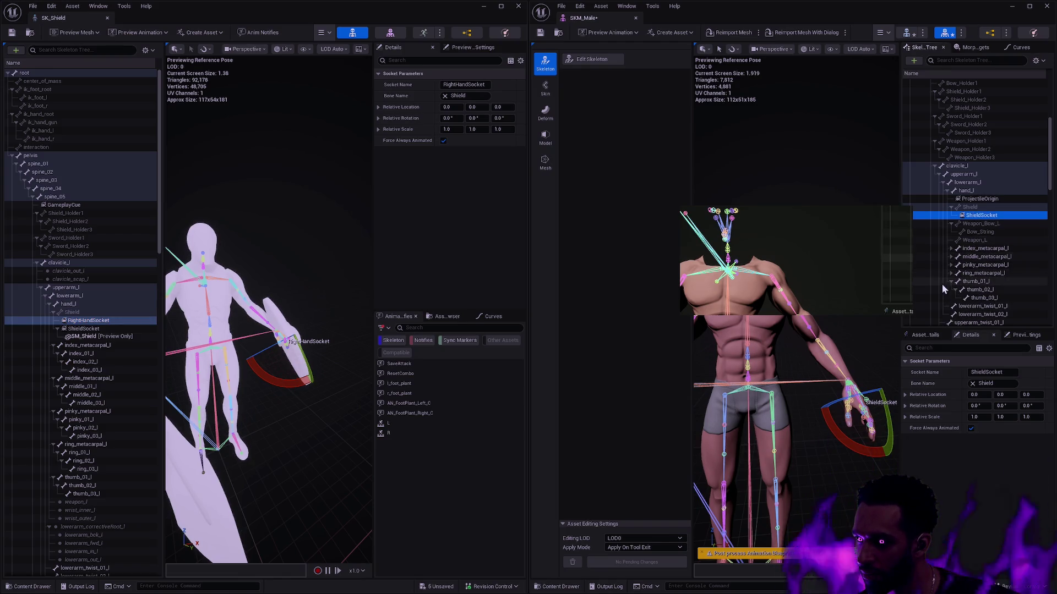
right_click(982, 190)
left_click(953, 235)
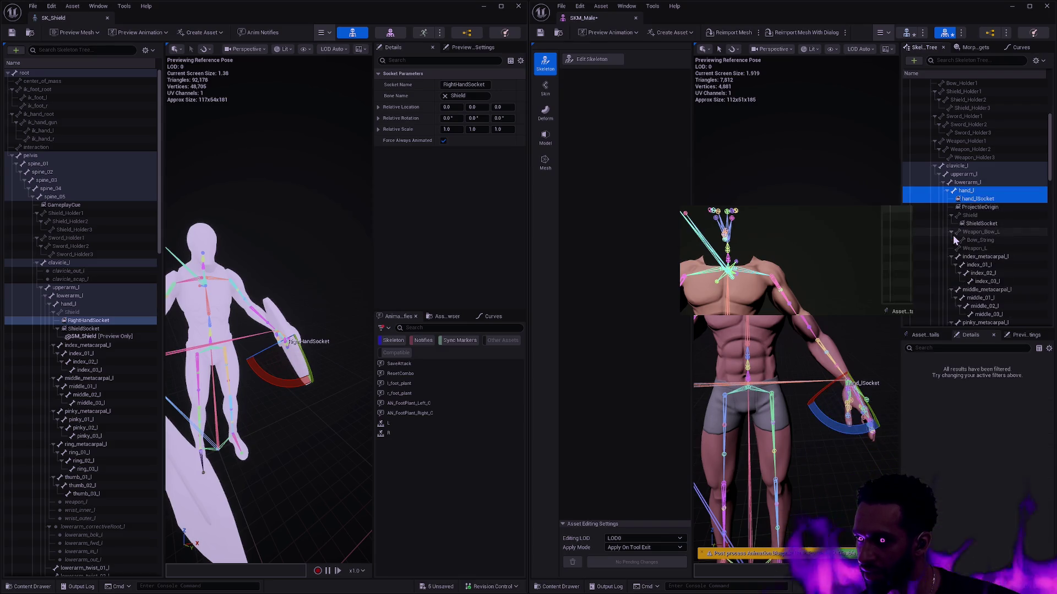
left_click(990, 199)
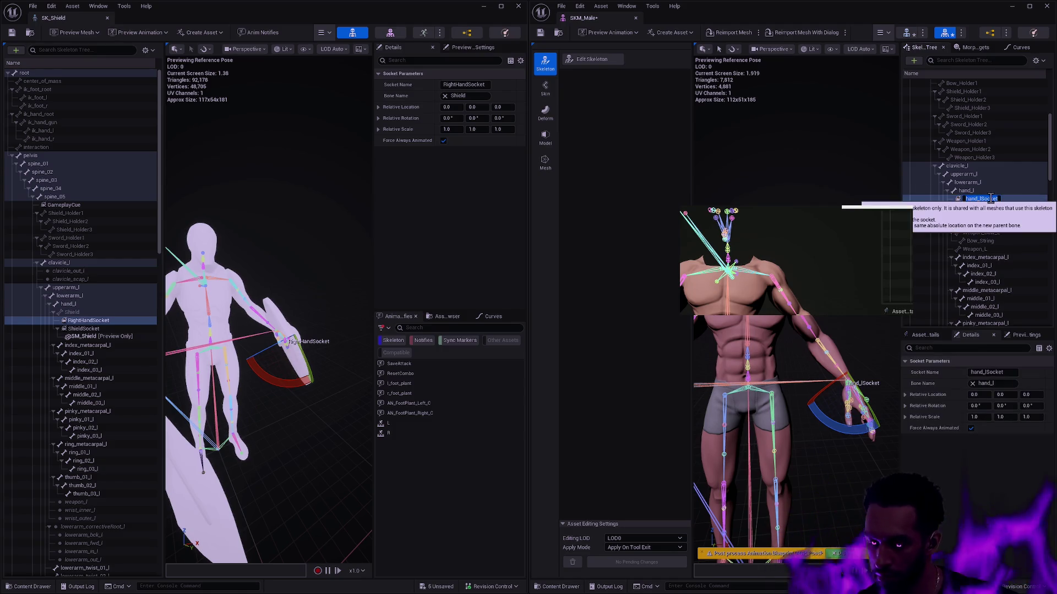
type("Lefthand")
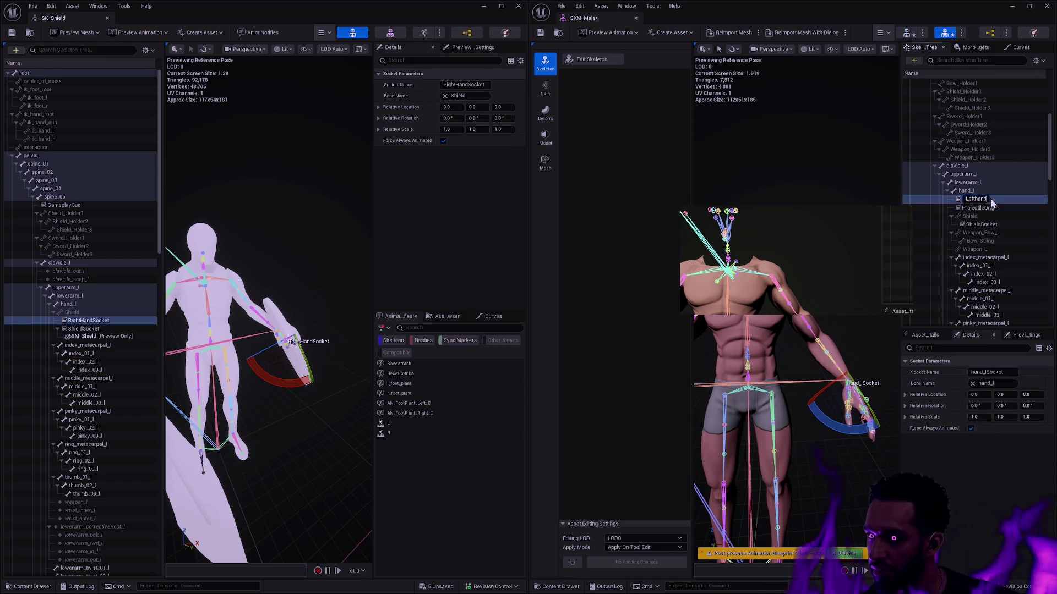
type("HandSocket")
key("Return")
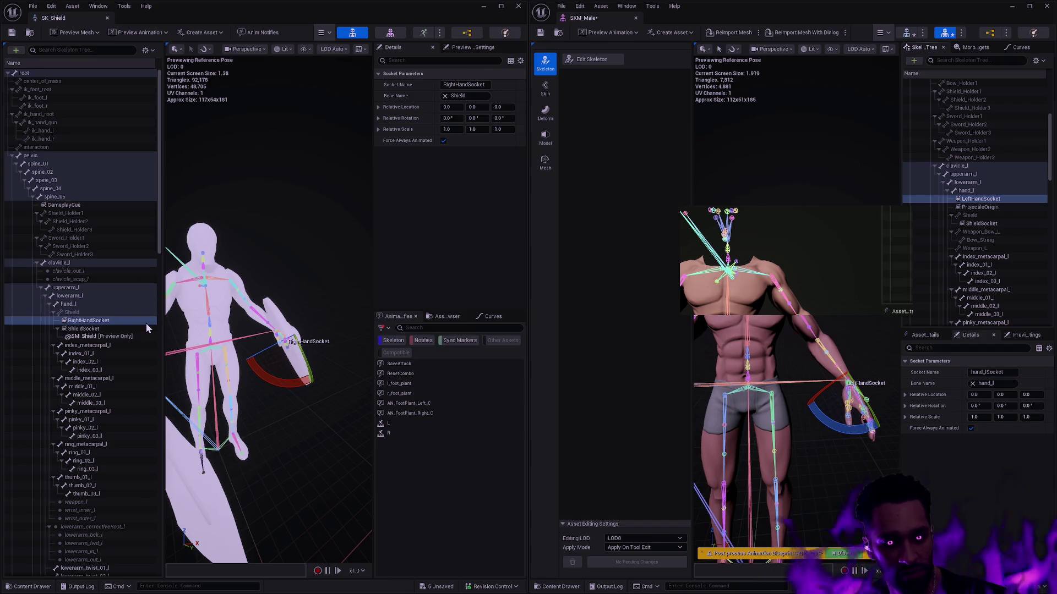
left_click_drag(159, 249, 164, 369)
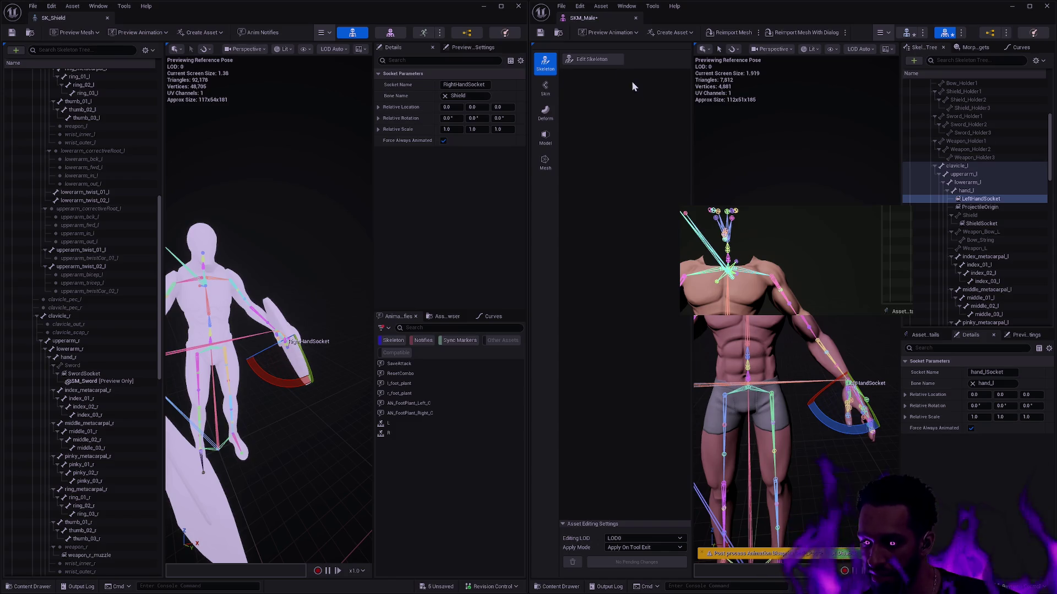
left_click(600, 59)
left_click_drag(1048, 135, 1045, 171)
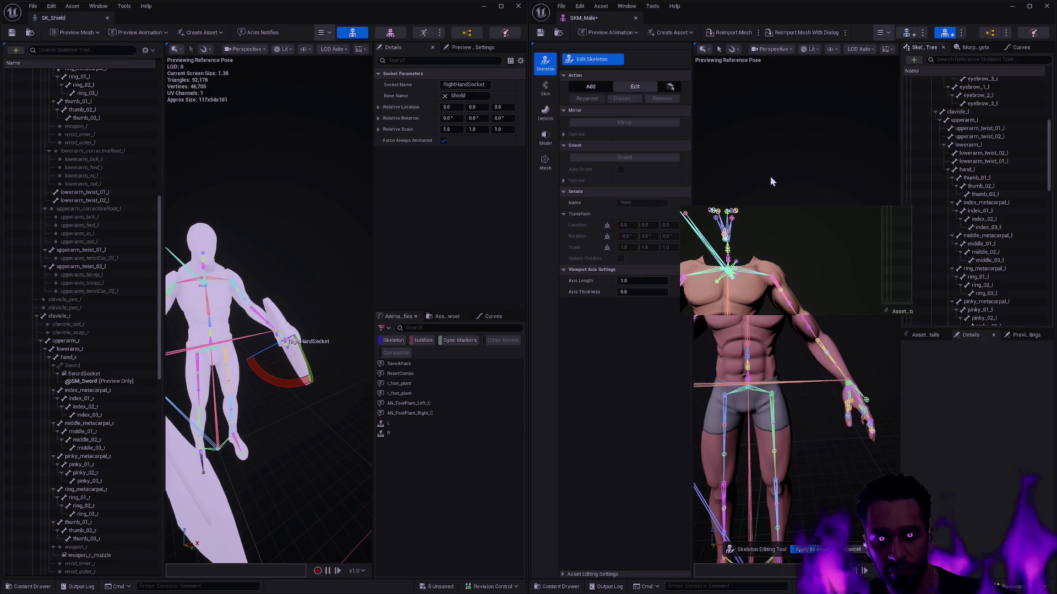
mouse_move(771, 177)
left_mouse_down()
mouse_move(809, 192)
mouse_move(835, 188)
left_mouse_up()
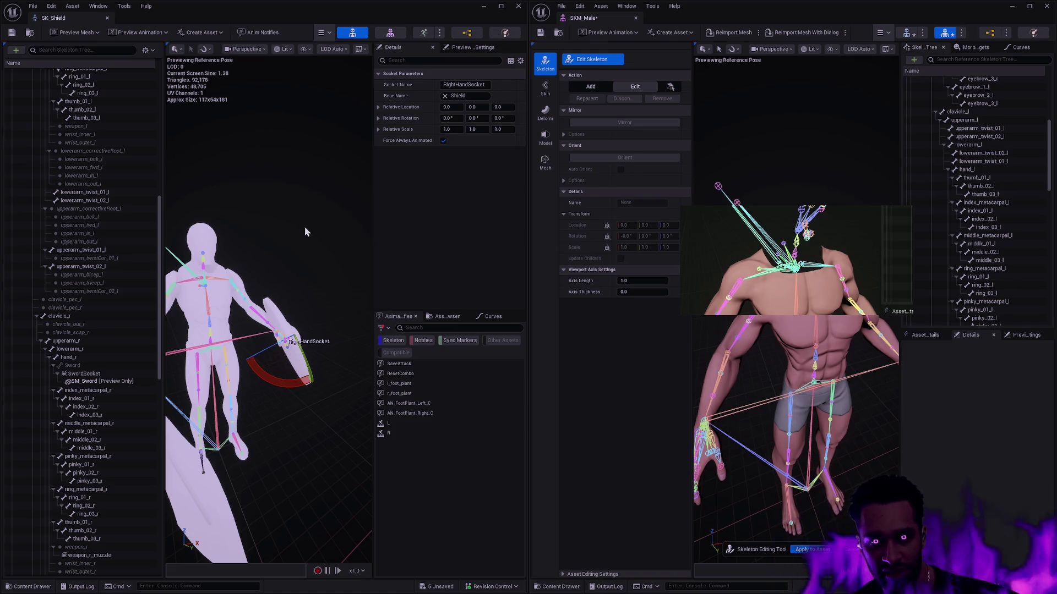
left_click_drag(266, 252, 256, 242)
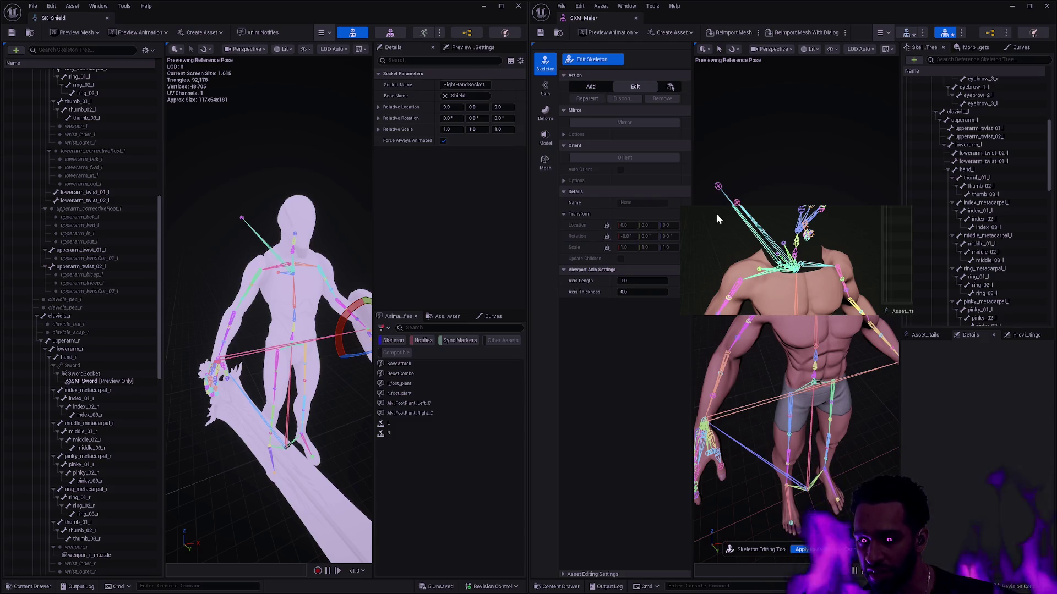
left_click_drag(727, 216, 853, 218)
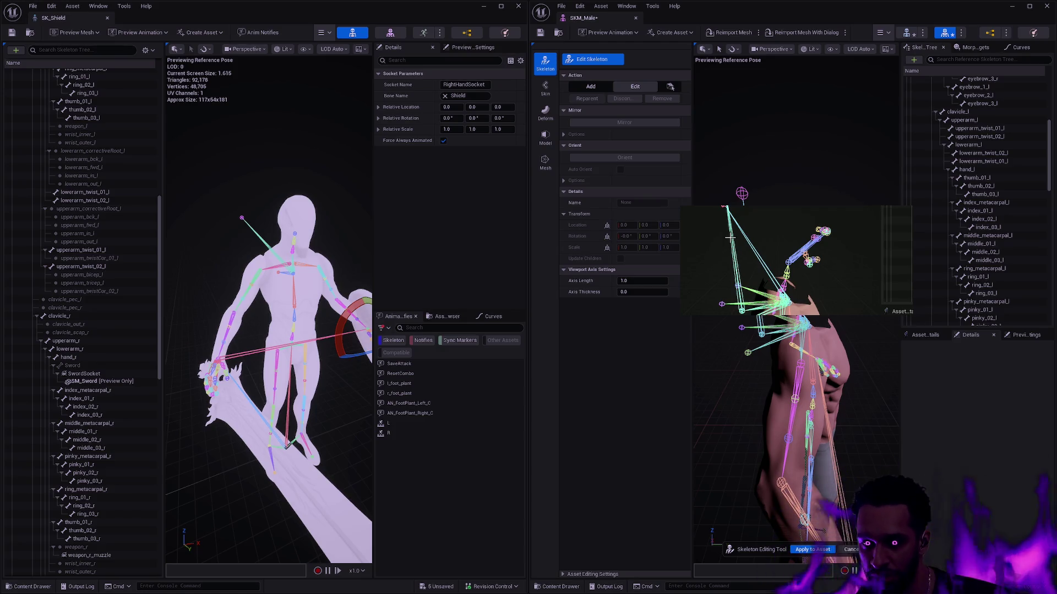
mouse_move(830, 271)
left_mouse_down()
mouse_move(936, 275)
mouse_move(834, 280)
left_mouse_up()
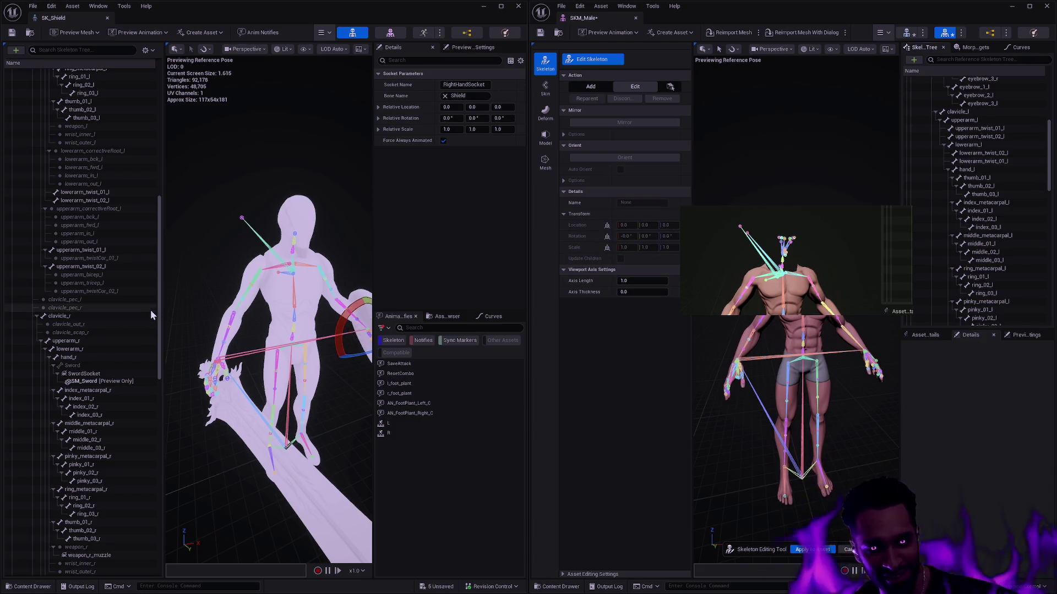
scroll(1047, 193, "down", 6)
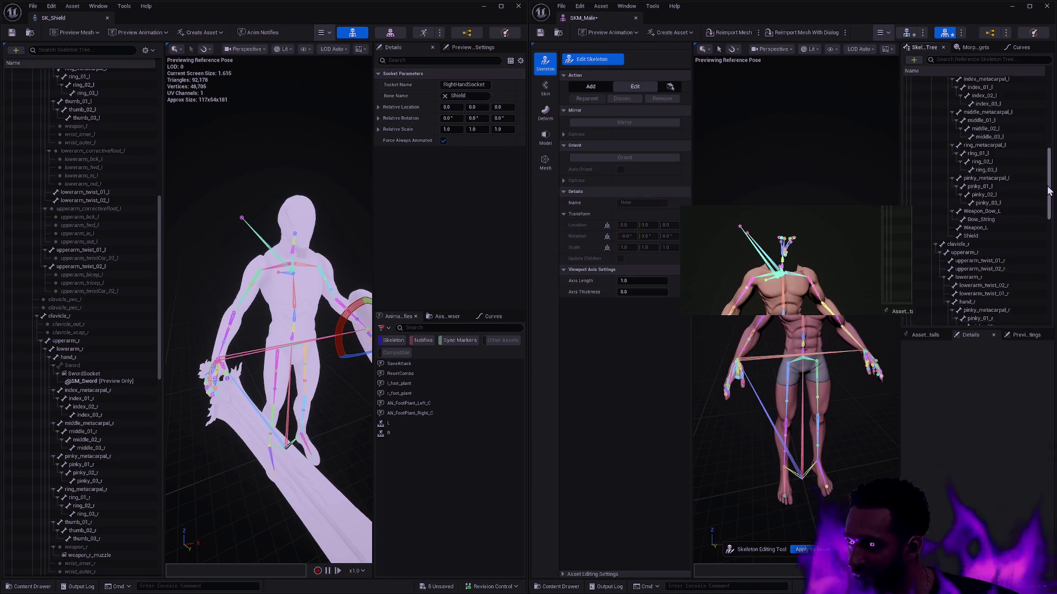
Step: Add a new bone named Sword under hand_r in SKM_Male's skeleton
scroll(1048, 199, "down", 6)
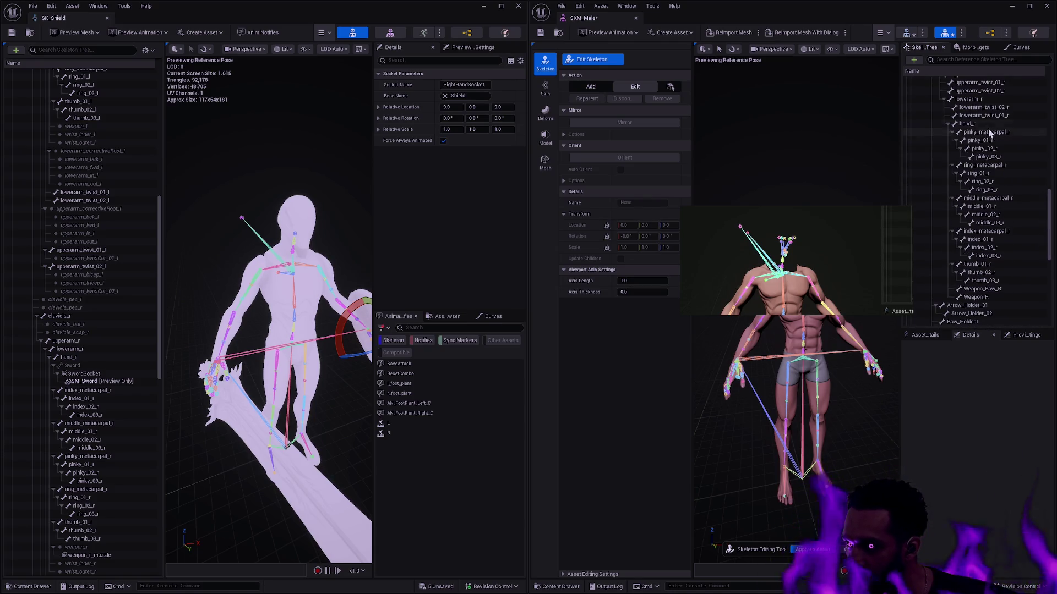
left_click(953, 132)
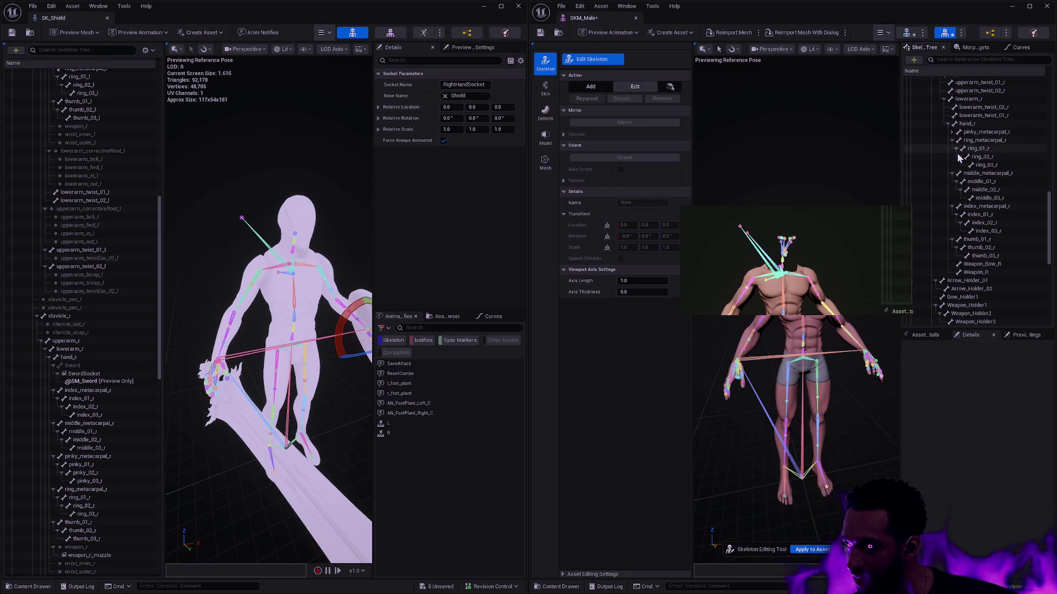
left_click(952, 141)
left_click(952, 149)
left_click(953, 157)
left_click(952, 165)
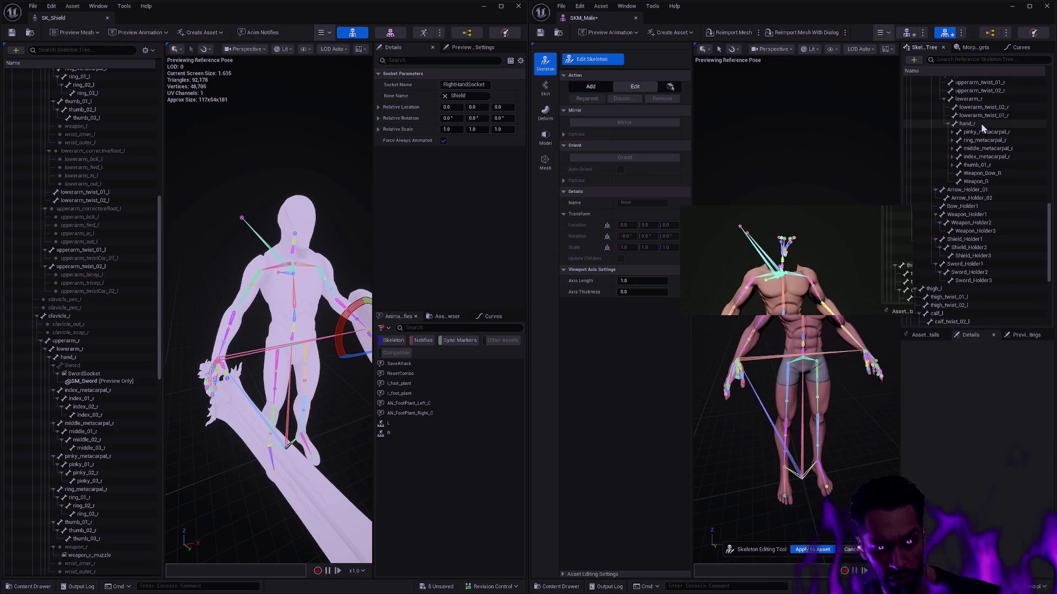
right_click(981, 123)
left_click(987, 149)
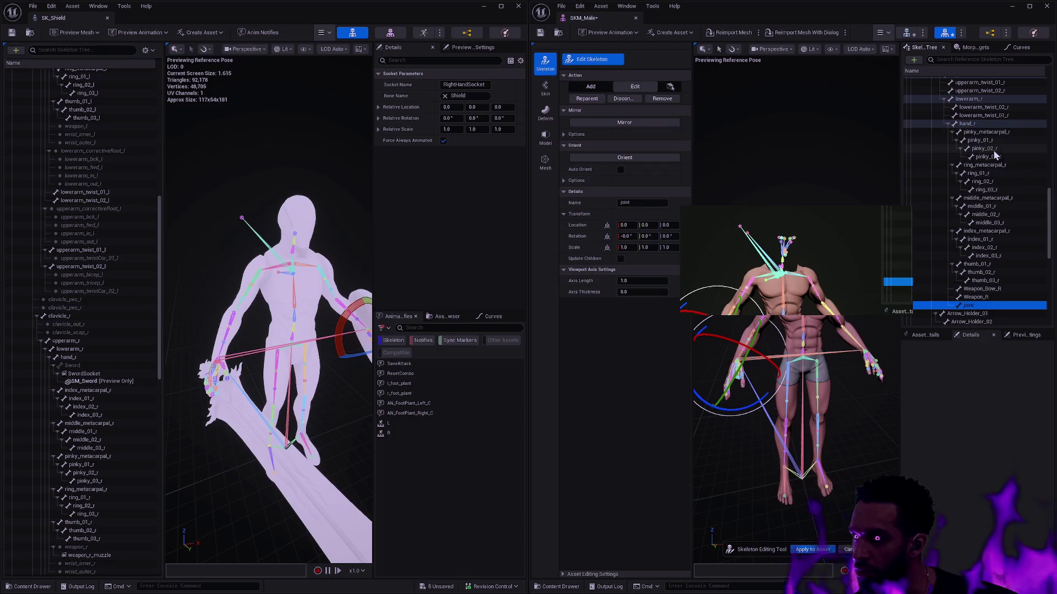
type("Sword")
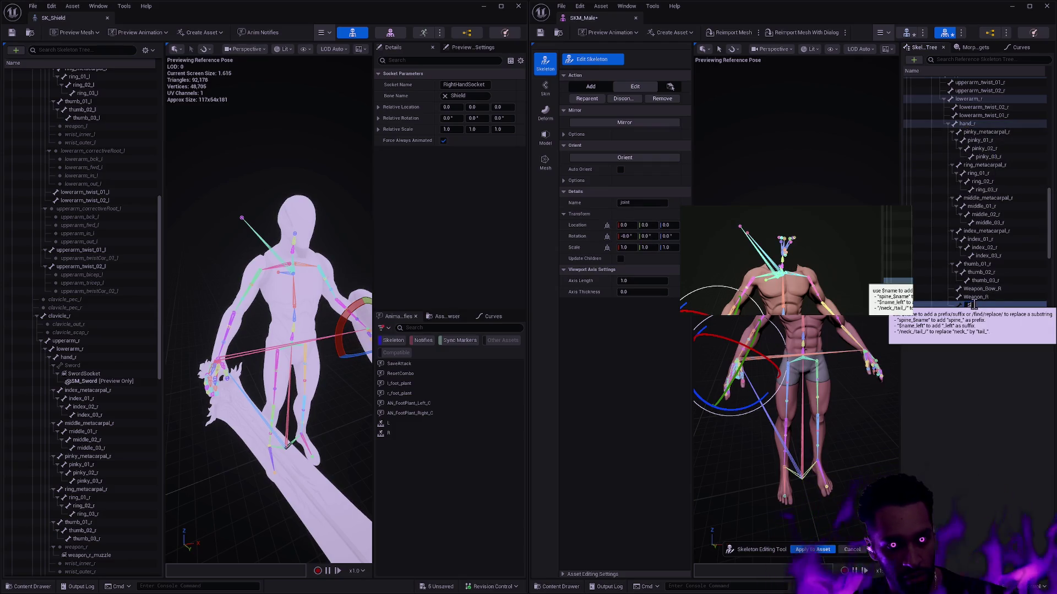
key("Return")
Step: Paste the reference Sword bone's location and rotation onto the new Sword bone and apply
left_click(110, 366)
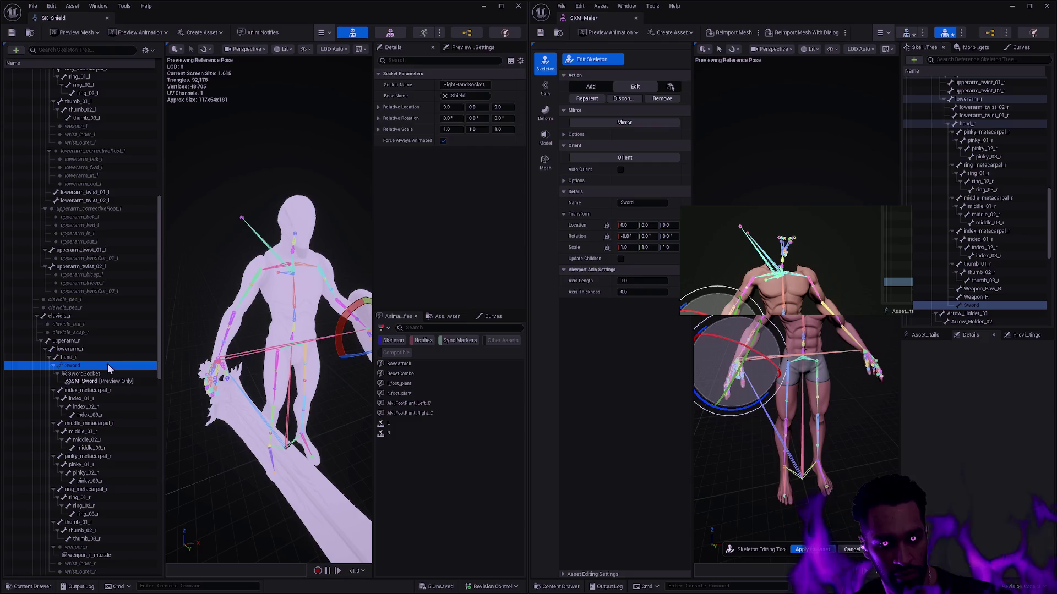
right_click(399, 129, "shift")
left_click(577, 225, "shift")
right_click(399, 140, "shift")
left_click(577, 236, "shift")
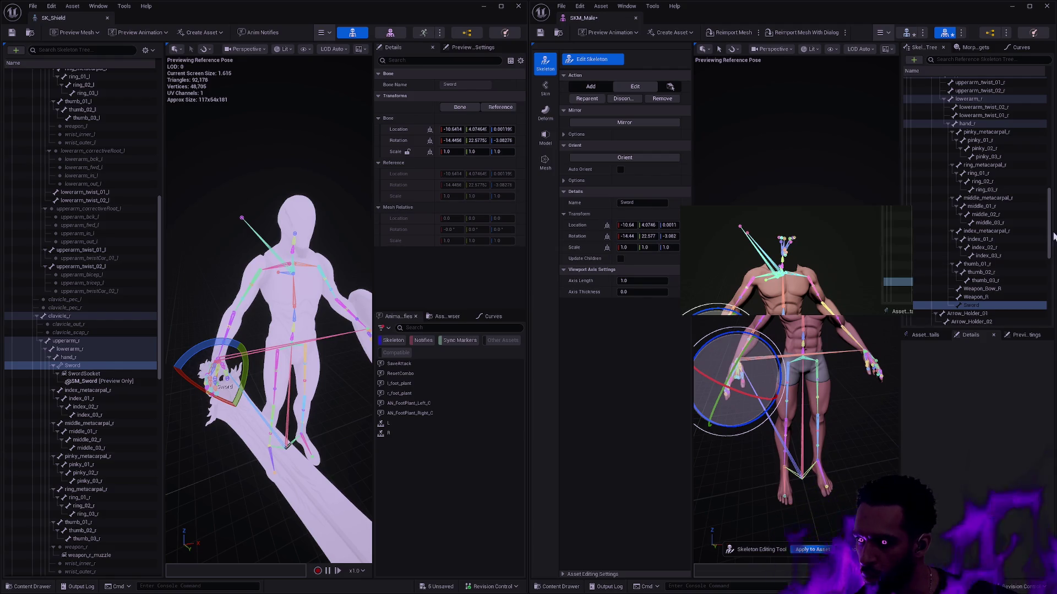
left_click_drag(1050, 248, 1050, 275)
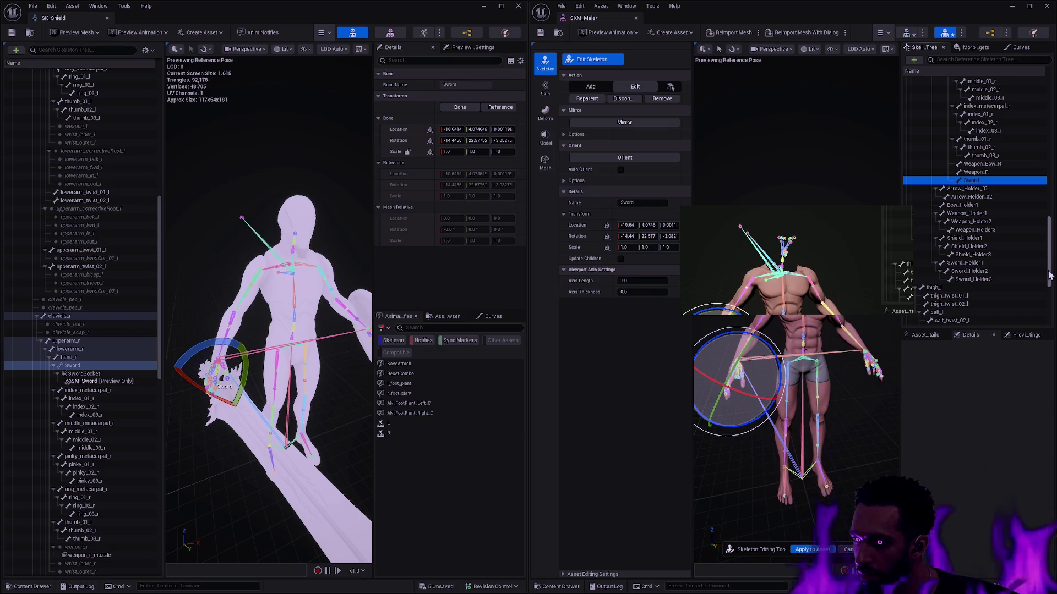
key("Return")
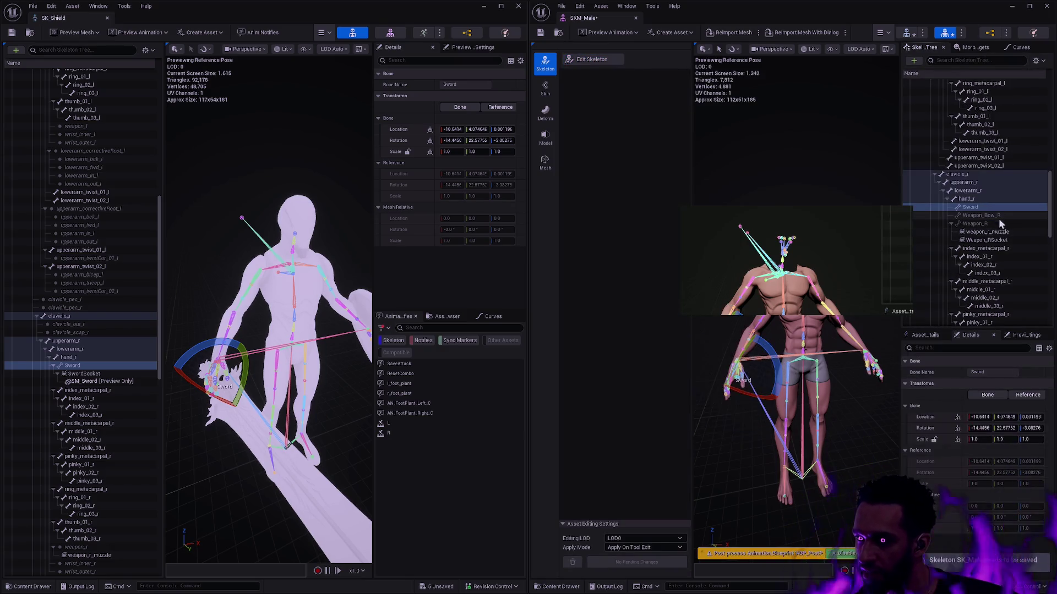
Step: Add a SwordSocket to the Sword bone
right_click(978, 206)
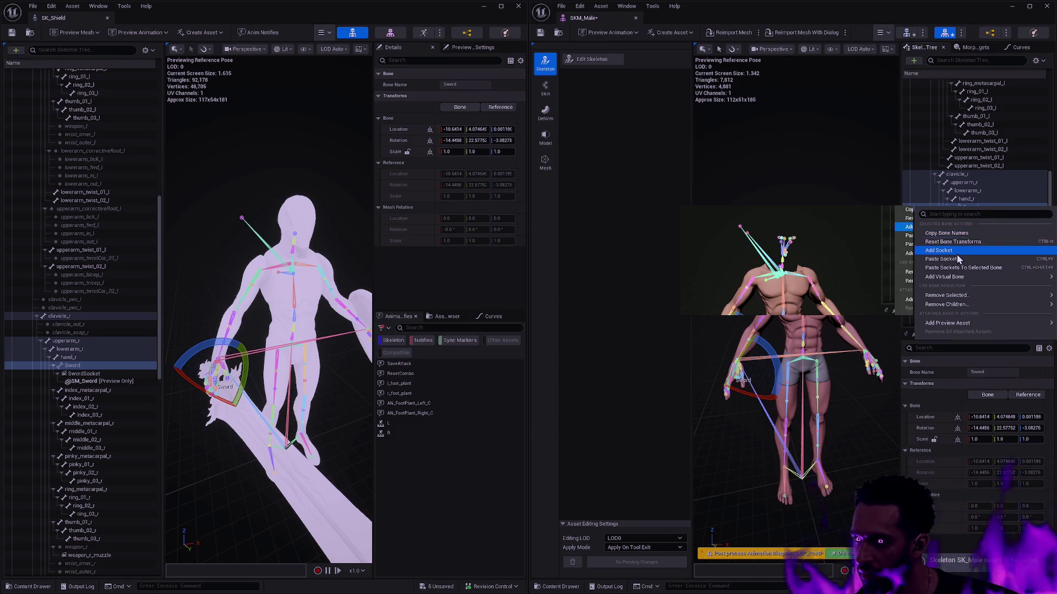
left_click(971, 238)
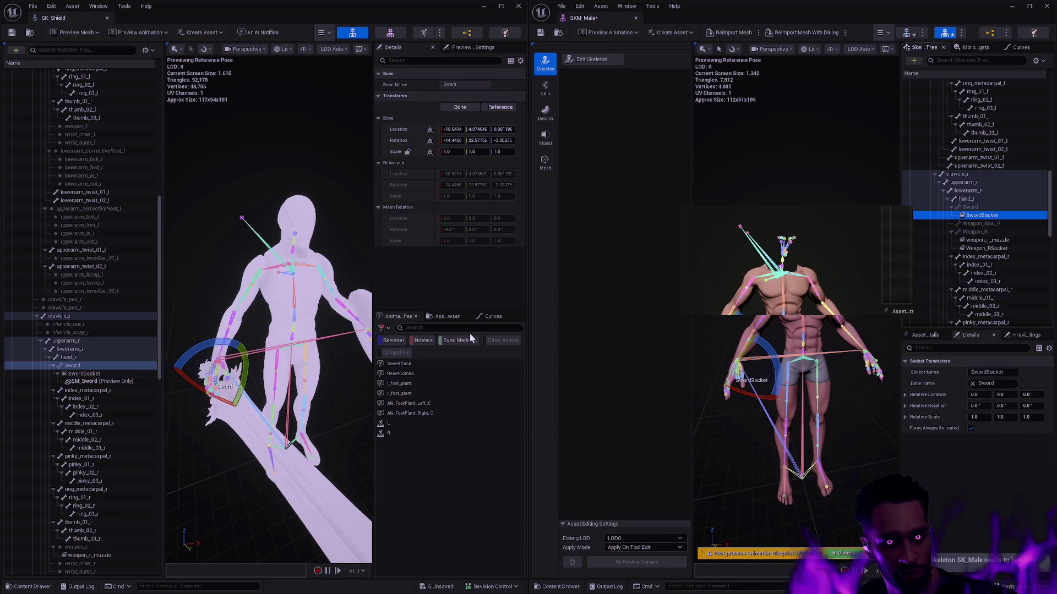
left_click(103, 373)
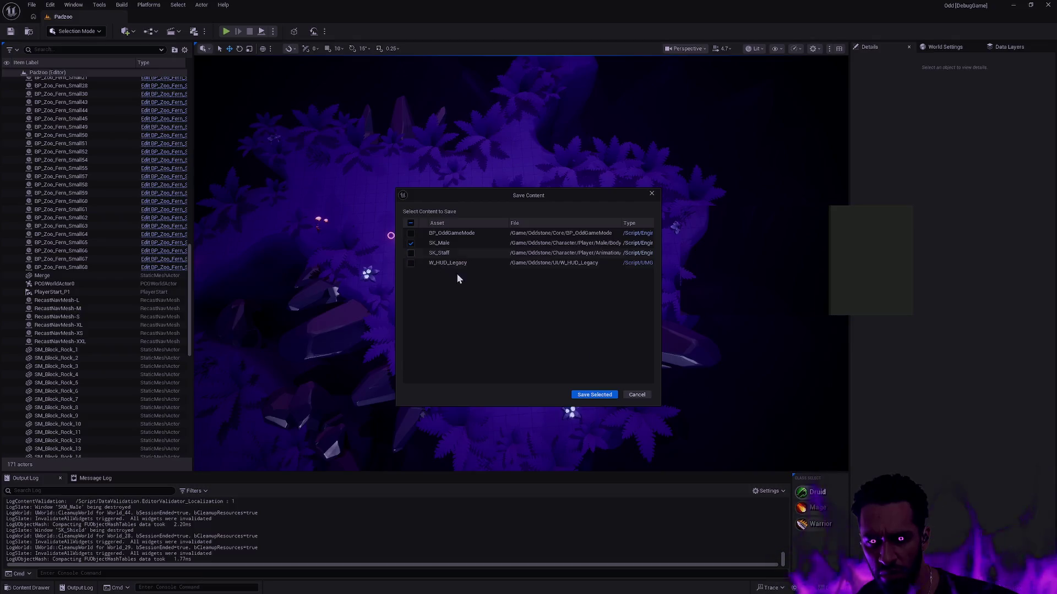
Step: Save only SK_Male, then dismiss the Ctrl+Shift+S save prompt without saving anything else
left_click(602, 396)
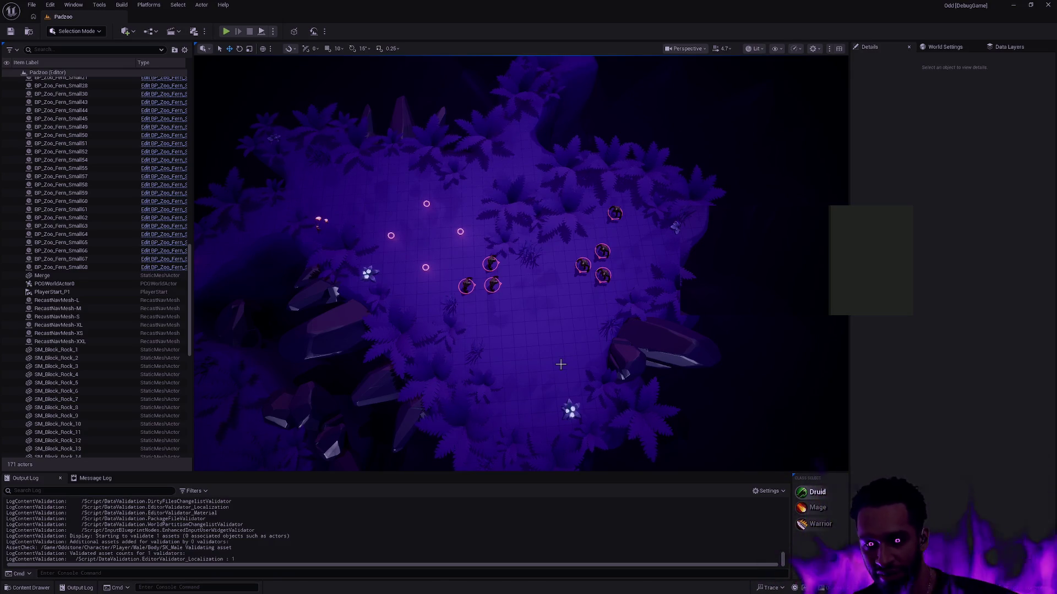
mouse_move(559, 352)
left_mouse_down()
mouse_move(501, 314)
mouse_move(535, 347)
left_mouse_up()
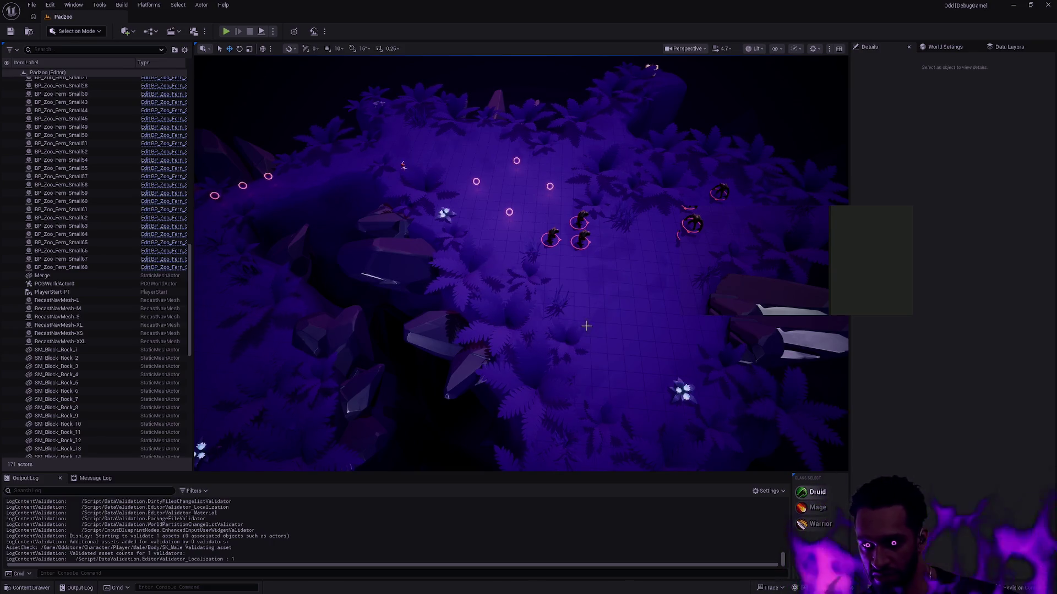
left_click_drag(590, 307, 648, 264)
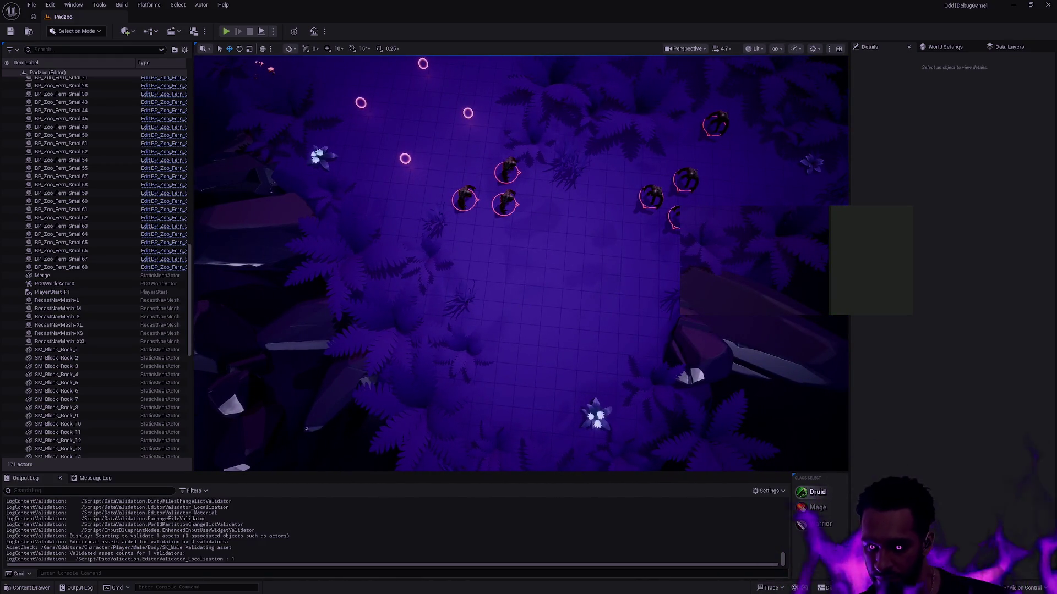
key("ctrl+shift+s")
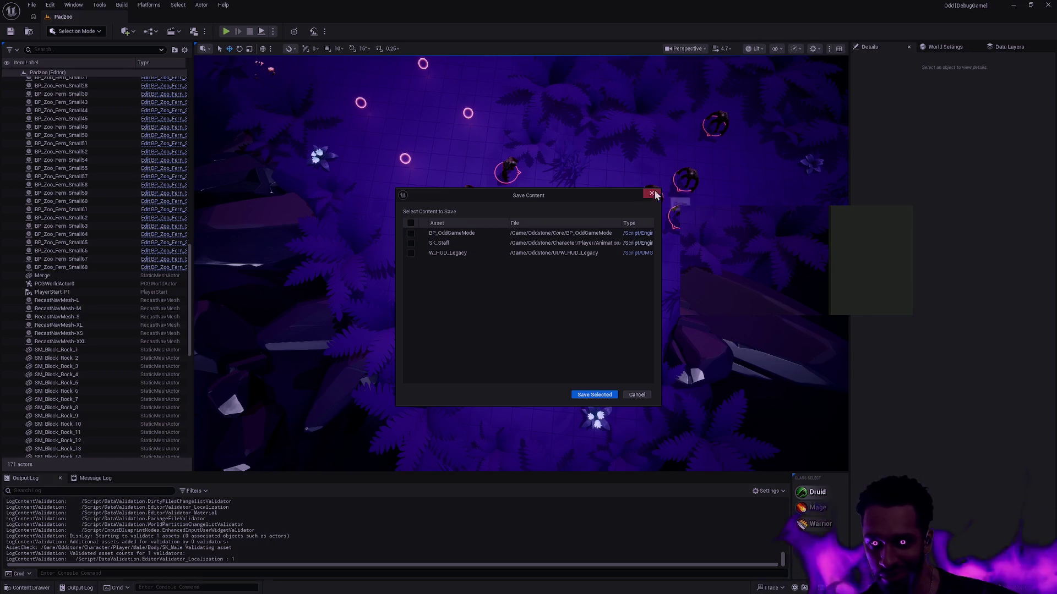
left_click(651, 193)
key("ctrl+super+Left")
key("ctrl+super+Left")
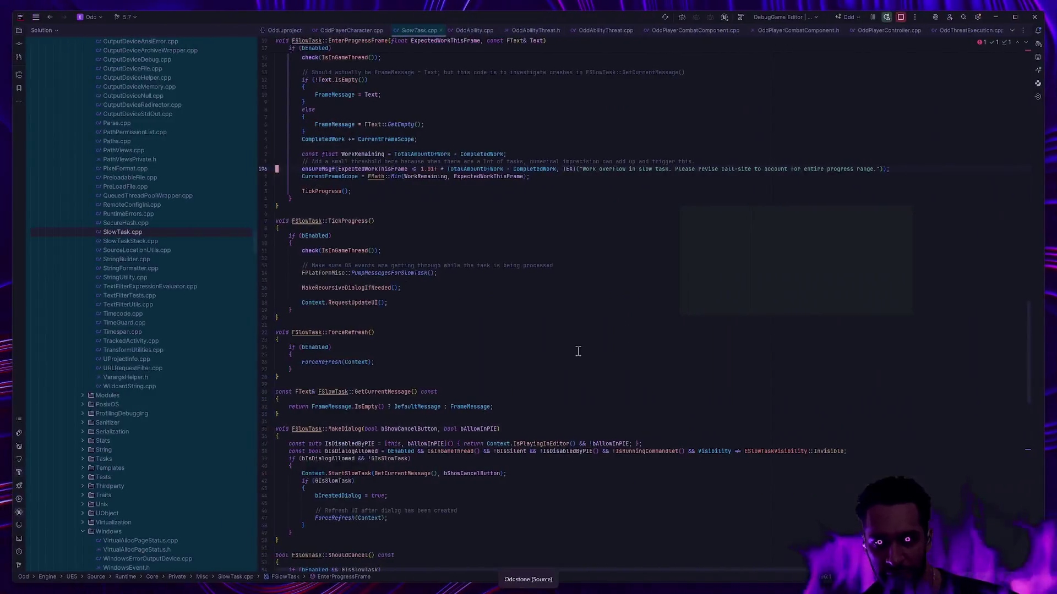
Step: Check git status and stage all changed files with ga -A
key("ctrl+super+Left")
type("gs")
key("Return")
type("ga Content/Oddstone/Cha")
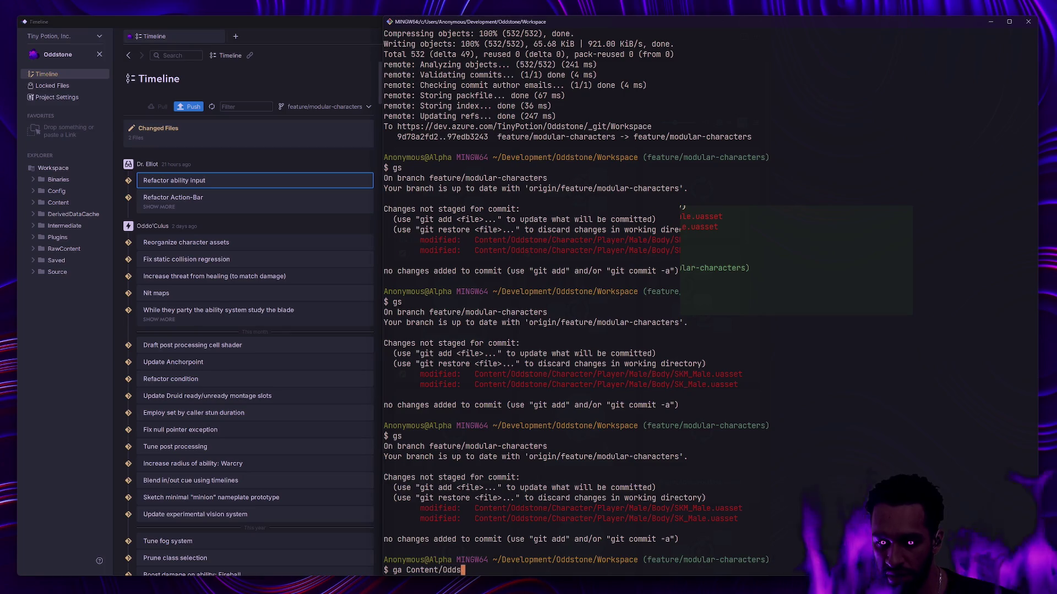
key("Tab")
type("Player/male/")
key("BackSpace")
key("BackSpace")
key("BackSpace")
type("Male/Body")
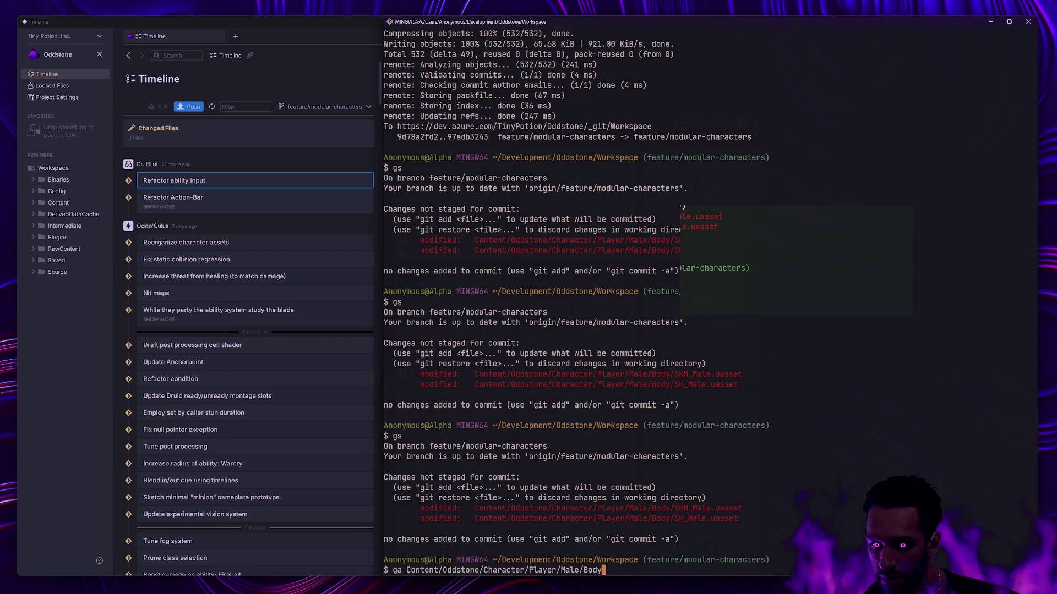
key("BackSpace")
key("BackSpace")
key("BackSpace")
key("BackSpace")
key("BackSpace")
key("BackSpace")
type("ga -A")
key("Return")
Step: Commit the staged SKM_Male and SK_Male files as 'Extend skeleton with custom animation bones'
type("gs")
key("Return")
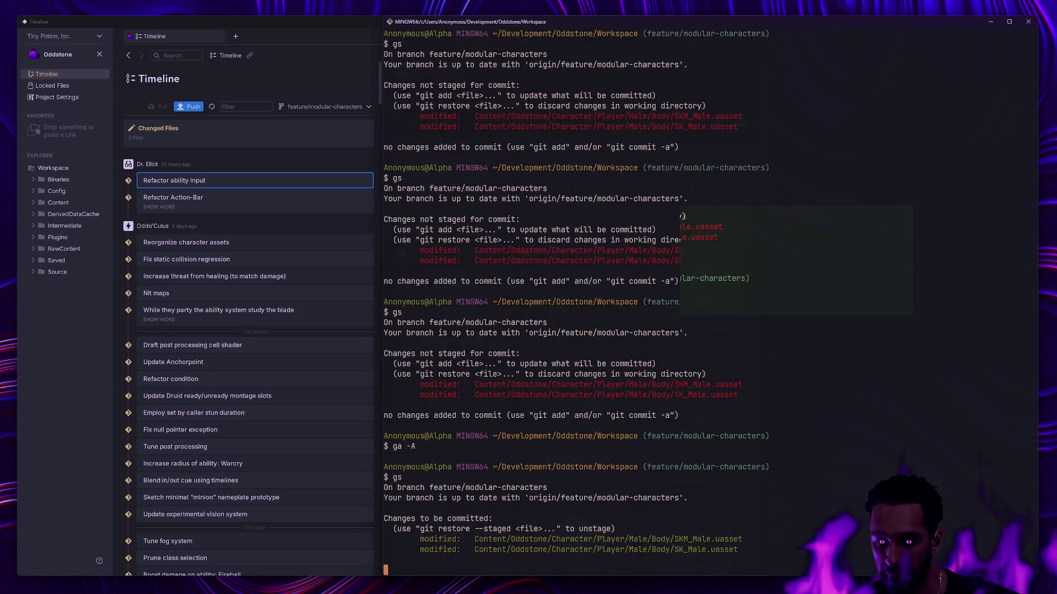
type("gc -m '")
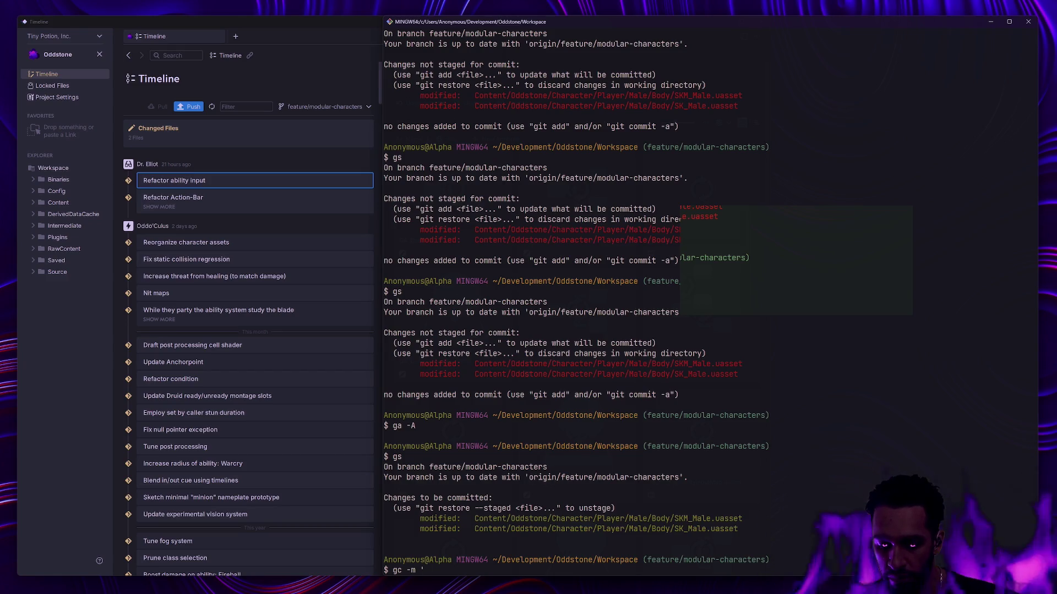
type("Ex")
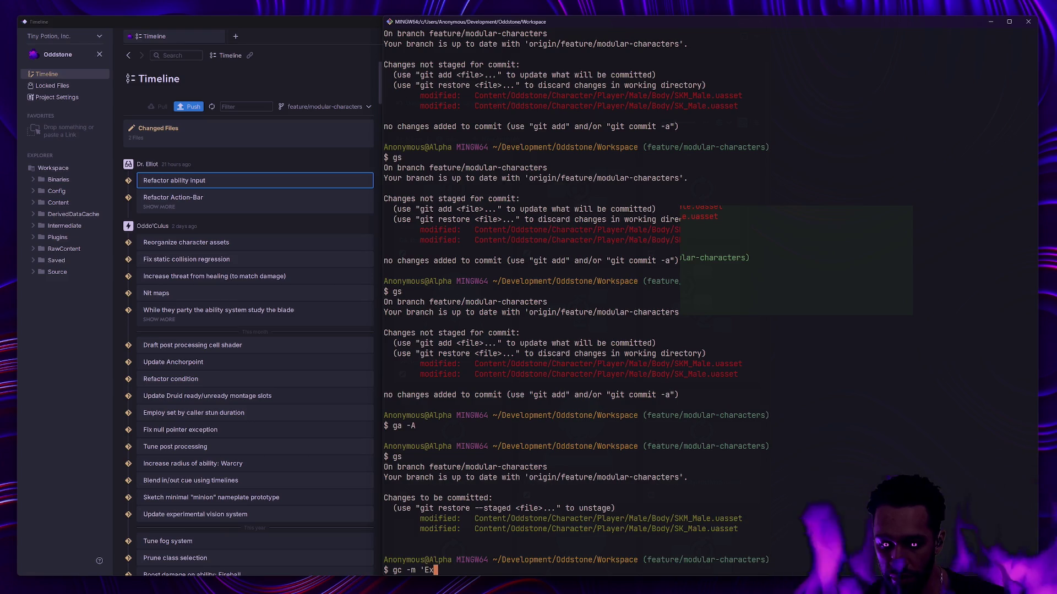
type("tend skeleton ")
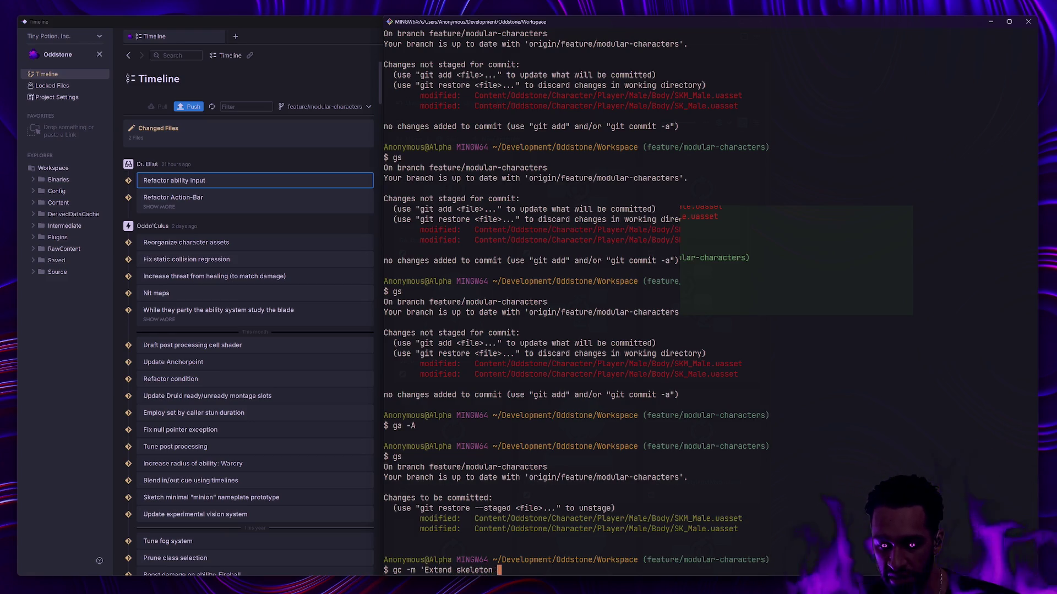
type("with custom animation bo")
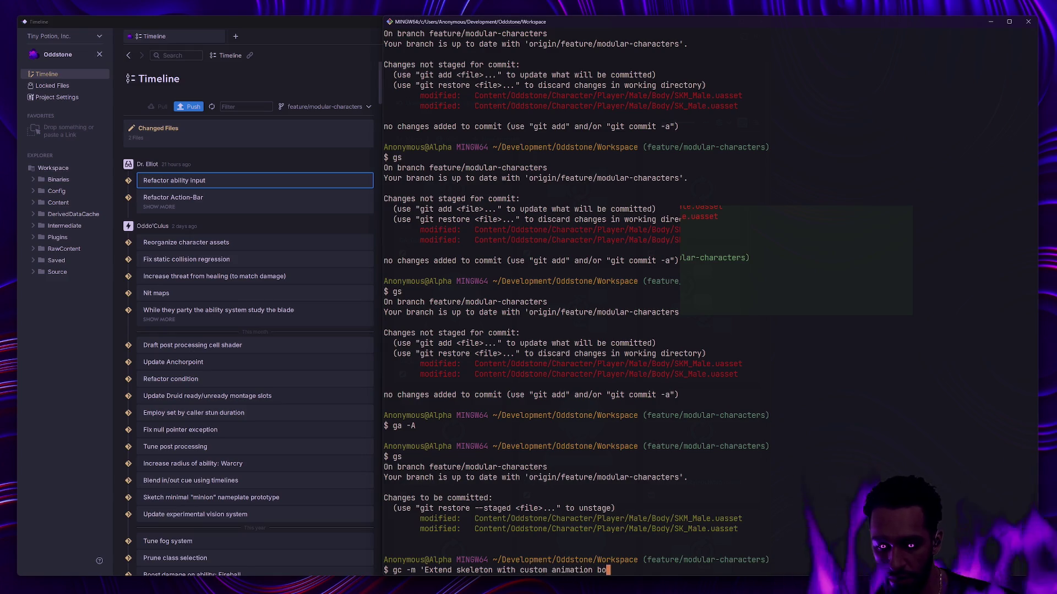
type("nes'")
key("Return")
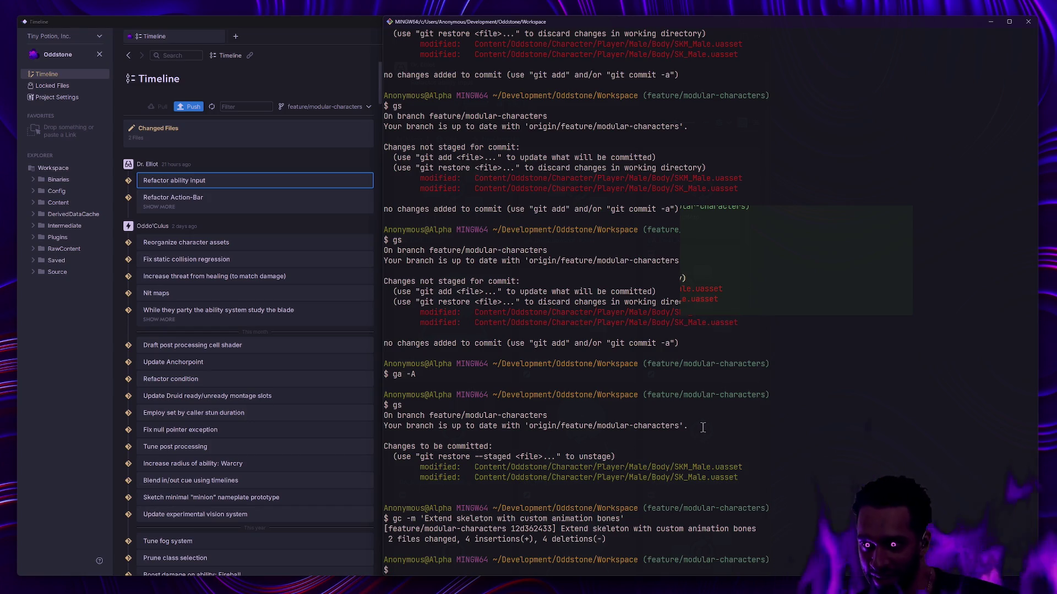
key("ctrl+super+Left")
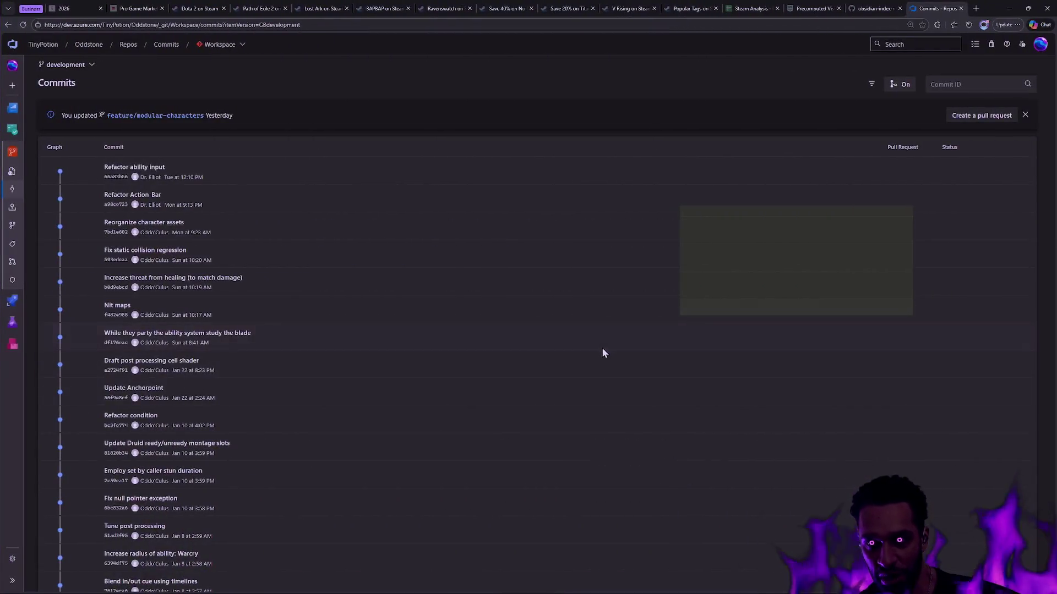
Step: Back in Unreal, open the Content Drawer, browse the Player folder tree and clear the skeletal-mesh filter
key("ctrl+super+Left")
key("ctrl+super+Left")
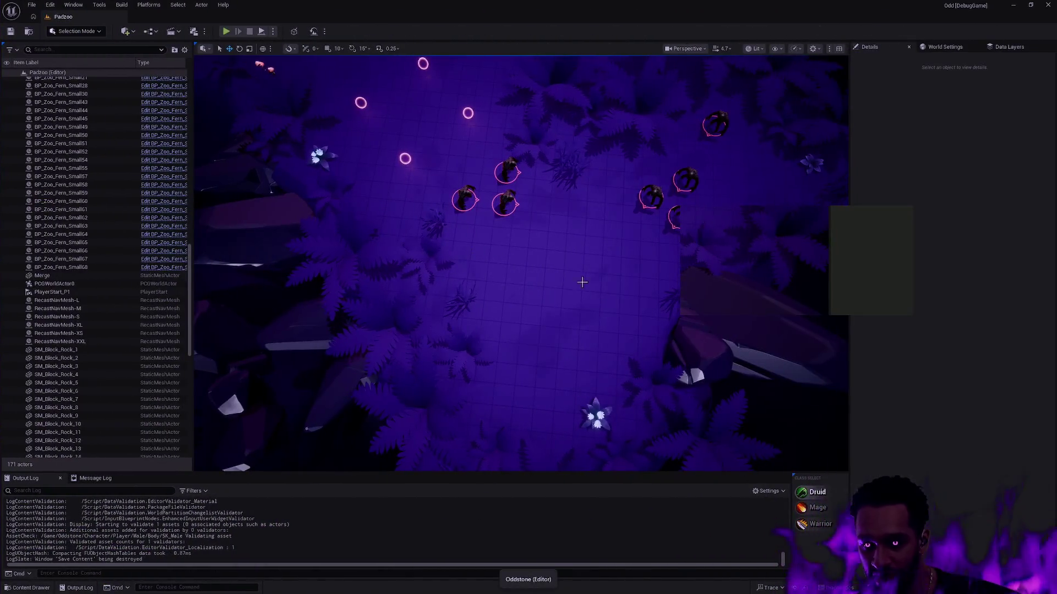
key("ctrl+space")
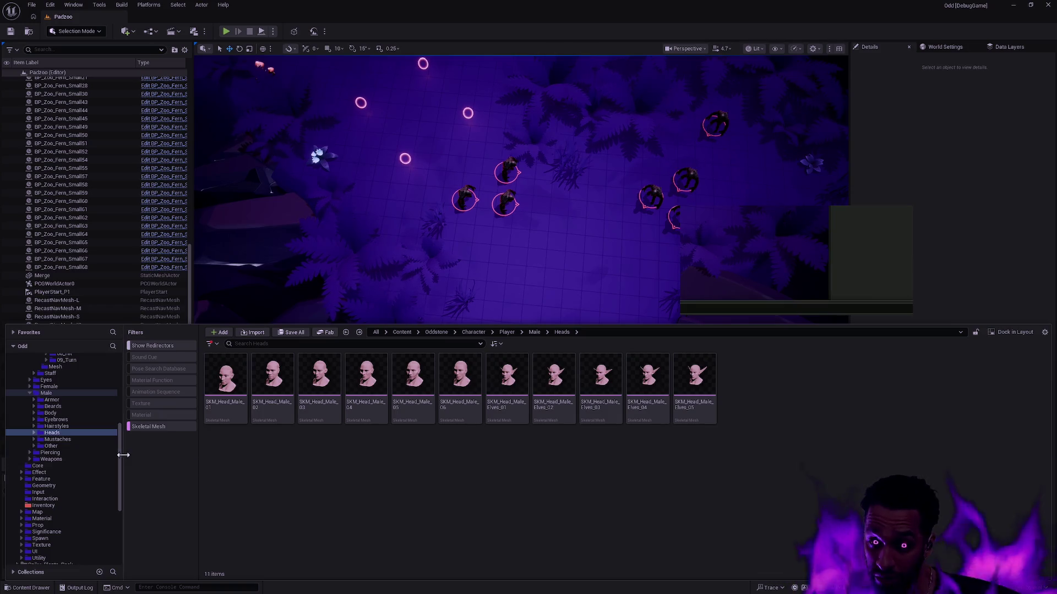
left_click_drag(118, 457, 122, 418)
left_click(34, 406)
left_click(28, 379, "ctrl")
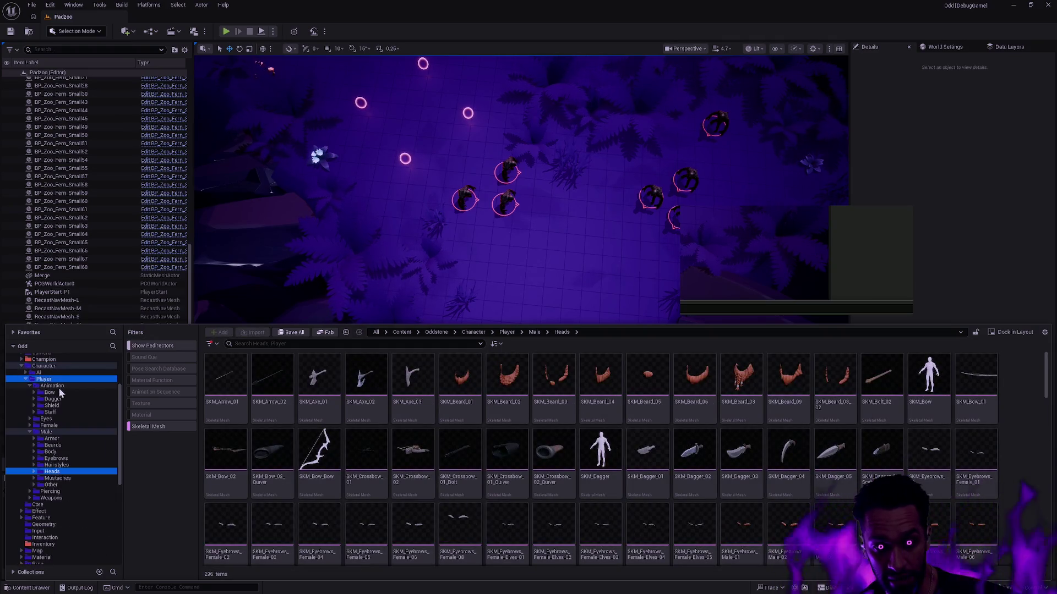
left_click(51, 392)
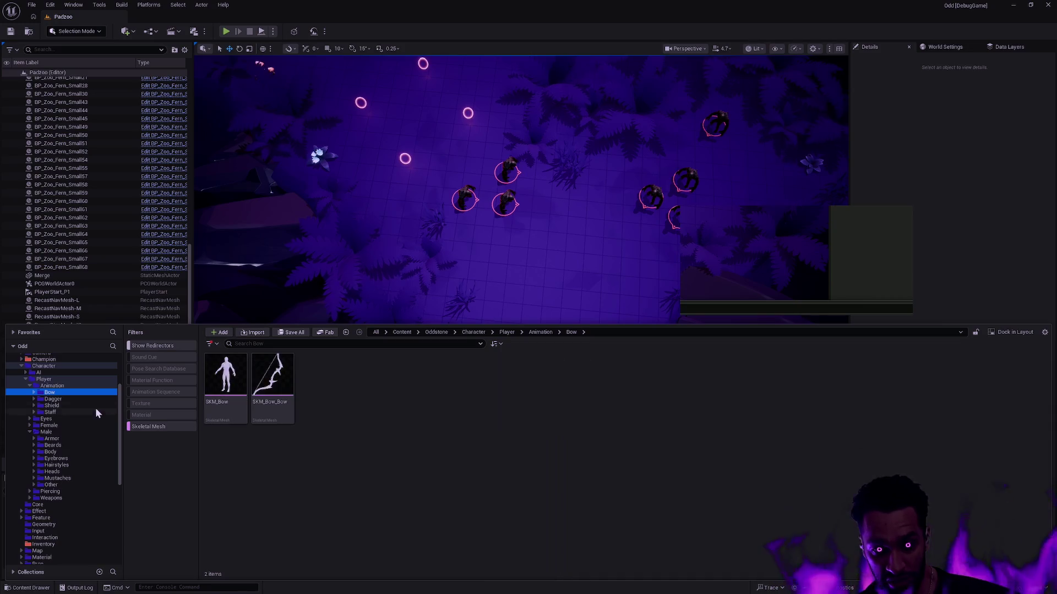
left_click(66, 386)
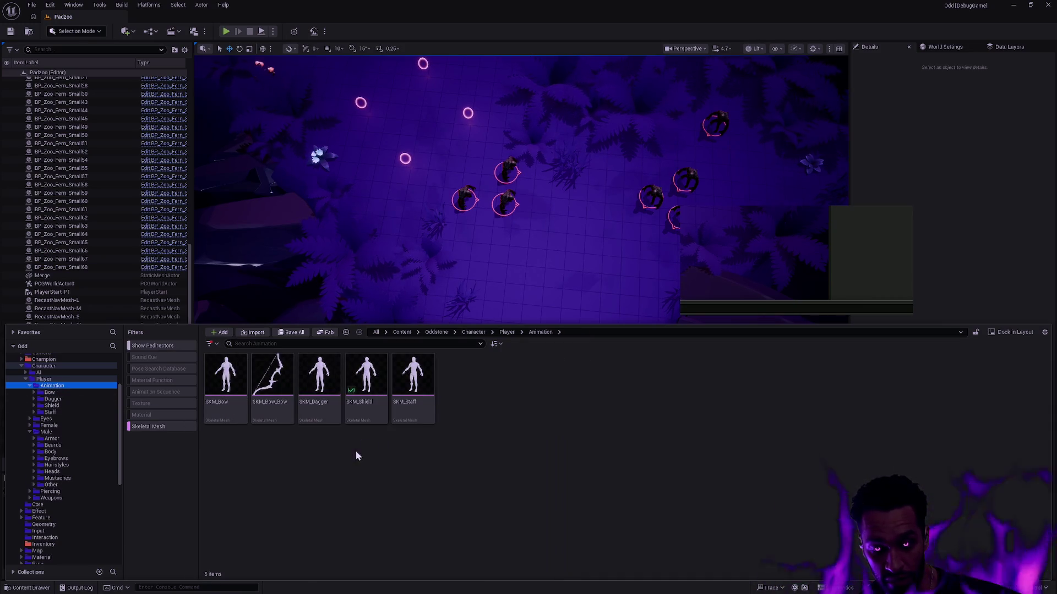
left_click(144, 427)
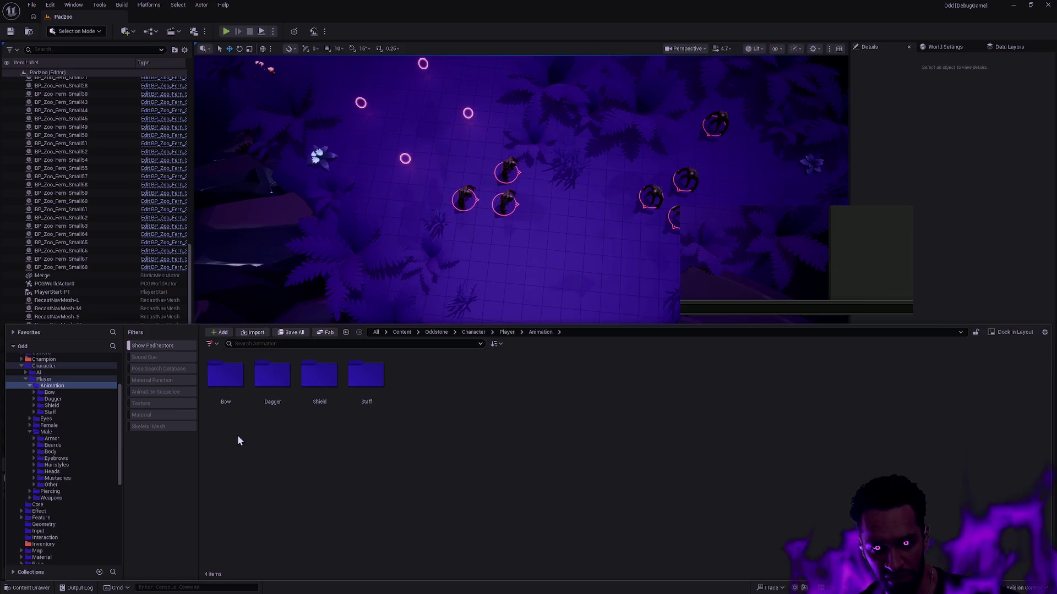
Step: Go into Bow > Mesh, select the SK_Bow skeleton and delete it
double_click(222, 389)
double_click(222, 385)
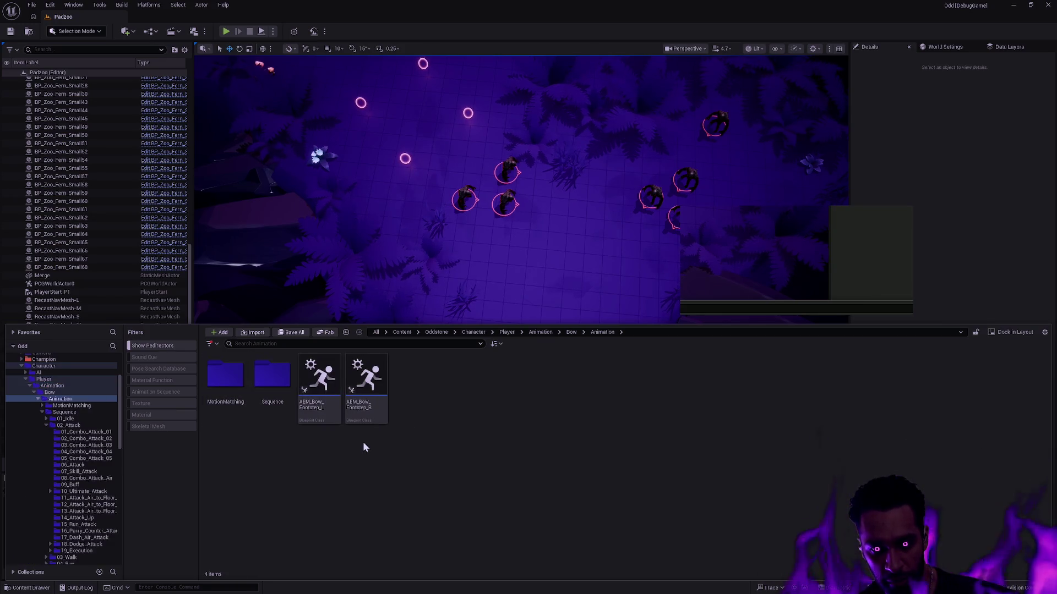
key("alt+Left")
left_click(268, 391)
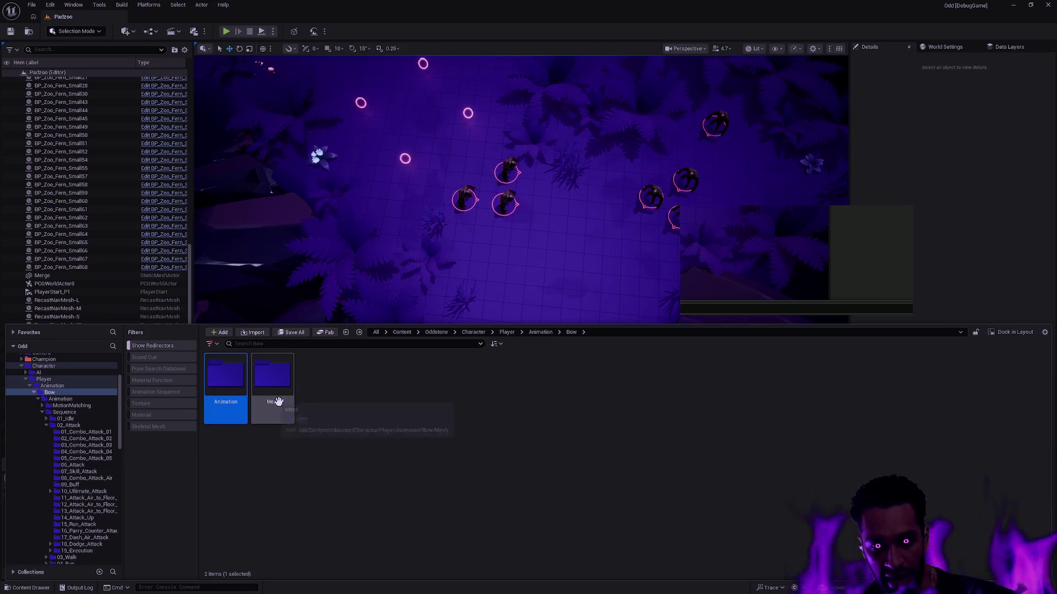
double_click(268, 391)
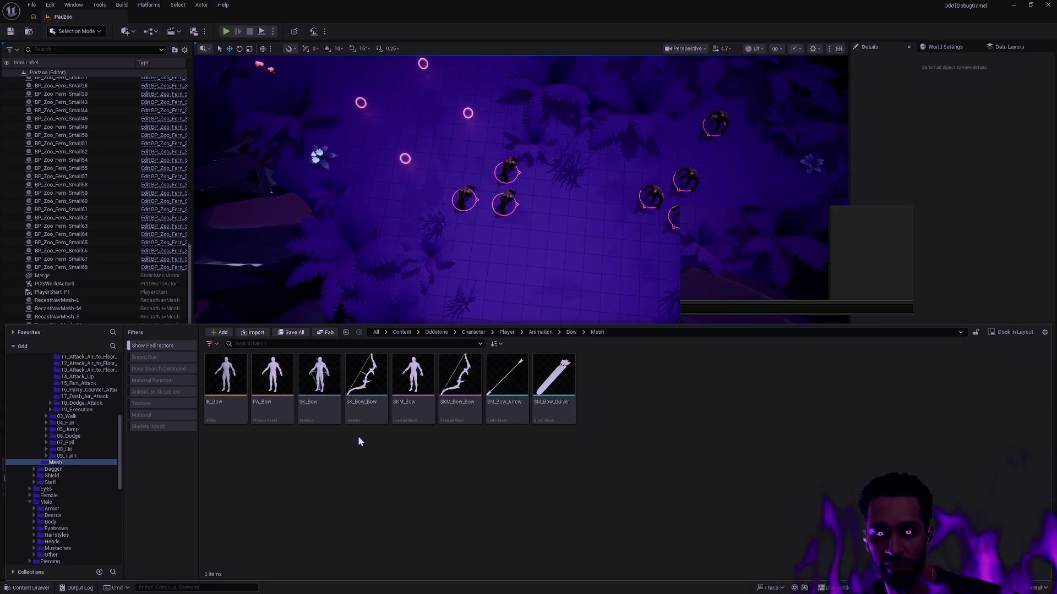
left_click(318, 412)
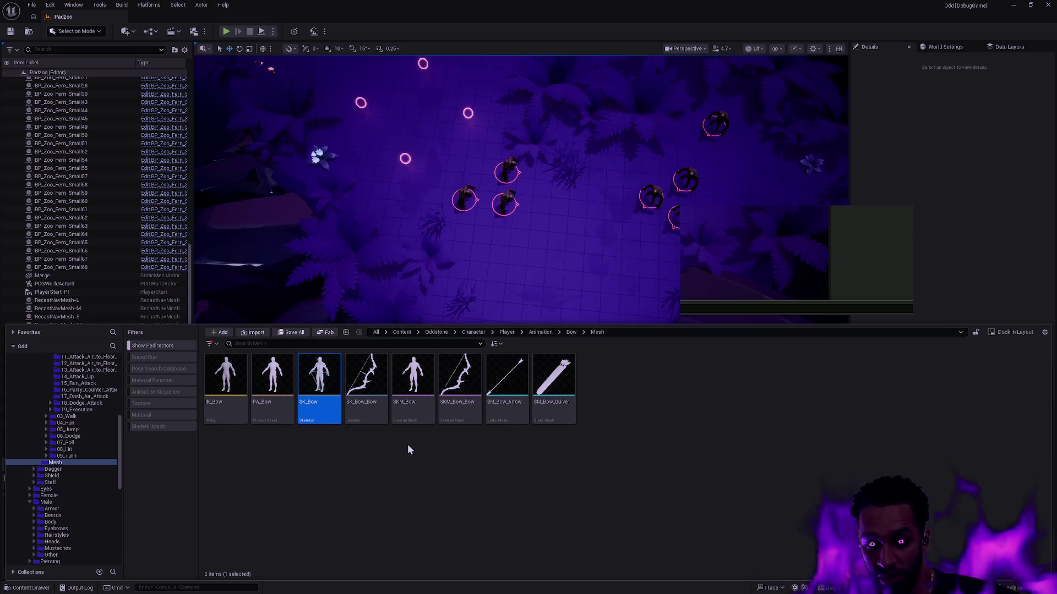
key("Delete")
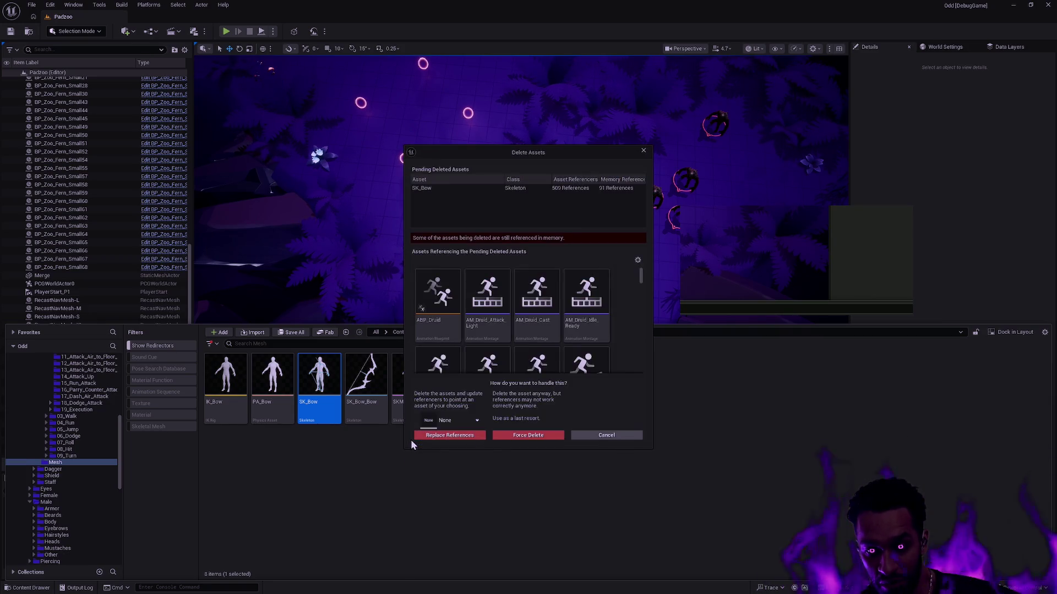
Step: Replace SK_Bow's references with SK_Male and confirm the replacement
left_click(460, 422)
type("SK_Male")
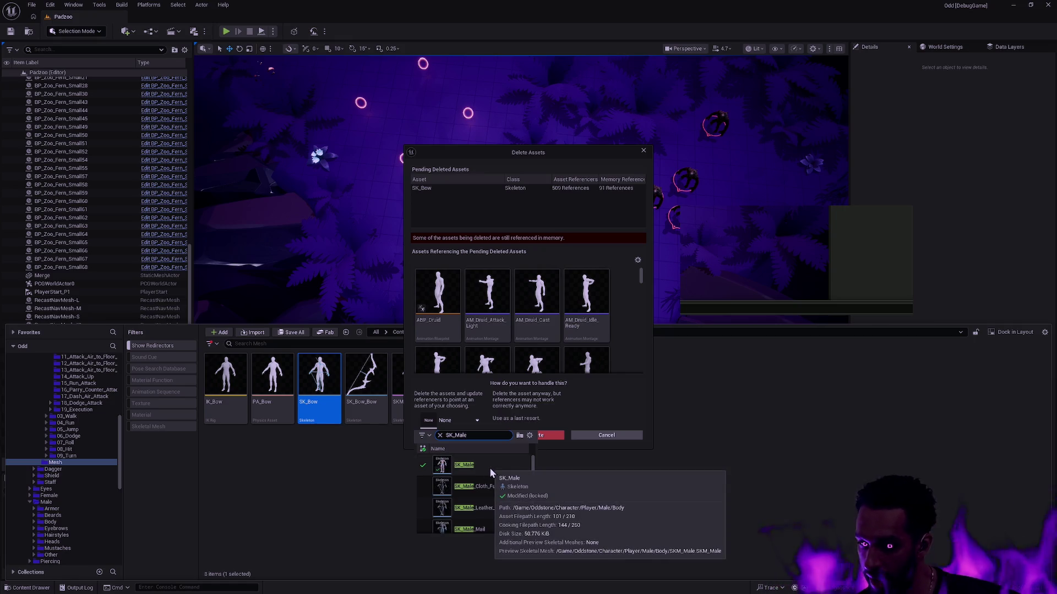
left_click(490, 469)
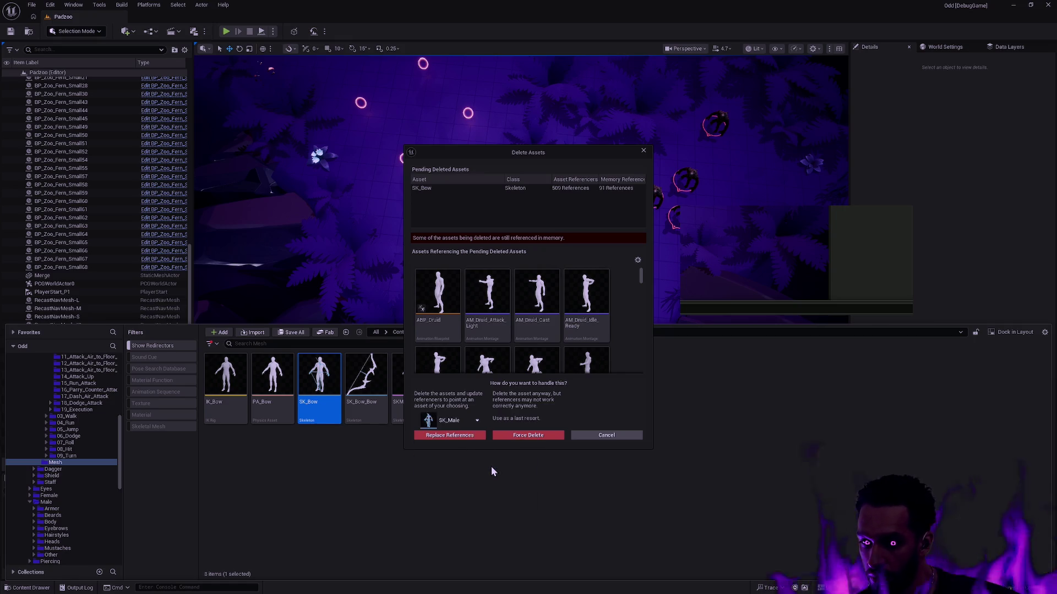
left_click(471, 437)
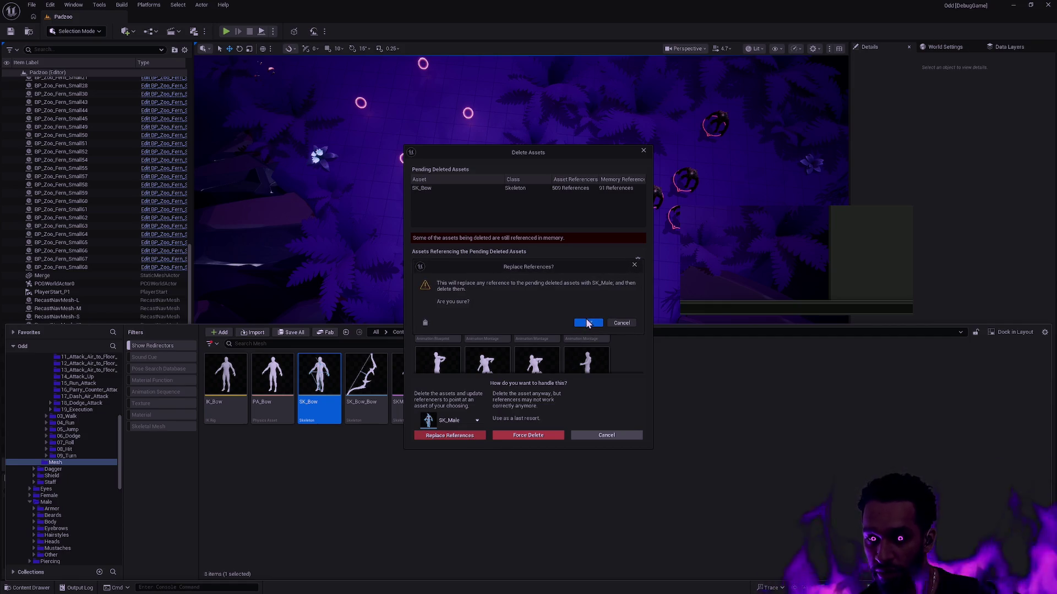
left_click(587, 323)
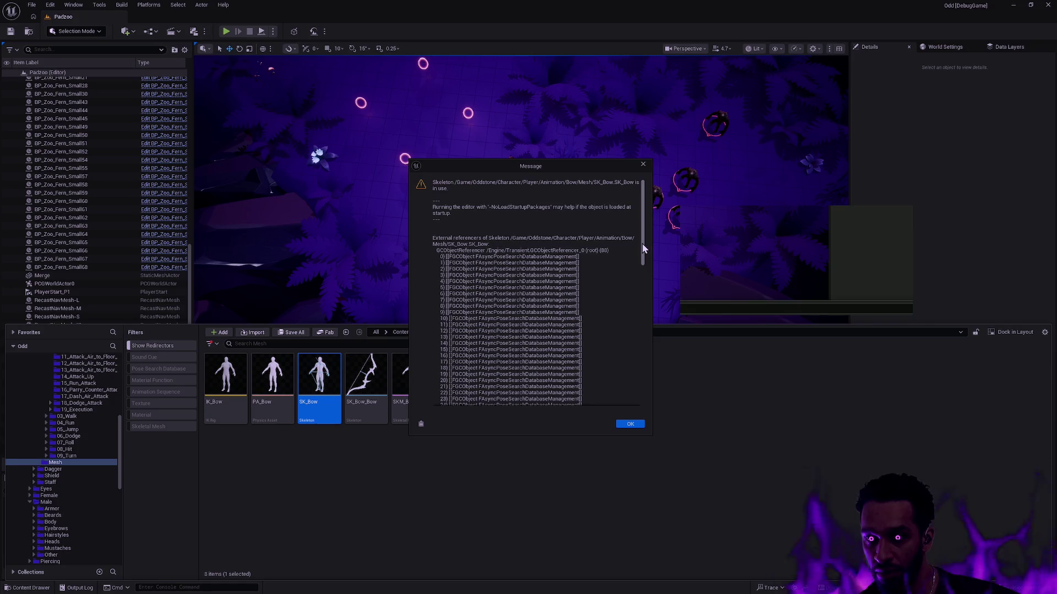
Step: Dismiss the asset-still-in-use message and the consolidation failure warnings
left_click_drag(642, 248, 647, 424)
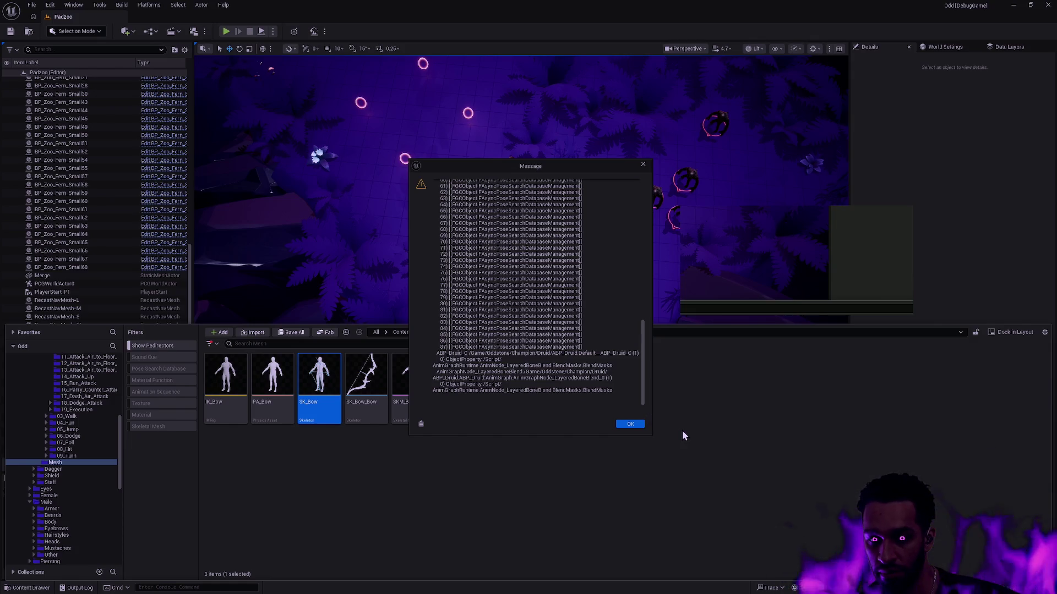
left_click(627, 423)
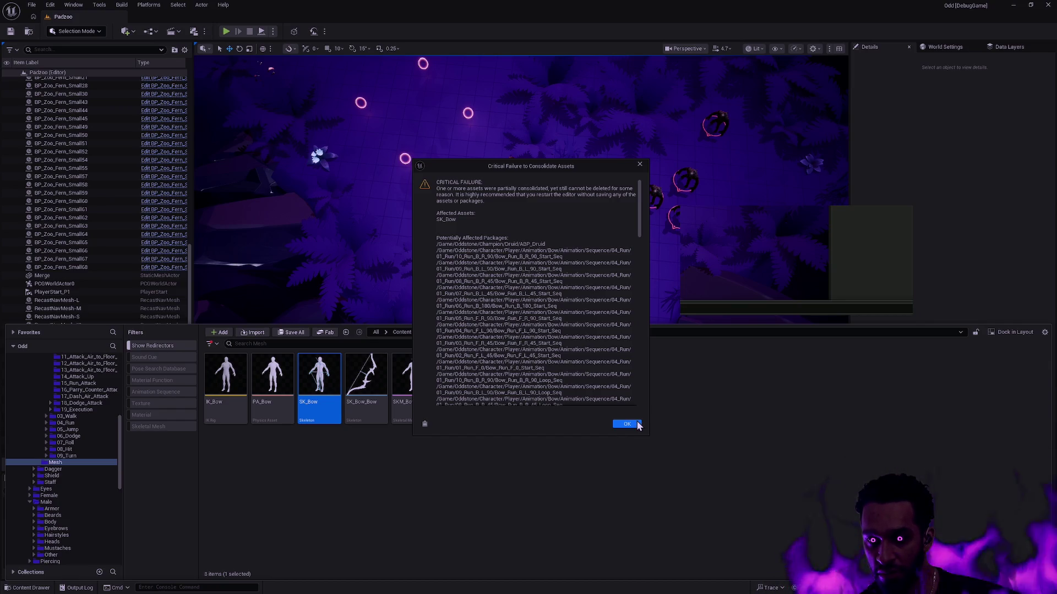
left_click(628, 427)
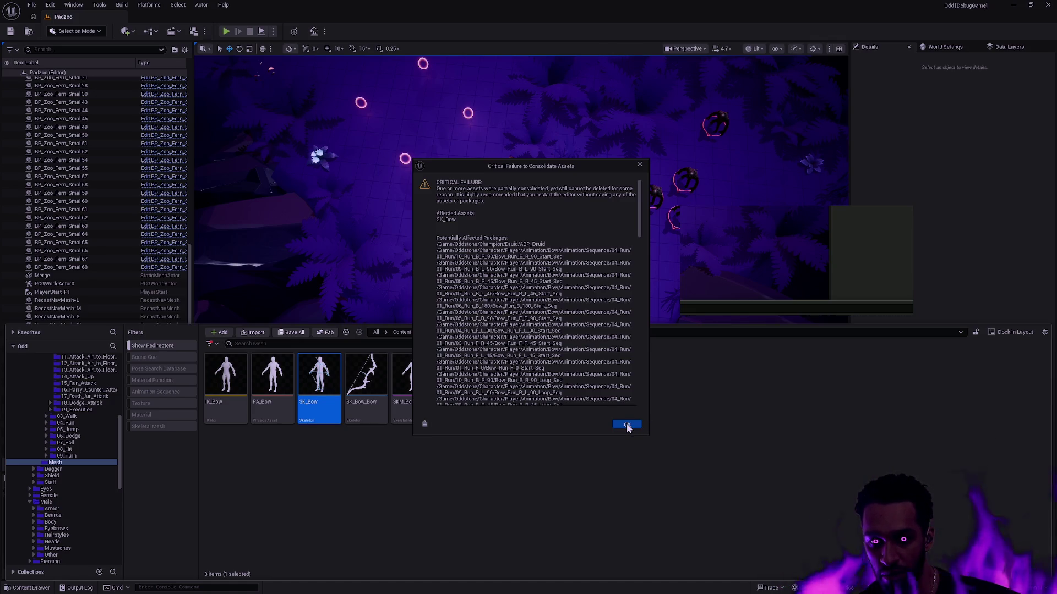
left_click(627, 425)
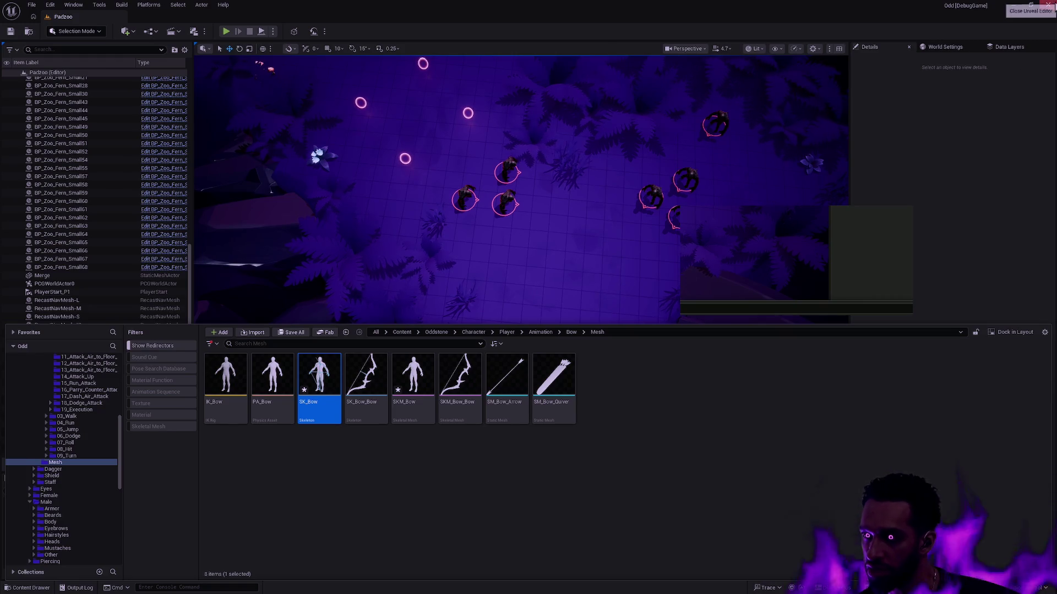
Step: Close the Unreal editor, choosing Don't Save for the modified assets
key("ctrl+shift+s")
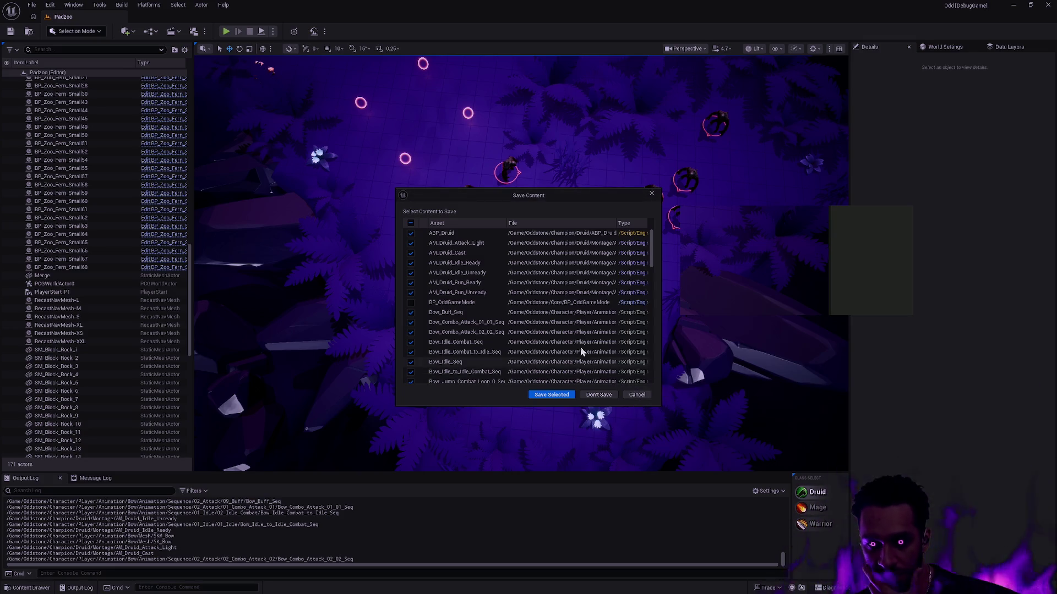
scroll(562, 344, "down", 5)
scroll(548, 331, "down", 10)
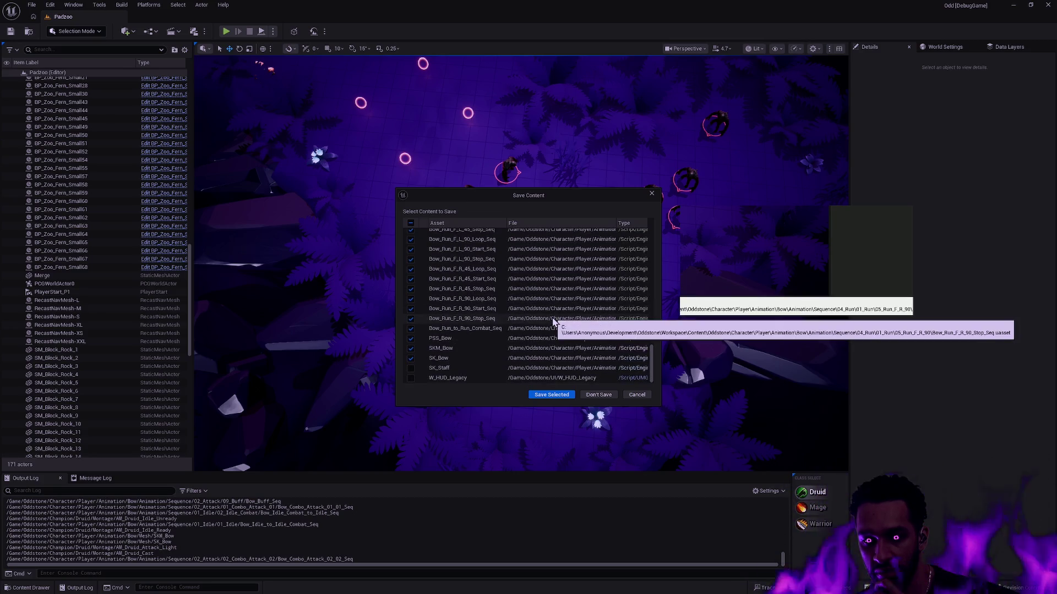
left_click(599, 394)
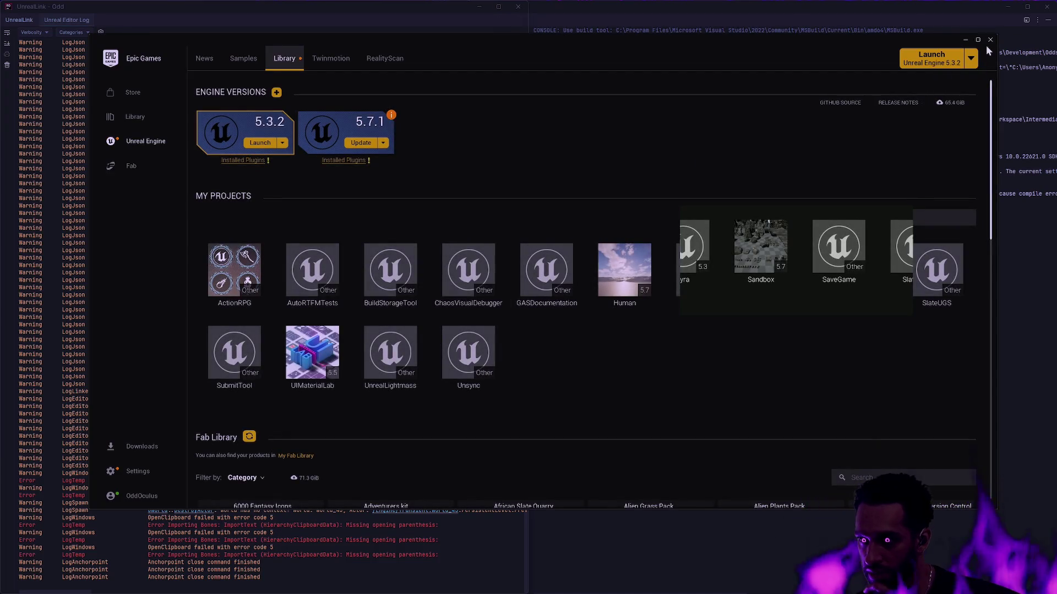
Step: Close the Epic Games Launcher and move to the source control desktop
left_click(989, 40)
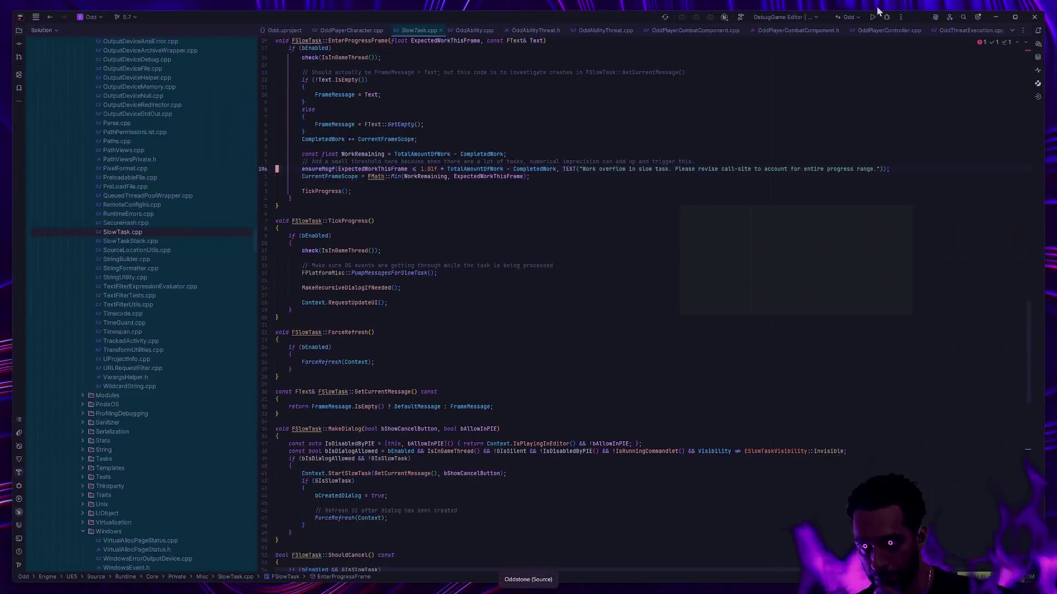
key("ctrl+super+Left")
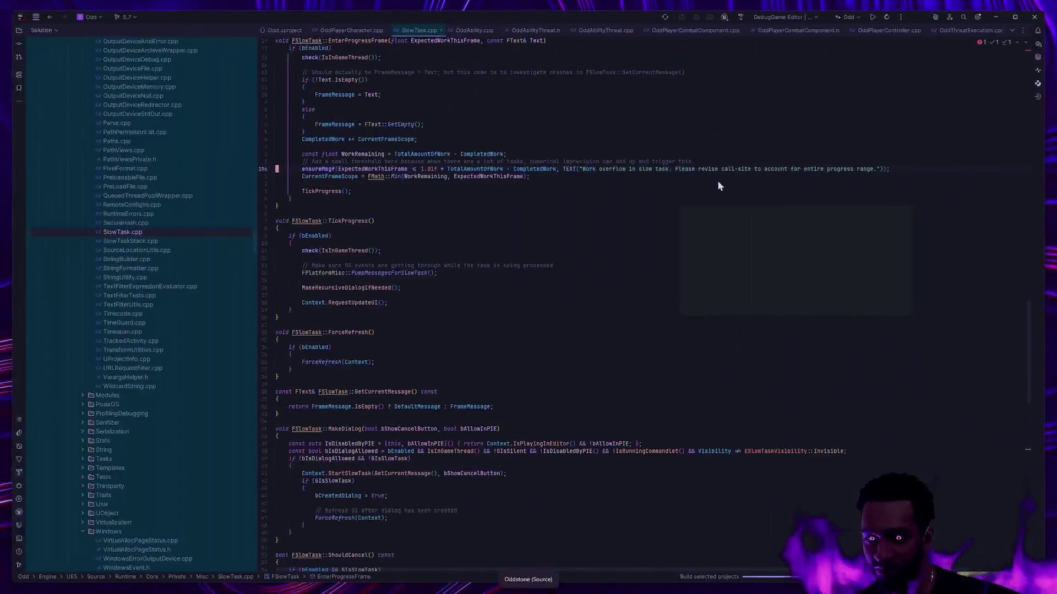
key("ctrl+super+Right")
Step: Run gs in Git Bash to check repository status, then return to the Unreal log desktop
type("s")
key("Return")
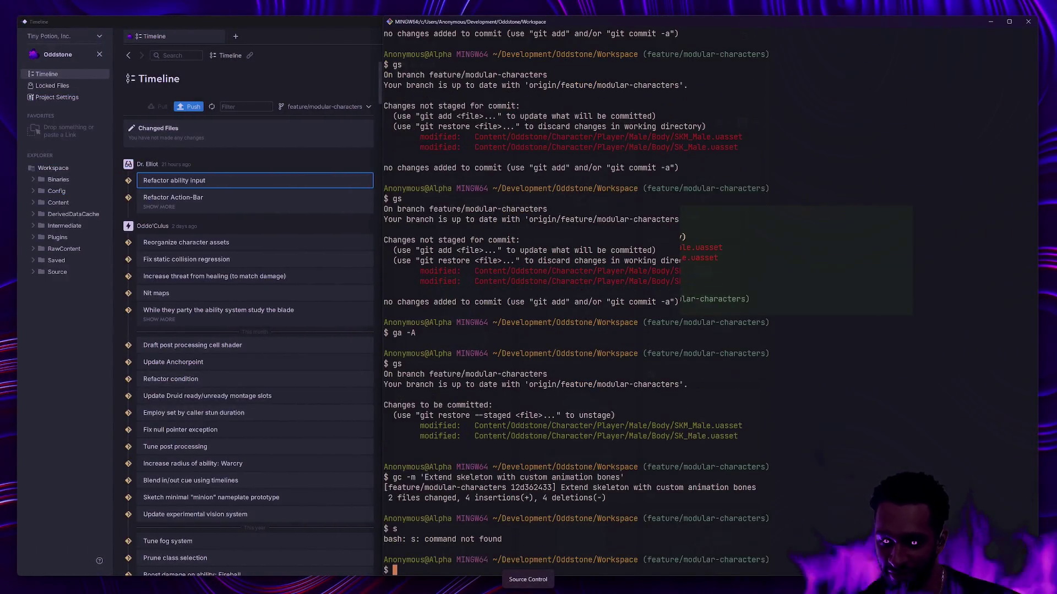
type("gs")
key("Return")
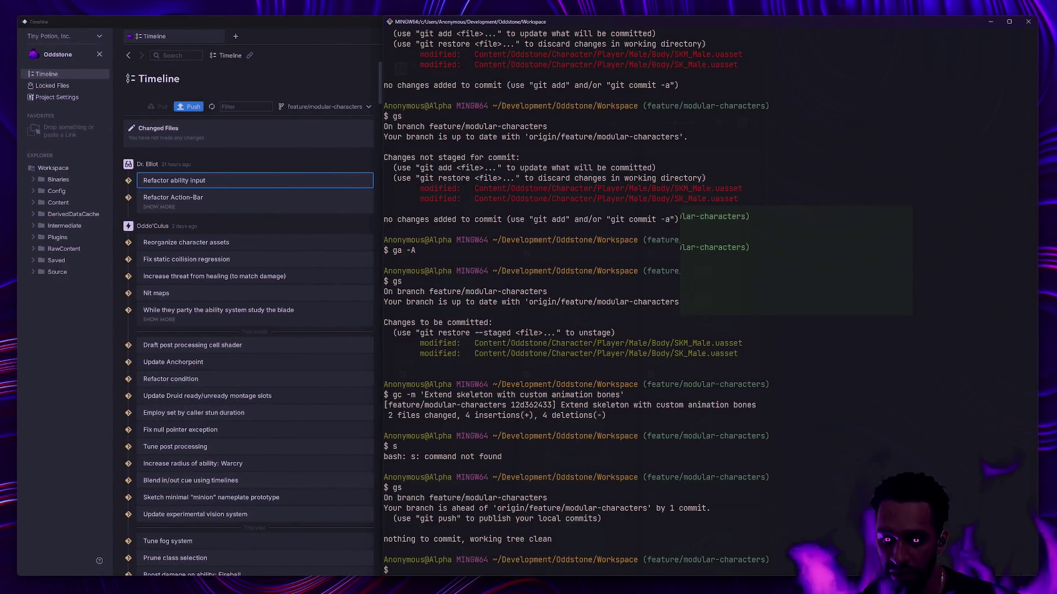
key("ctrl+super+Right")
key("ctrl+super+Right")
key("ctrl+super+Right")
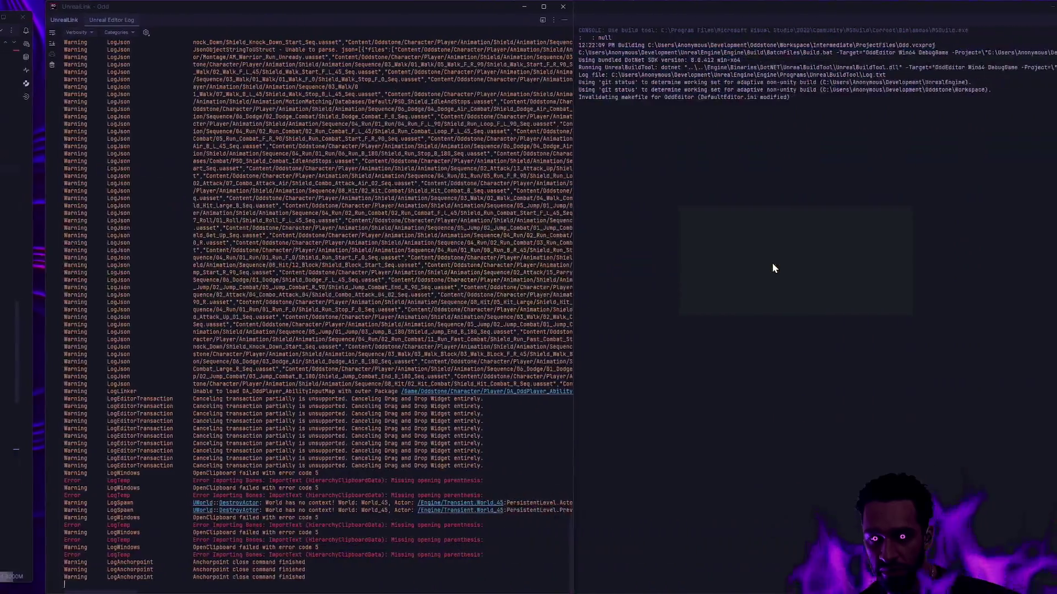
Step: Wait on the Unreal log desktop for the editor to relaunch on Padroo, then reopen the Content Drawer
key("ctrl+super+Right")
key("ctrl+super+Left")
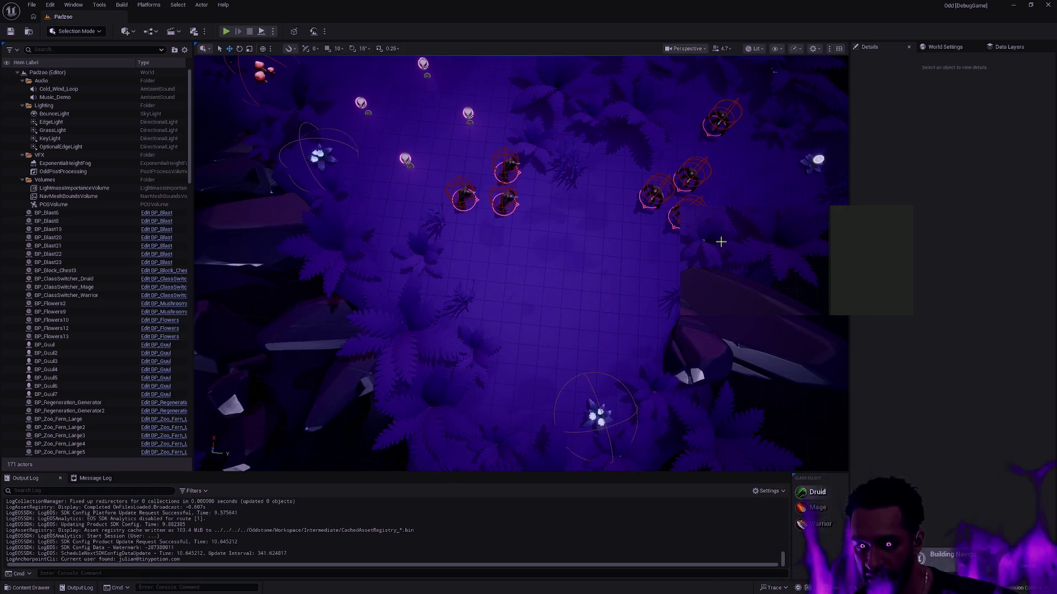
key("ctrl+space")
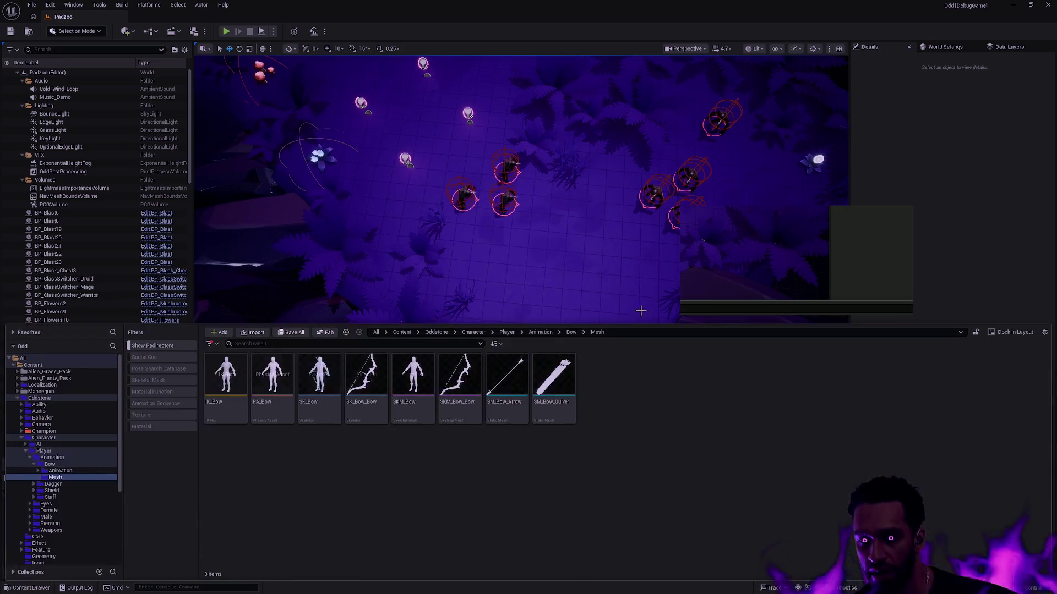
Step: Select SK_Bow in the Bow Mesh folder and delete it again
left_click(308, 418)
left_click(384, 464)
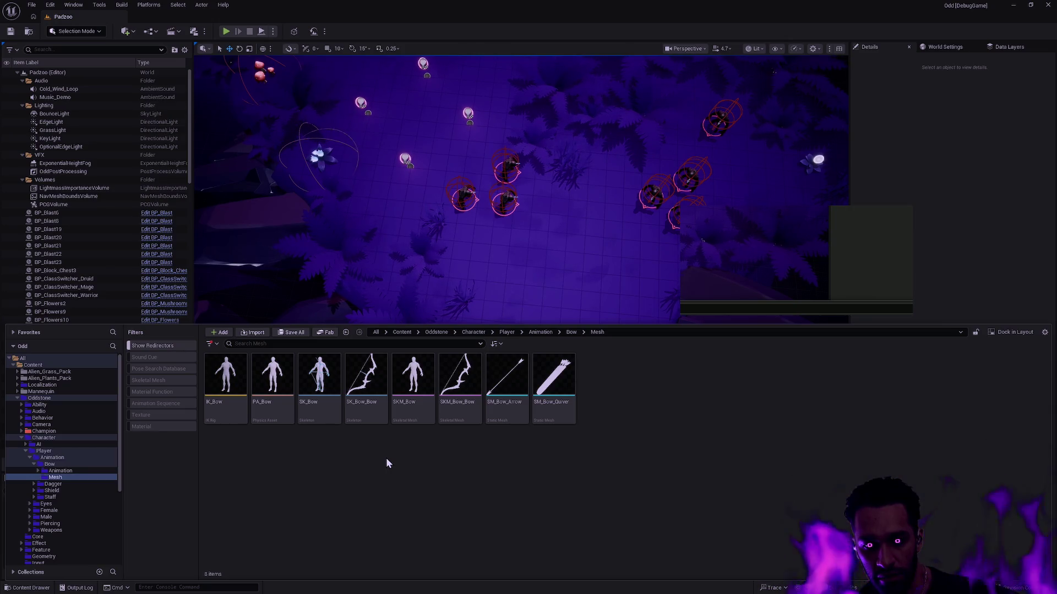
left_click(309, 406)
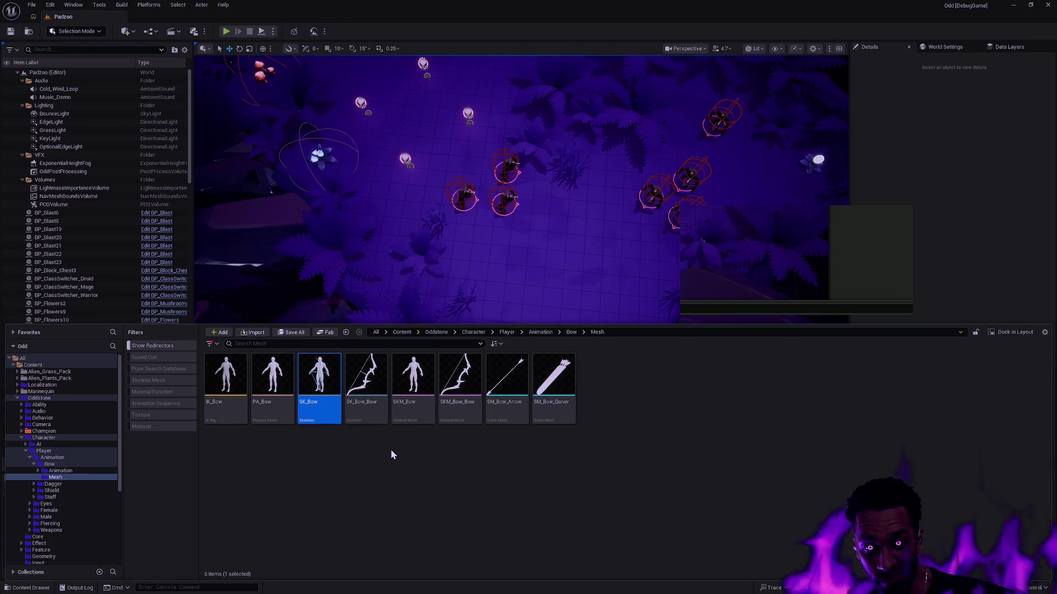
key("Delete")
Step: Replace SK_Bow's references with SK_Male, confirm, and dismiss the asset-still-in-use message
left_click(455, 420)
type("SK_Male")
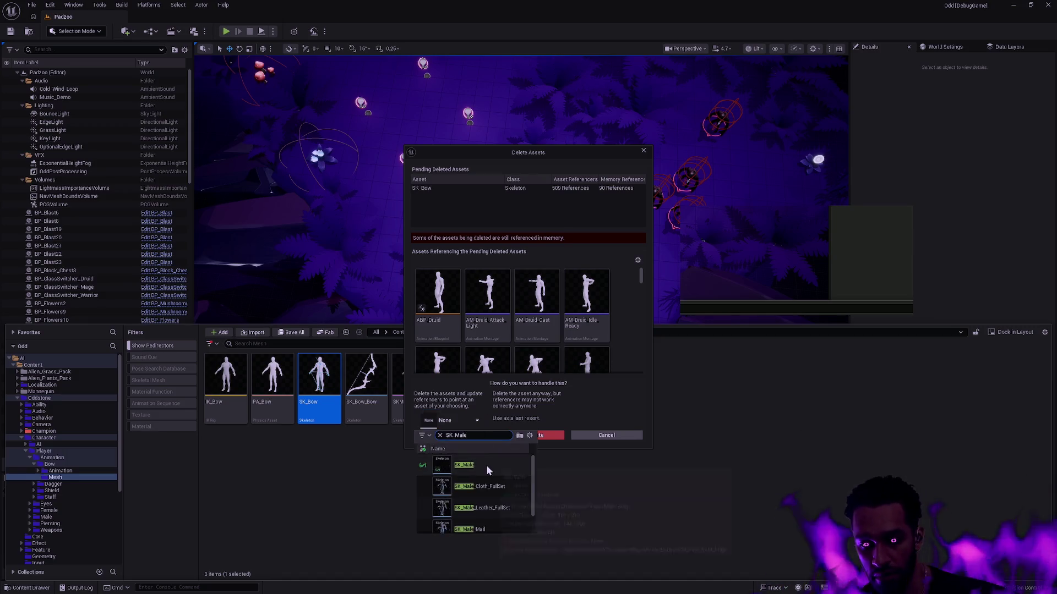
left_click(487, 465)
left_click(457, 436)
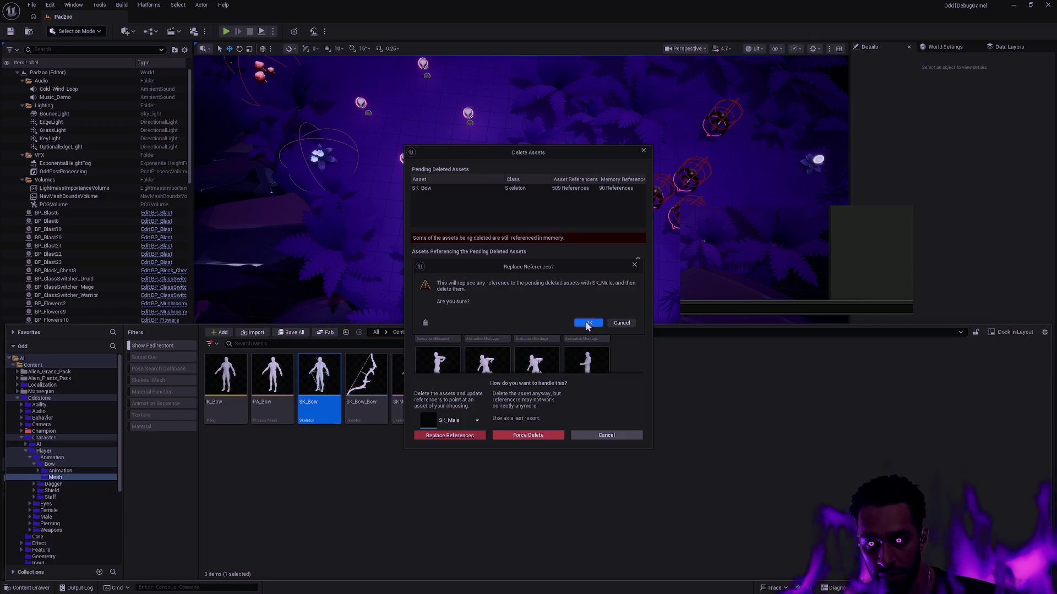
left_click(585, 323)
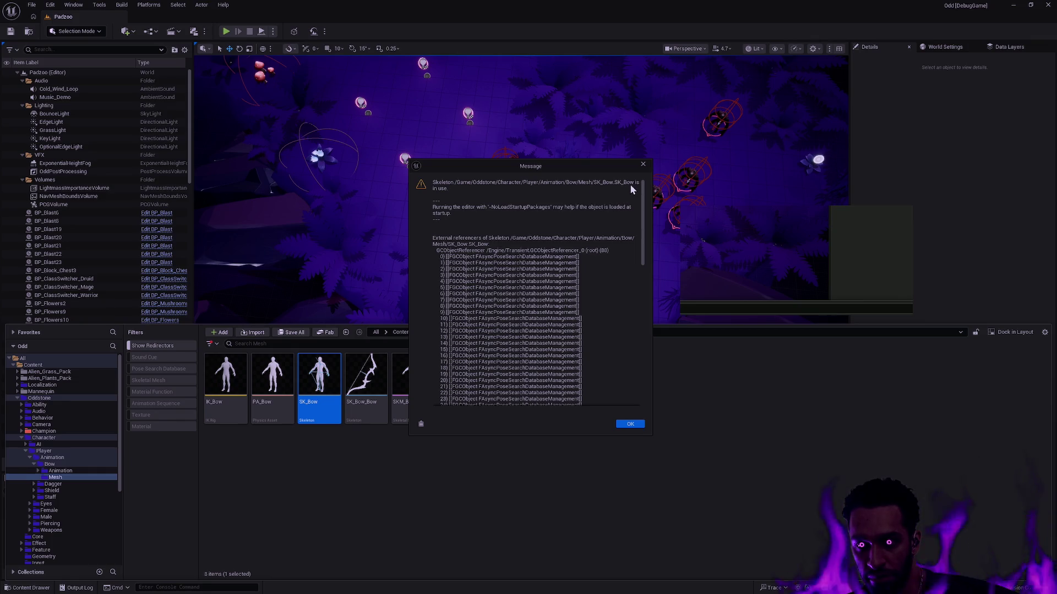
left_click_drag(642, 247, 635, 350)
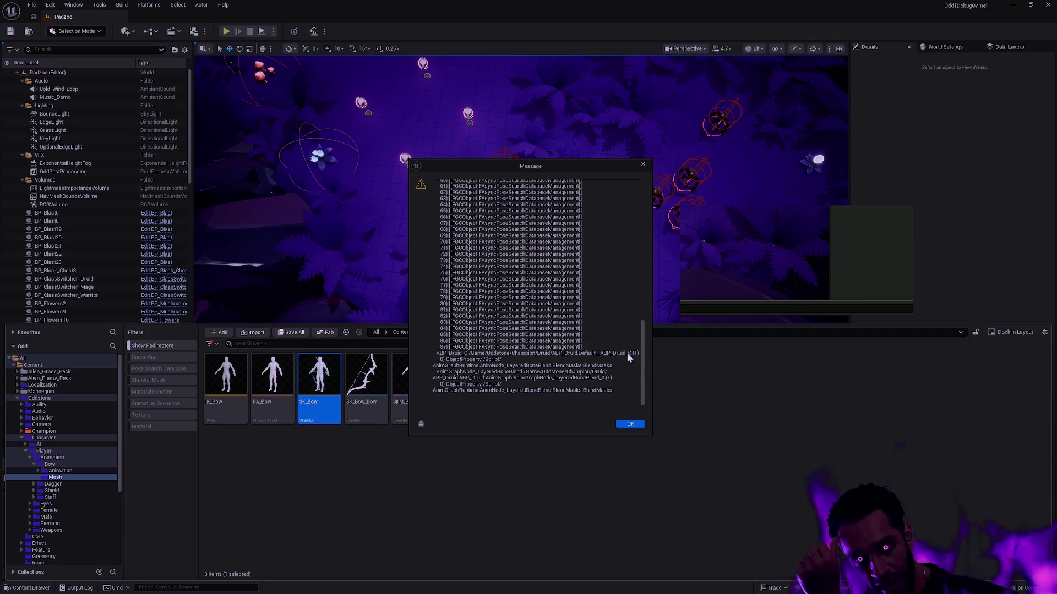
left_click(636, 427)
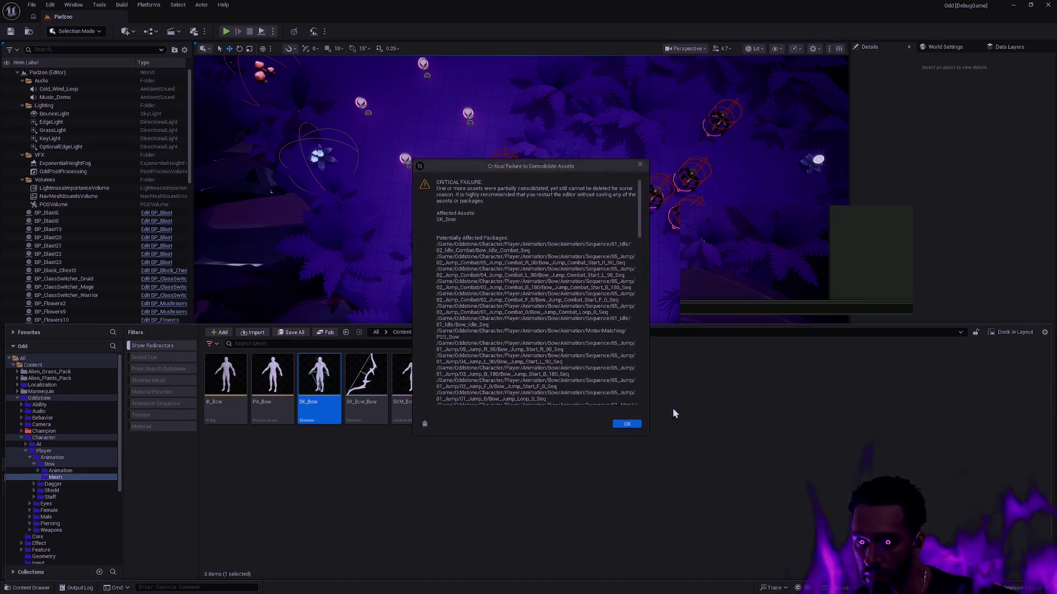
Step: Dismiss the remaining warnings, set the playable class to Warrior, and cancel saving all assets
left_click(630, 424)
left_click(870, 457)
left_click(820, 524)
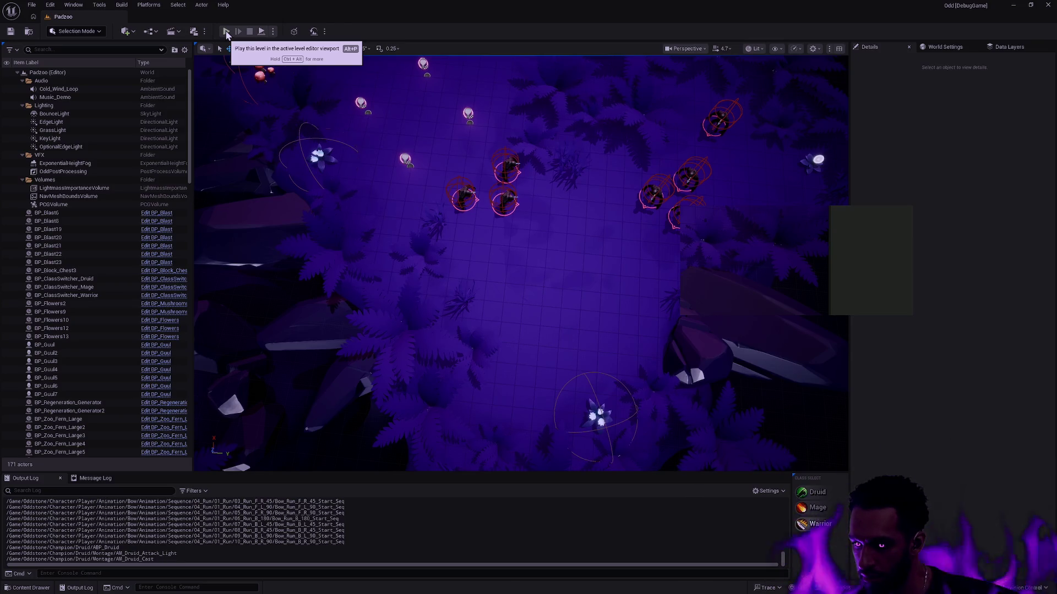
key("ctrl+shift+s")
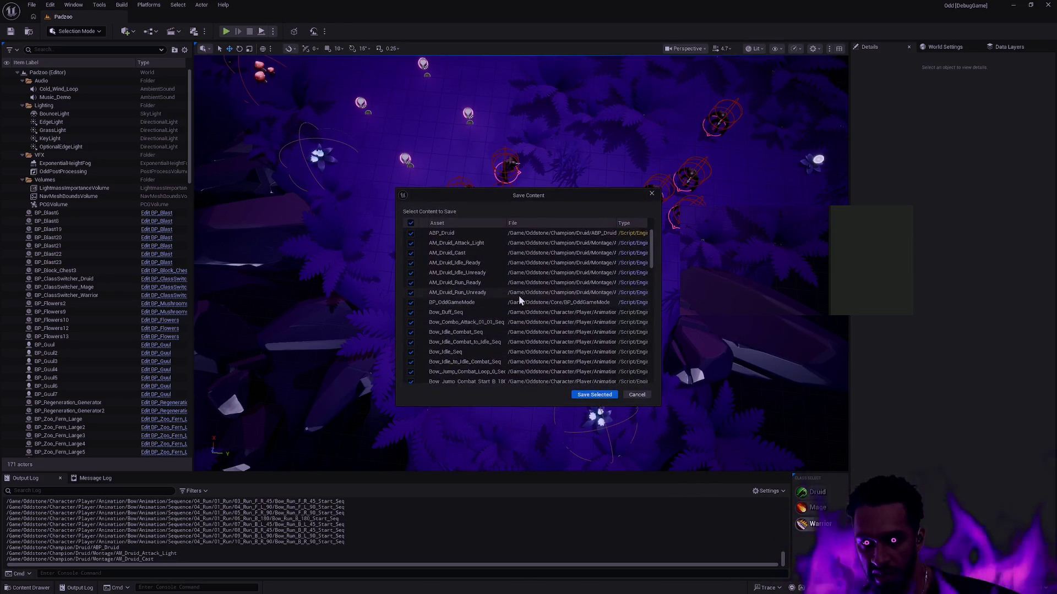
left_click_drag(652, 253, 652, 400)
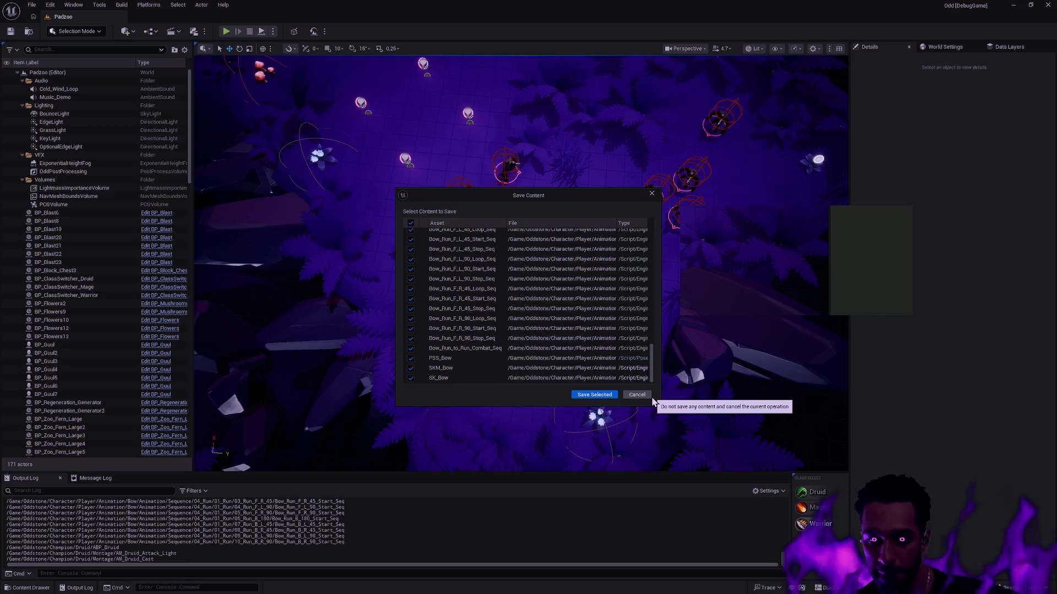
left_click(650, 398)
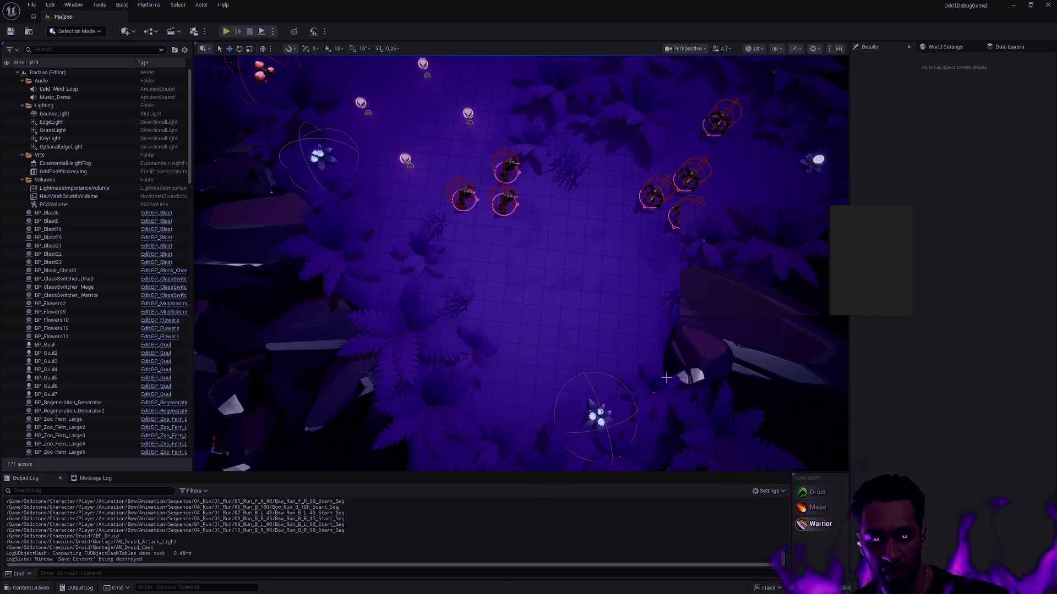
Step: Search the Open Asset dialog for 'BP_Dr'
key("ctrl+space")
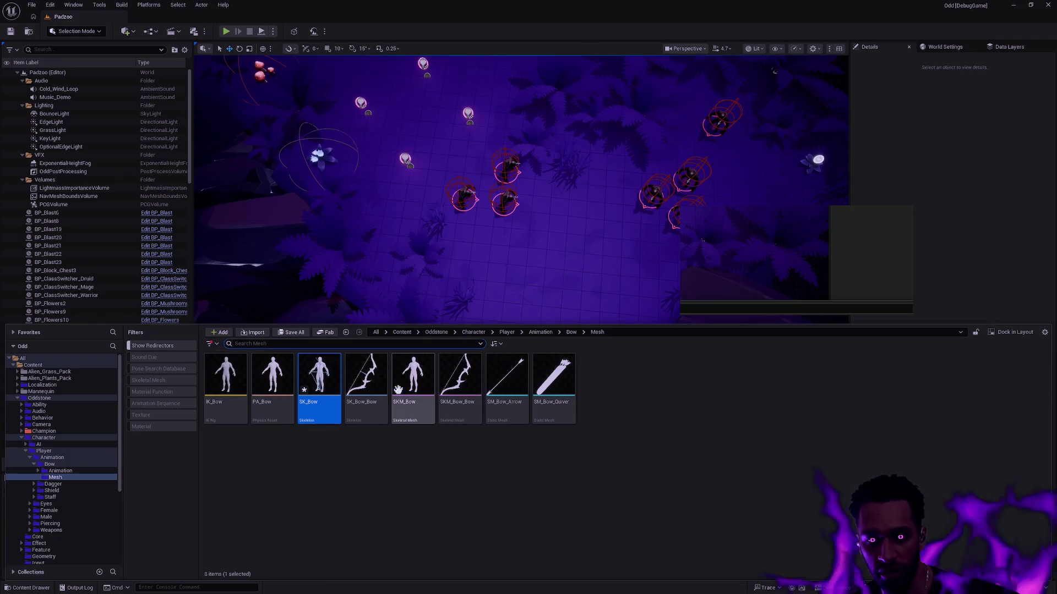
key("ctrl+p")
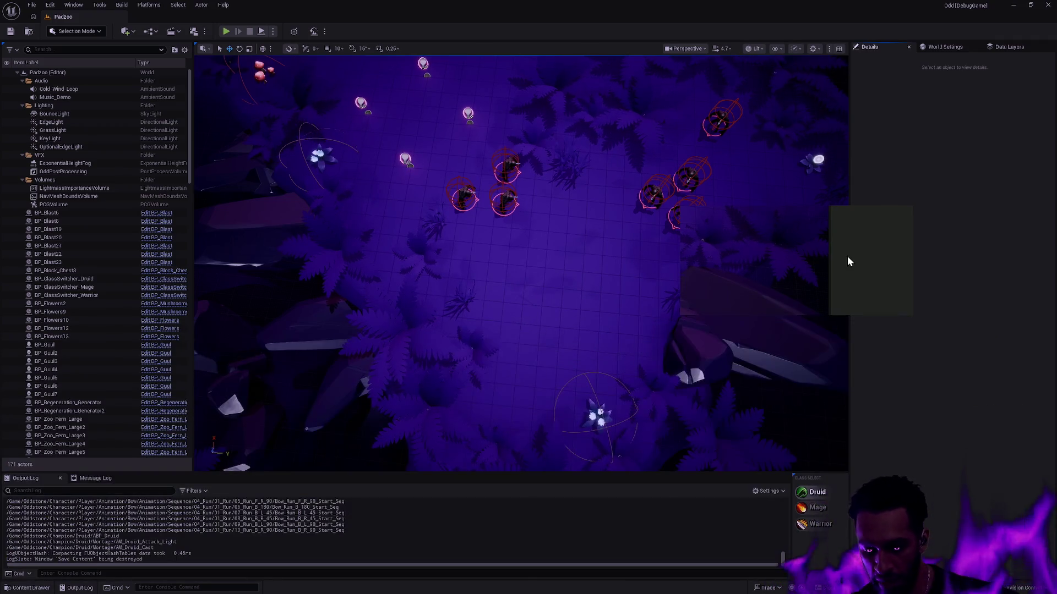
type("BP_Dr")
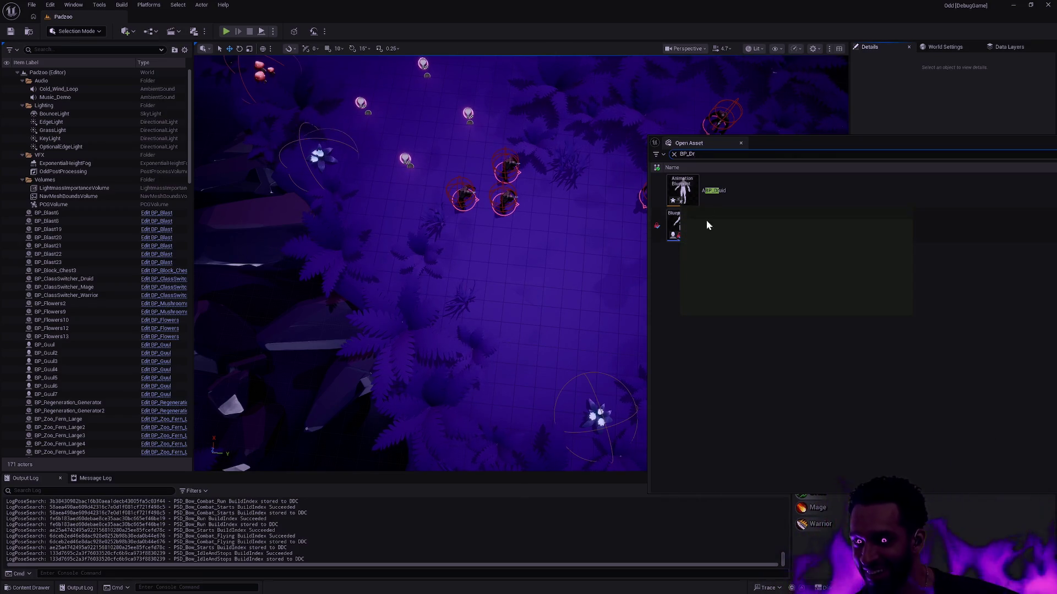
Step: Close the editor with Don't Save, then clear the UnrealLink log
left_click(1047, 5)
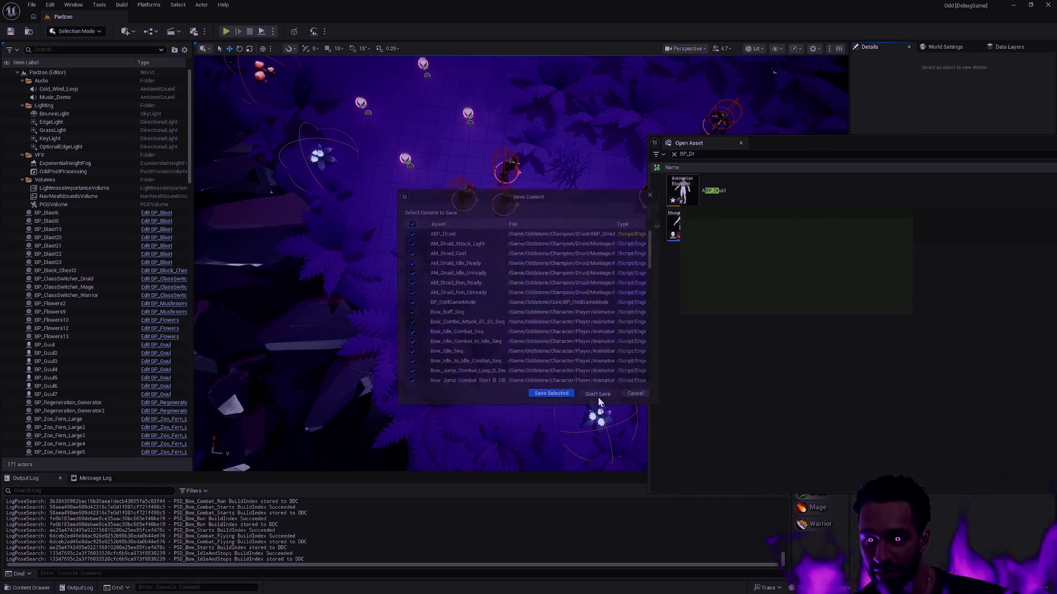
left_click(599, 394)
right_click(444, 342)
left_click(467, 368)
key("ctrl+super+Right")
key("ctrl+super+Right")
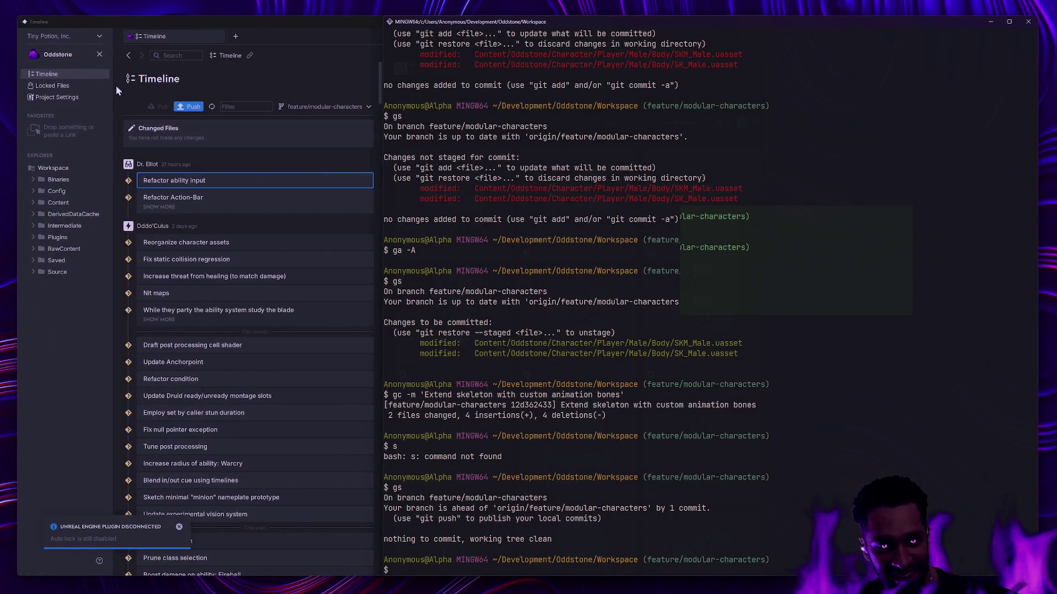
Step: Bring Anchorpoint forward and open Locked Files, scrolling through the 409 locked assets
left_click(179, 526)
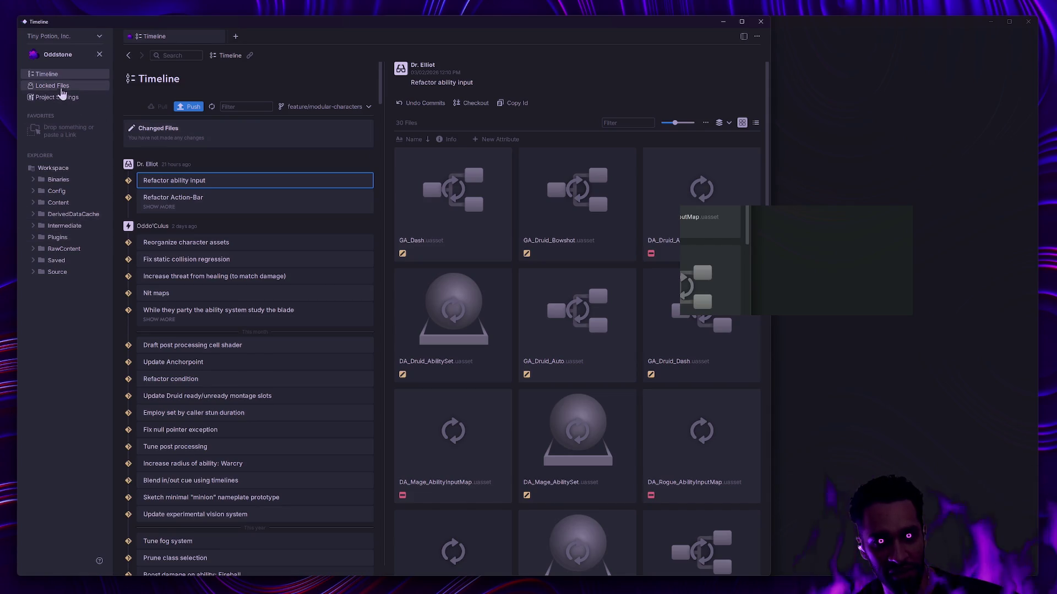
left_click(63, 87)
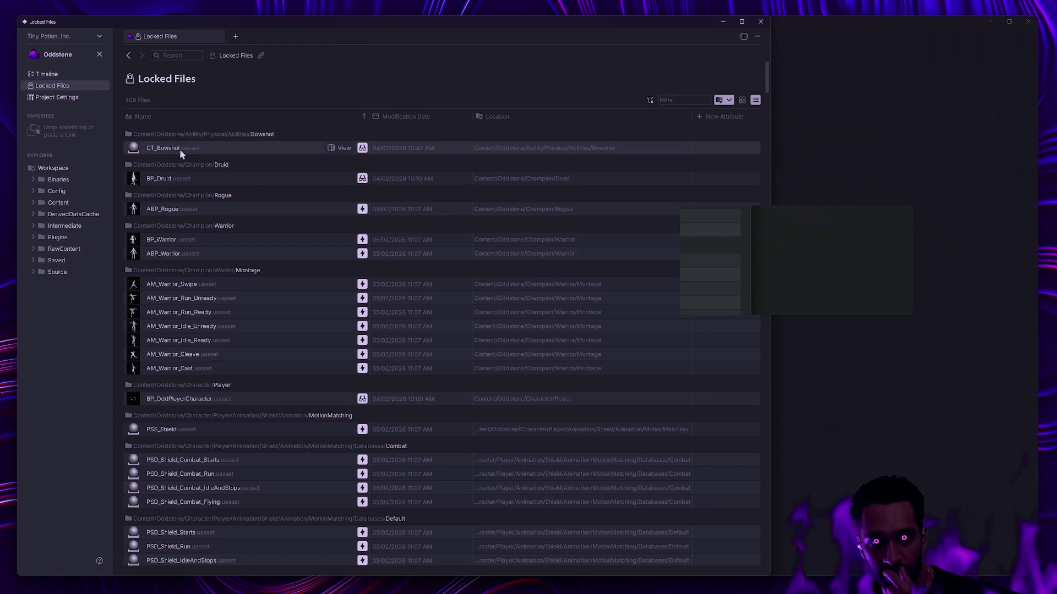
scroll(258, 245, "down", 5)
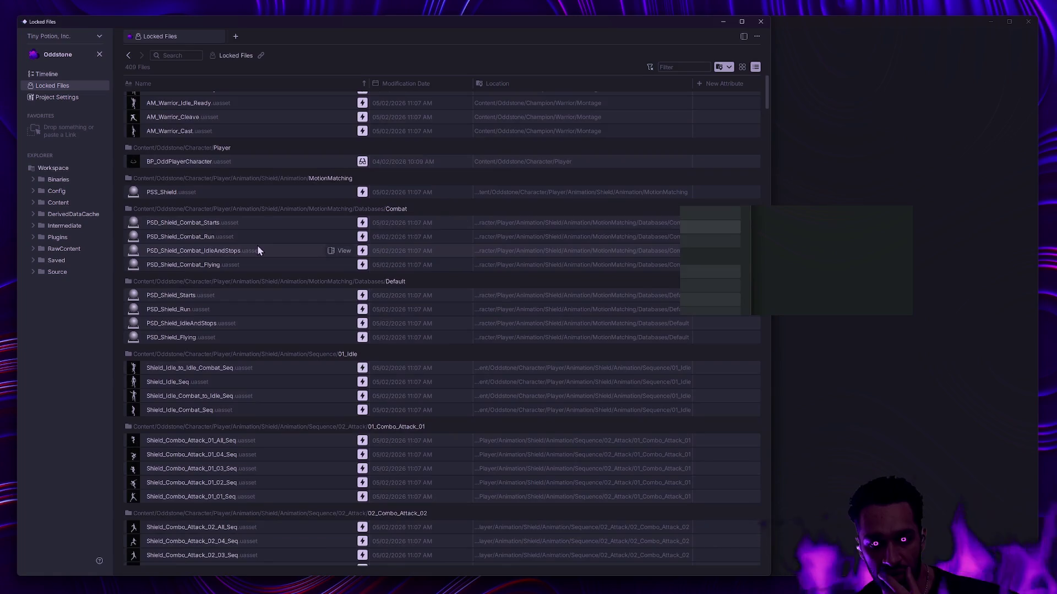
left_click_drag(766, 101, 751, 568)
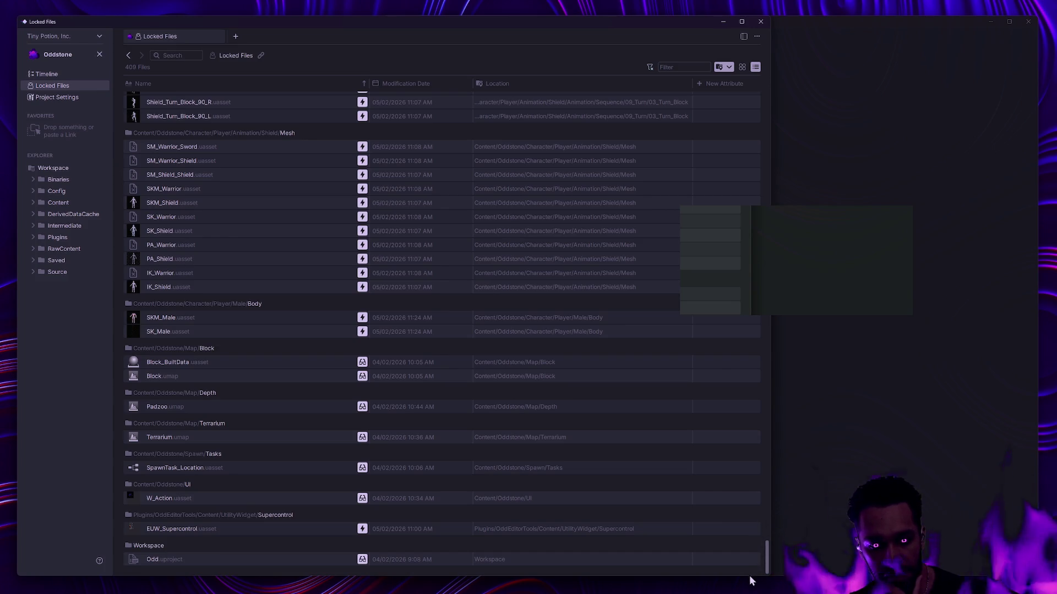
scroll(755, 517, "up", 10)
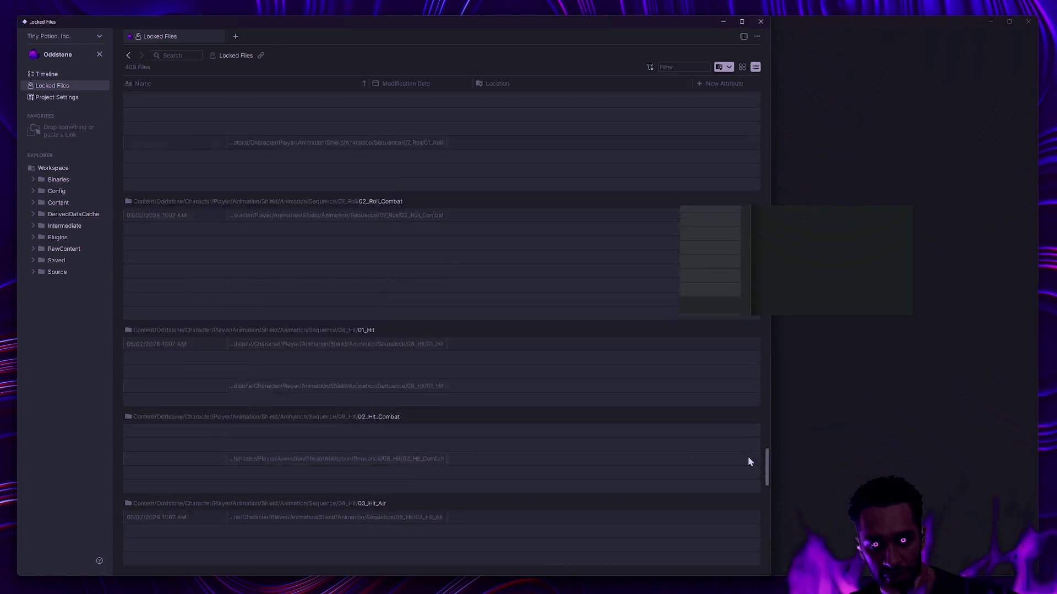
scroll(752, 472, "up", 20)
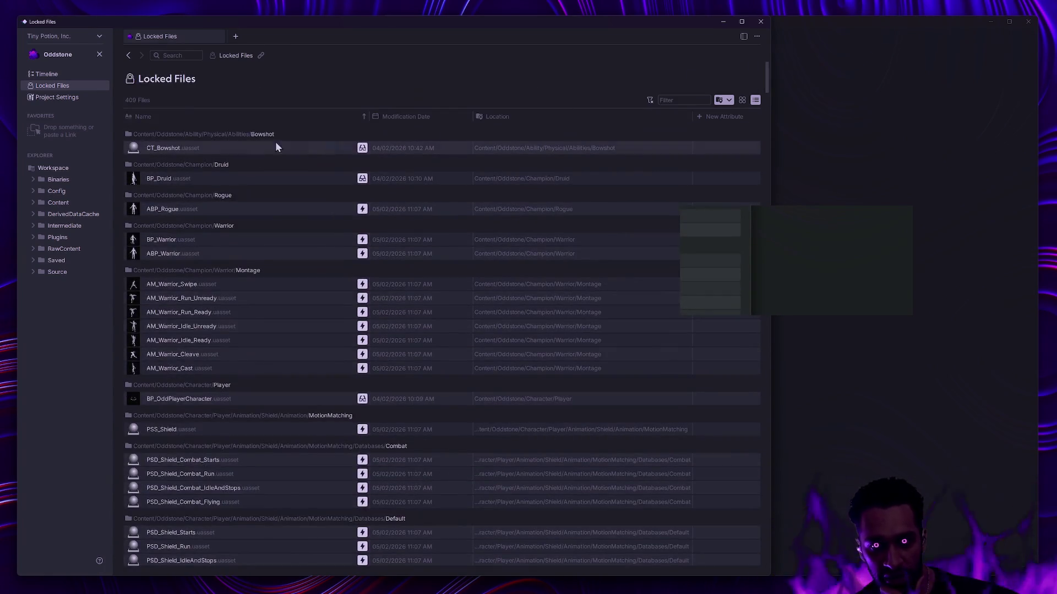
right_click(202, 182)
Step: Unlock BP_Druid and CT_Bowshot, confirming each unlock
left_click(227, 220)
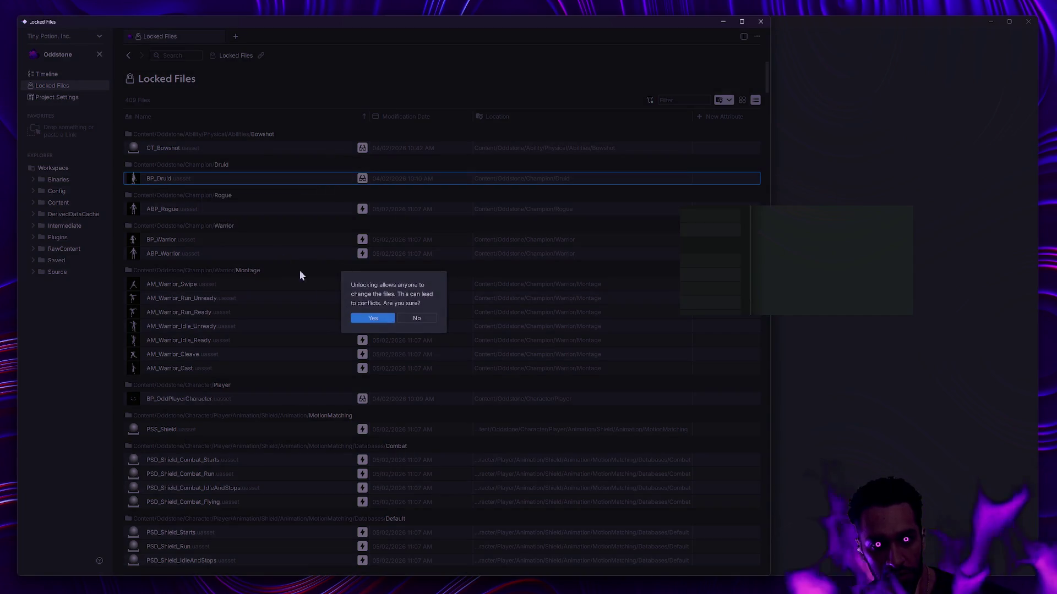
left_click(374, 319)
right_click(177, 146)
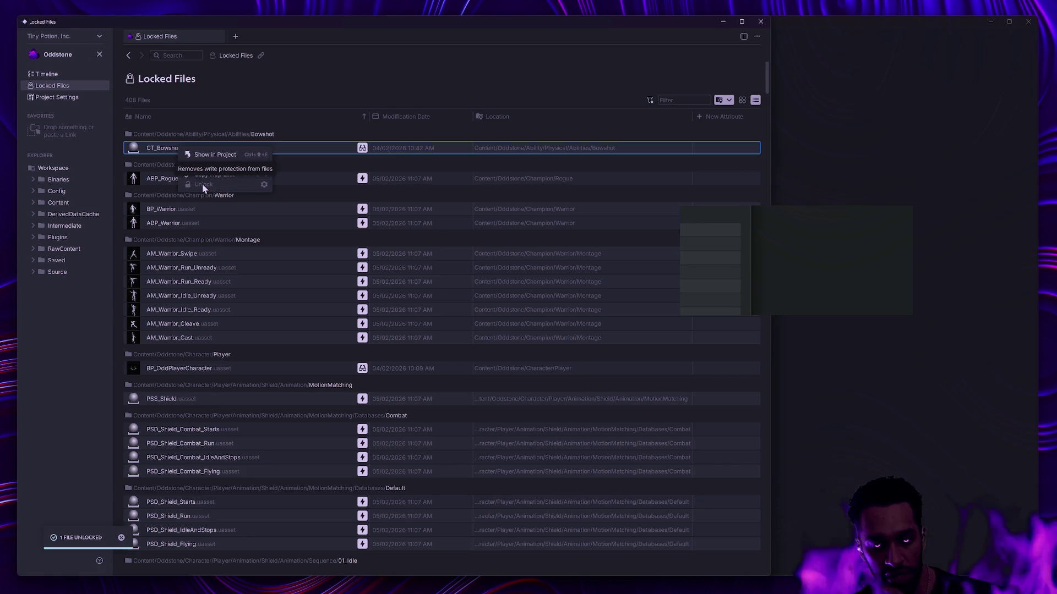
left_click(203, 184)
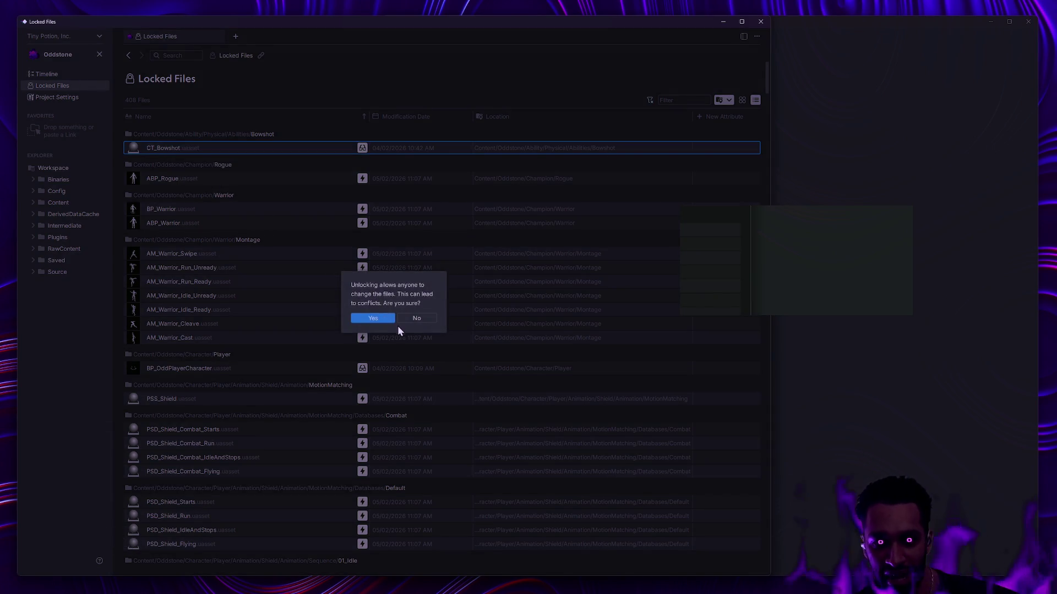
left_click(374, 318)
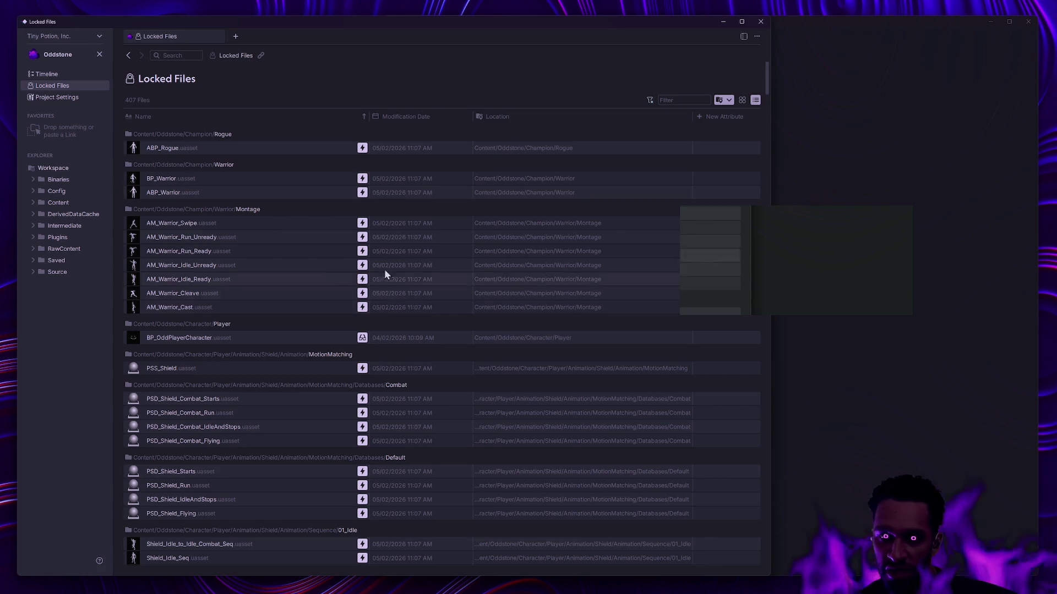
Step: Scroll through the Locked Files list, now down to 407 assets
mouse_move(766, 83)
left_mouse_down()
mouse_move(750, 479)
mouse_move(765, 572)
left_mouse_up()
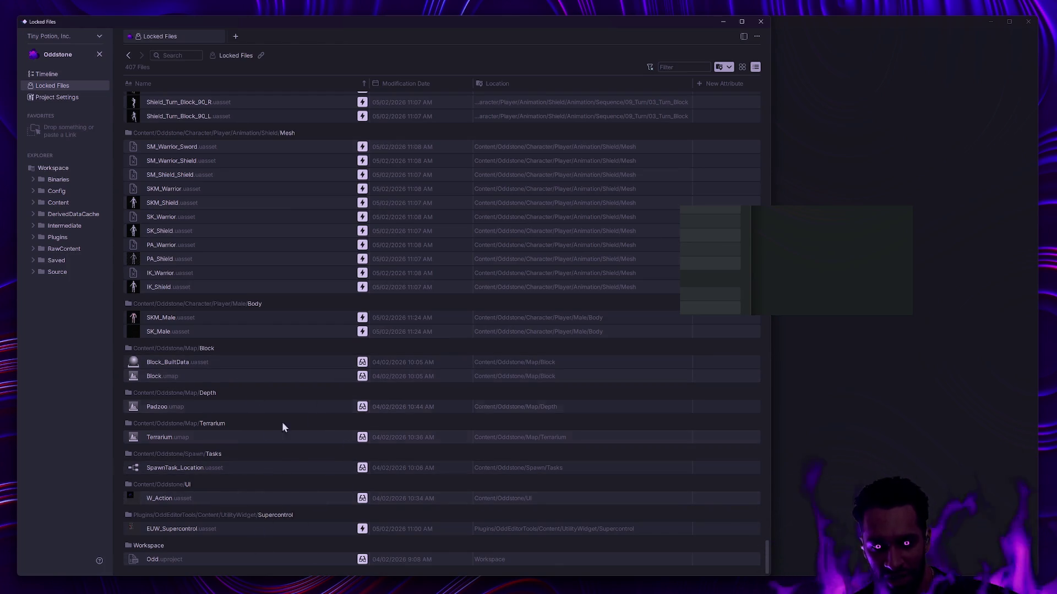
left_click_drag(766, 550, 780, 55)
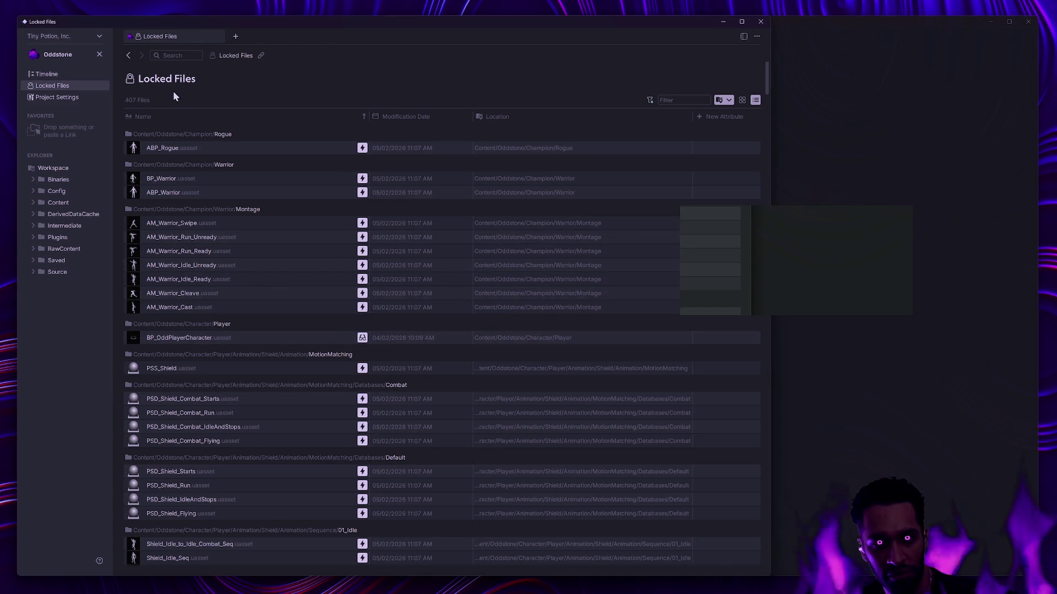
key("ctrl+super+Right")
key("ctrl+super+Right")
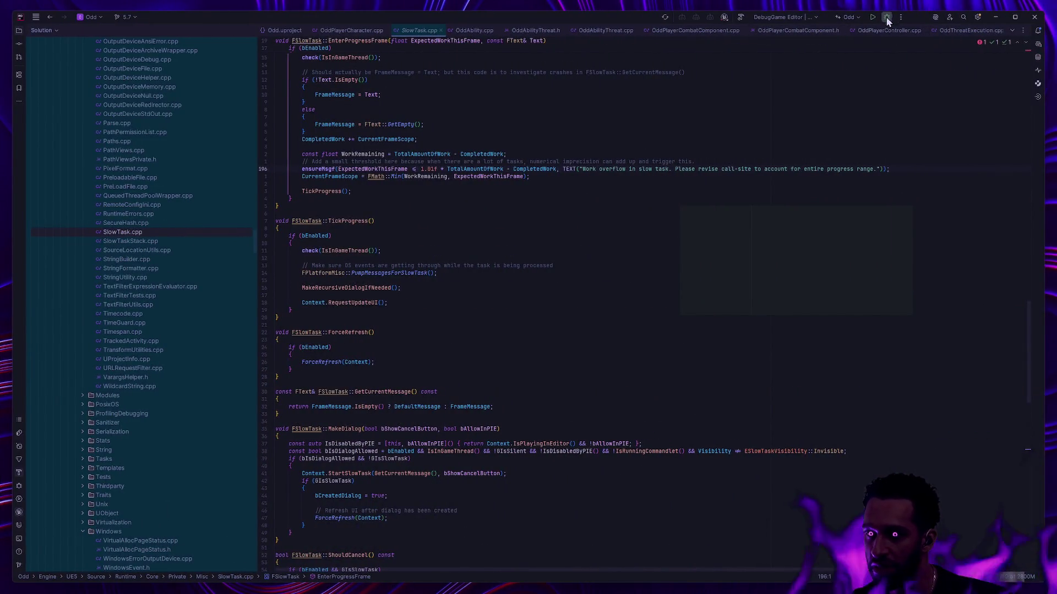
Step: Switch from the Rider desktop to the desktop running the reopened Unreal editor
key("ctrl+super+Right")
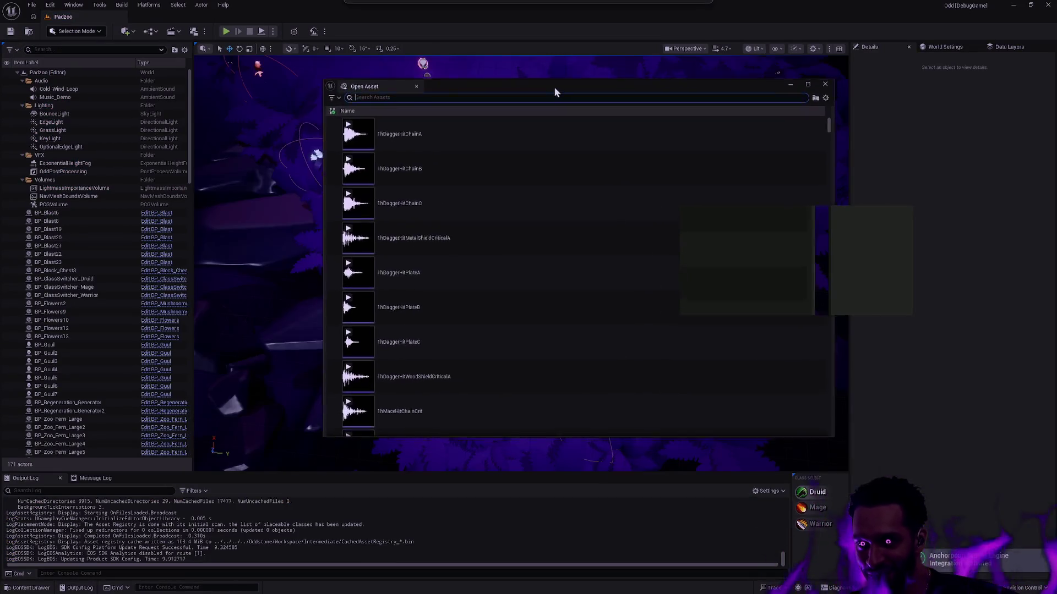
Step: Close the asset search window and bring up the Content Browser at the Bow meshes
mouse_move(674, 77)
left_mouse_down()
mouse_move(778, 189)
mouse_move(708, 129)
mouse_move(749, 125)
left_mouse_up()
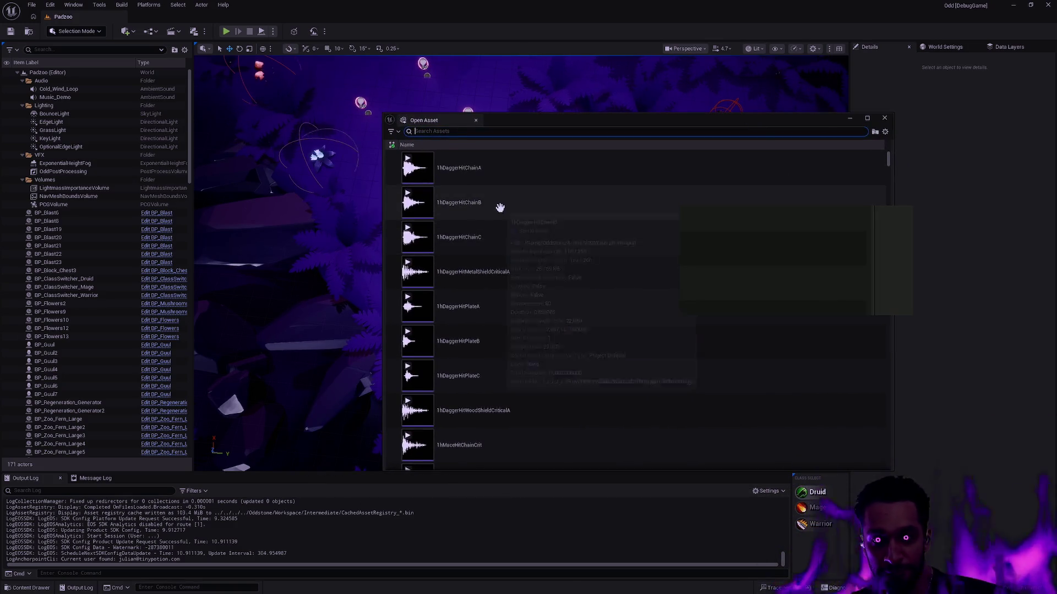
left_click(477, 120)
key("ctrl+space")
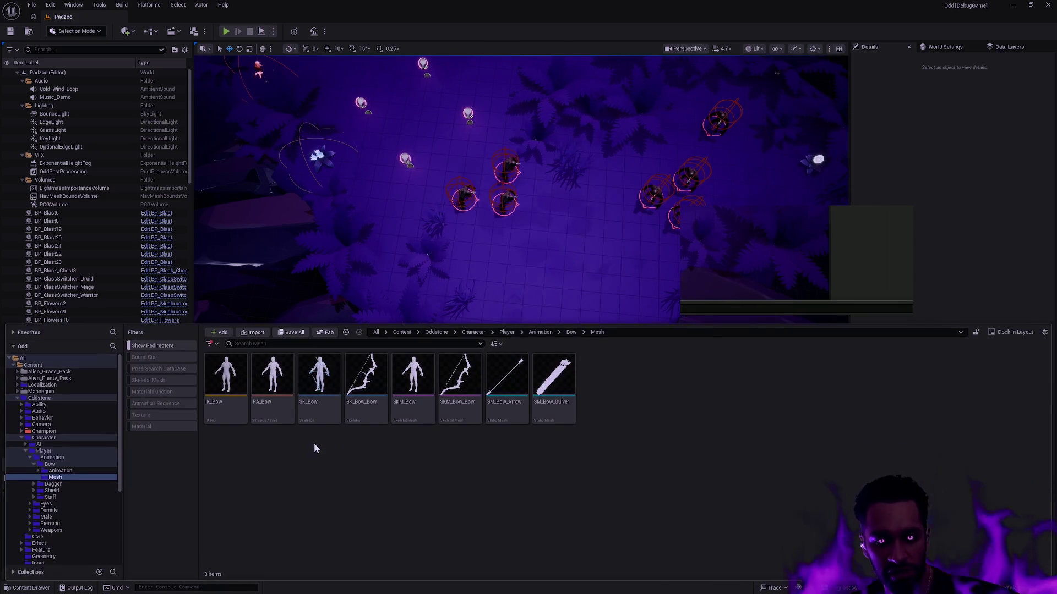
Step: Delete the SK_Bow skeleton with its references replaced by SK_Male, then switch to the browser desktop
left_click(315, 414)
key("Delete")
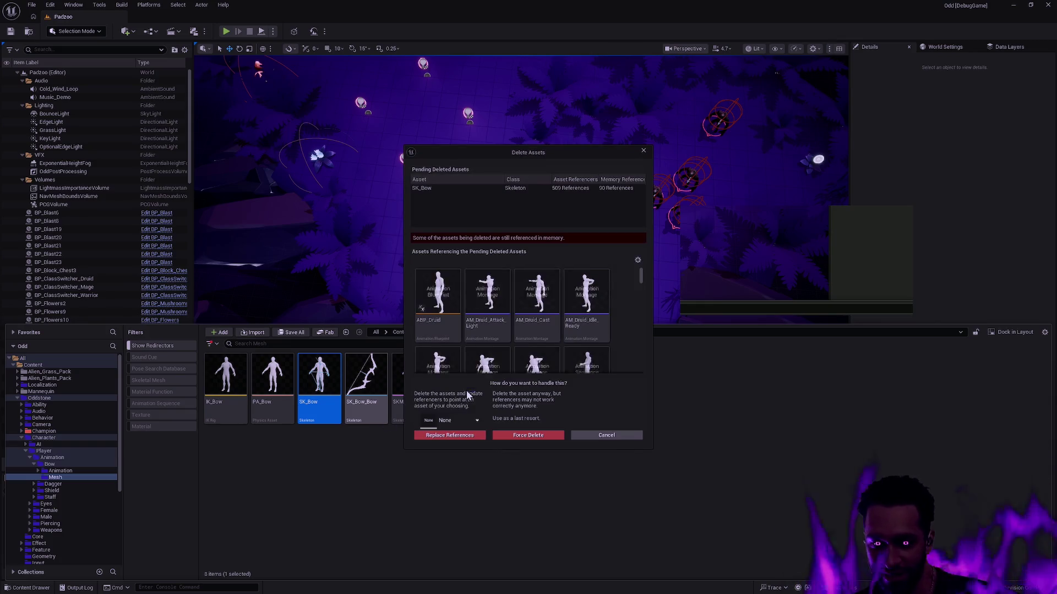
left_click(448, 419)
type("SK_")
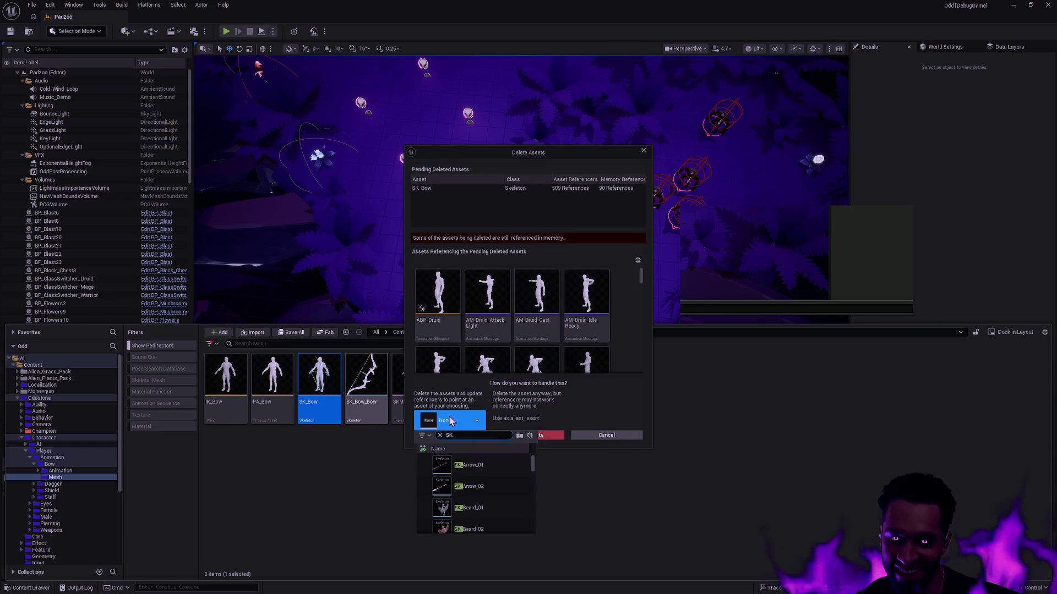
type("Male")
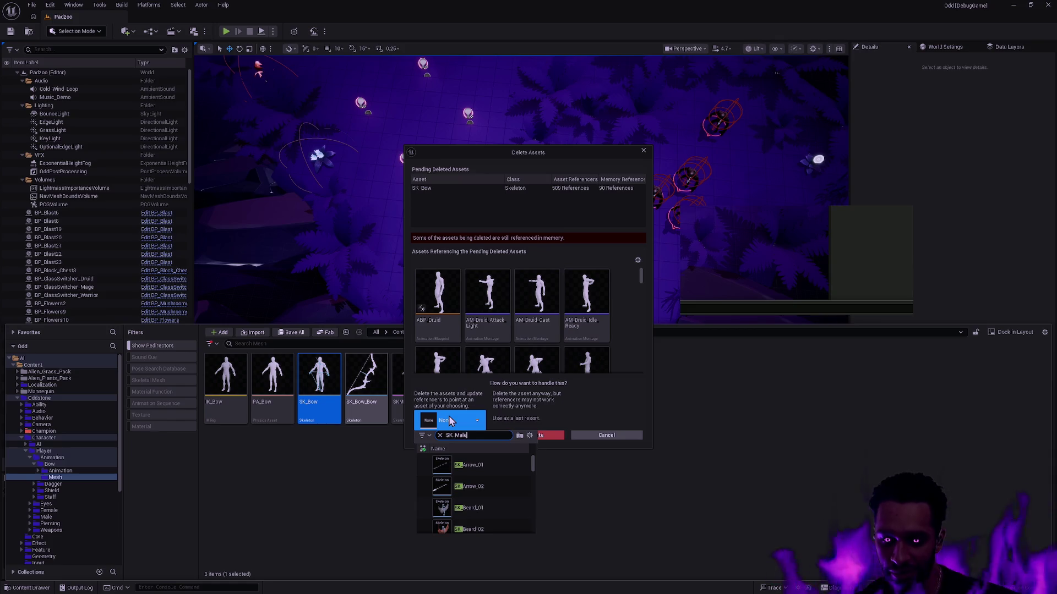
left_click(479, 465)
left_click(463, 435)
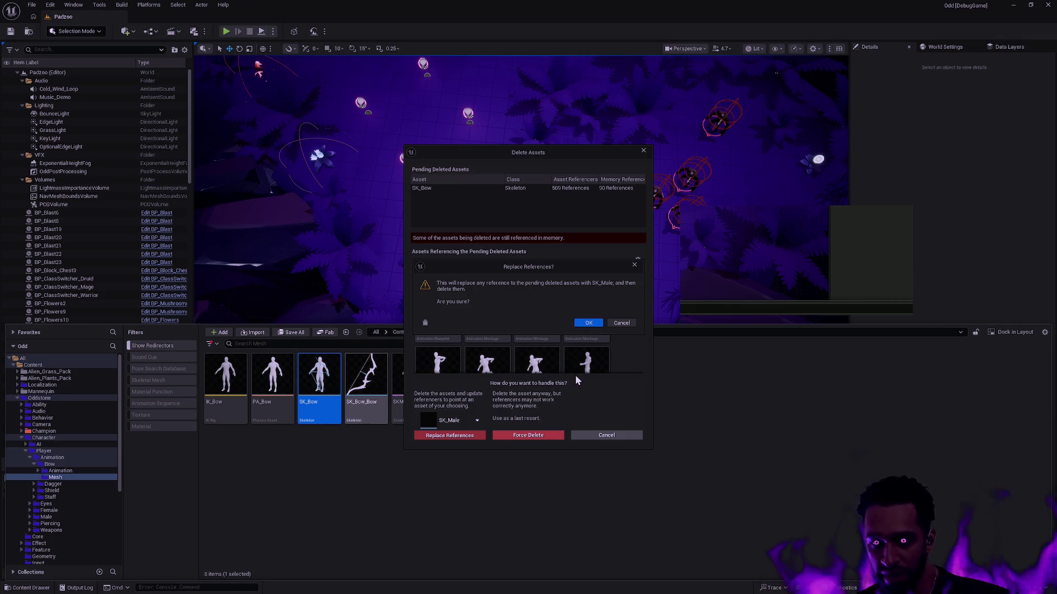
left_click(588, 324)
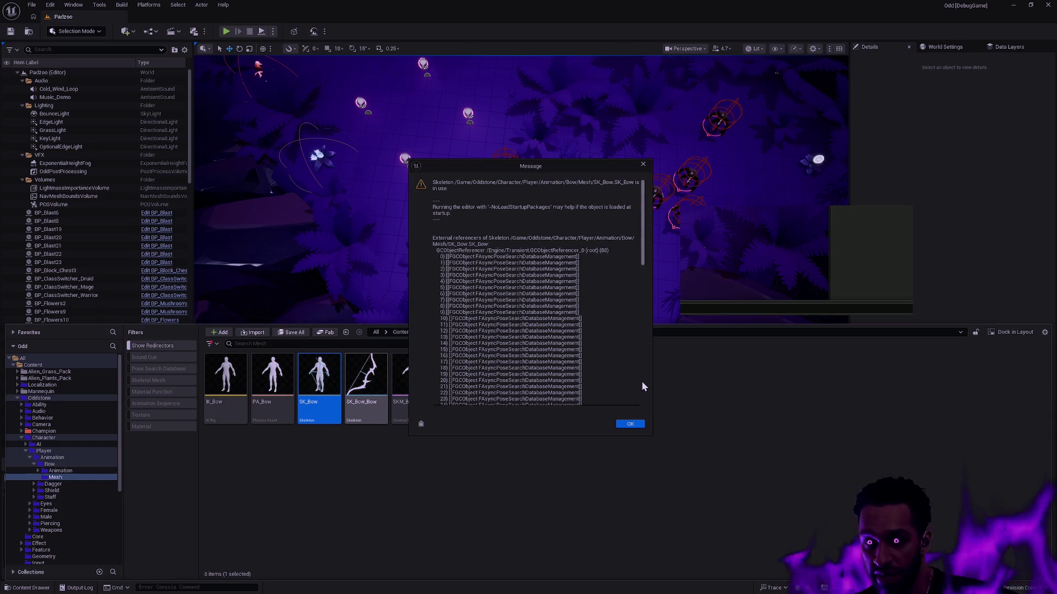
left_click_drag(644, 227, 639, 405)
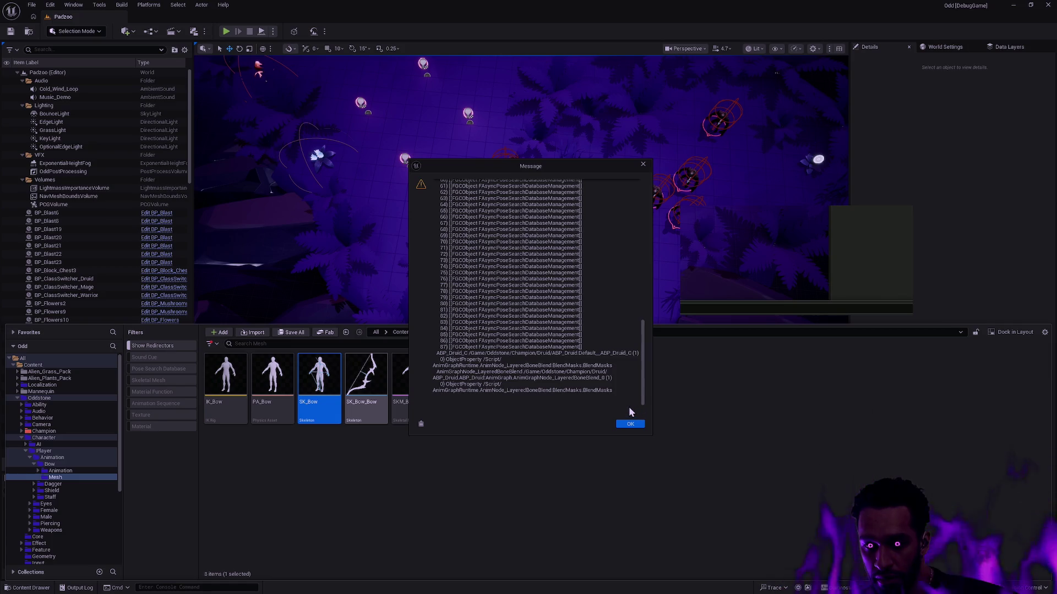
key("ctrl+super+Left")
key("ctrl+super+Left")
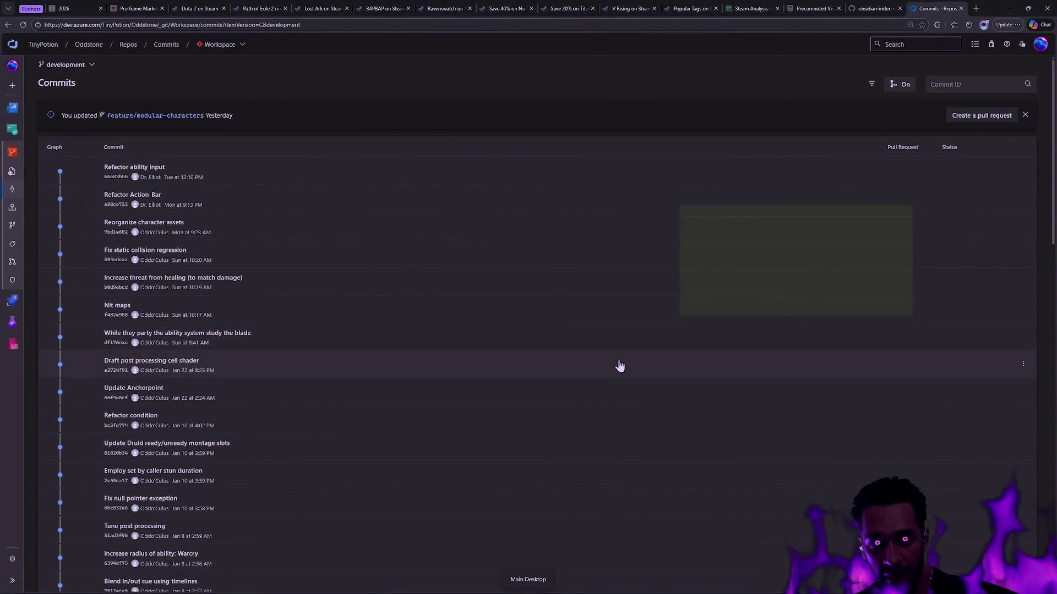
Step: Switch from Azure DevOps to the Source Control desktop running Anchorpoint
key("ctrl+super+Left")
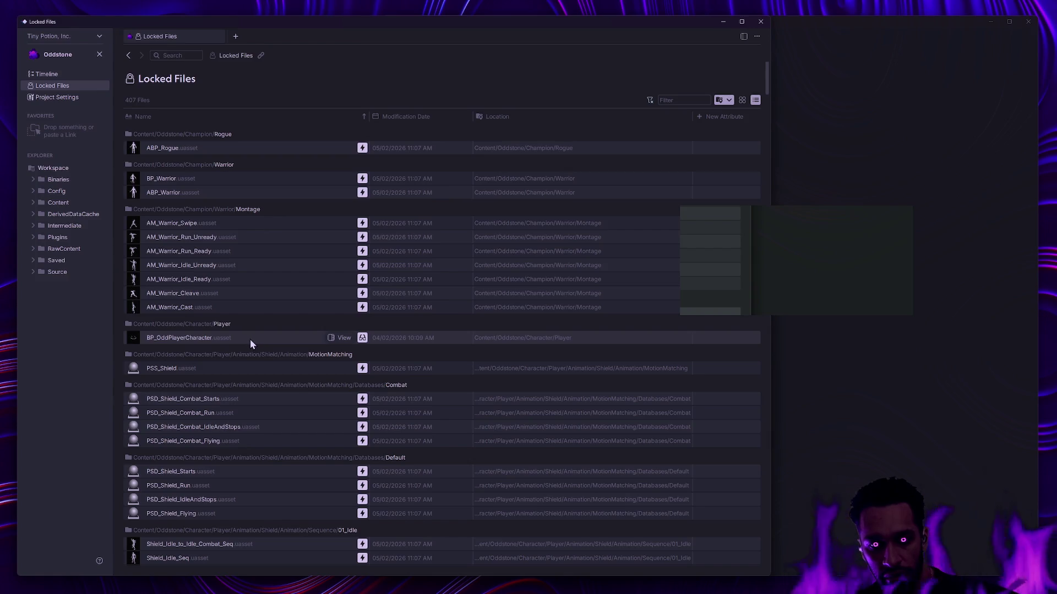
Step: Filter the Locked Files list by 'ABP' to show only ABP_Rogue and ABP_Warrior
scroll(248, 331, "down", 3)
scroll(249, 328, "up", 3)
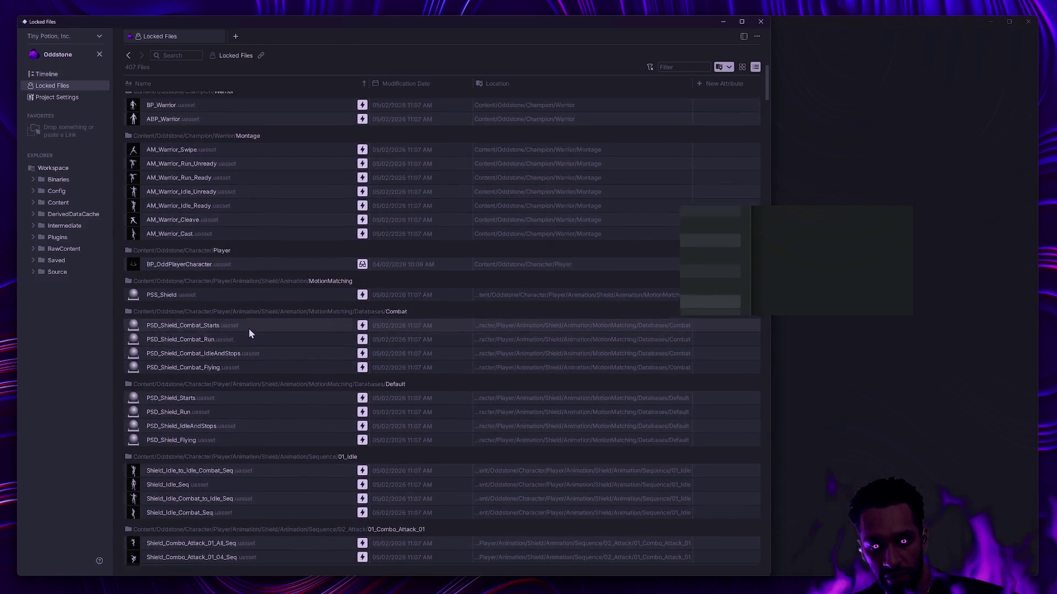
left_click(677, 100)
type("ABP")
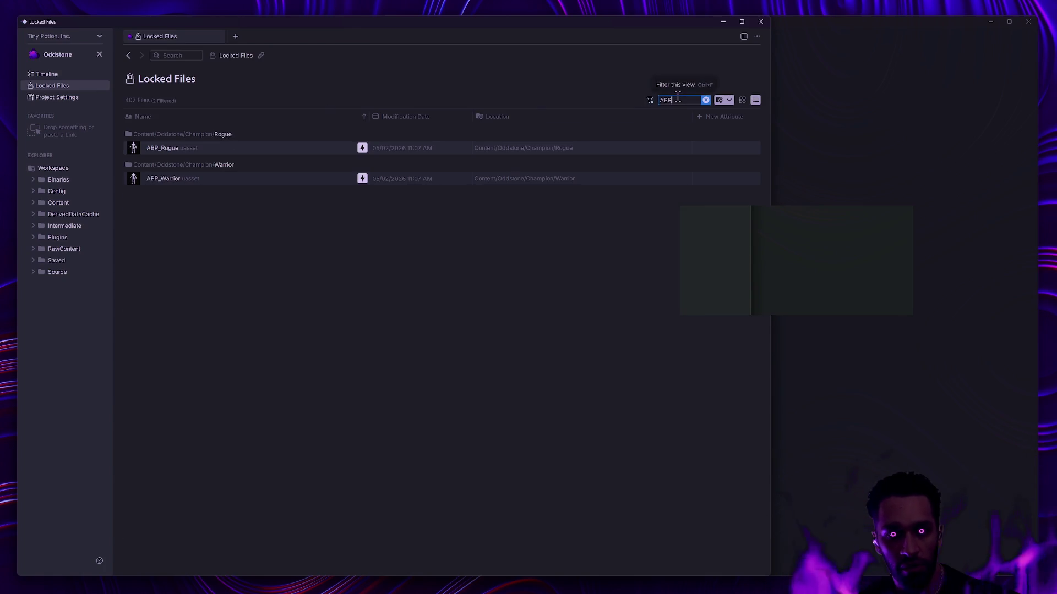
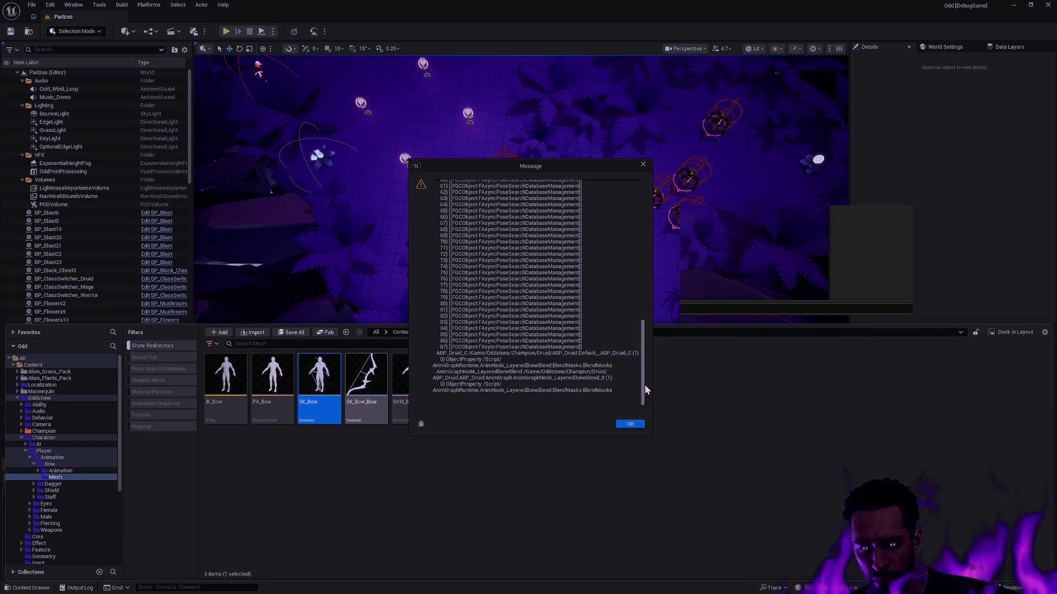
Step: Dismiss the Message and Critical Failure to Consolidate Assets warnings, then hide the content drawer
left_click(631, 424)
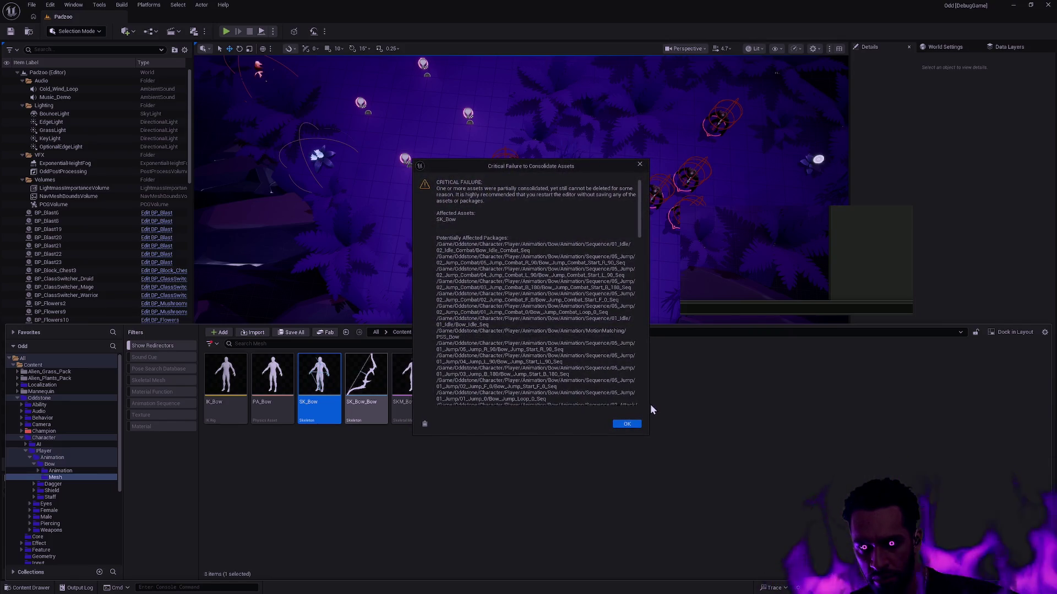
left_click(626, 424)
key("ctrl+space")
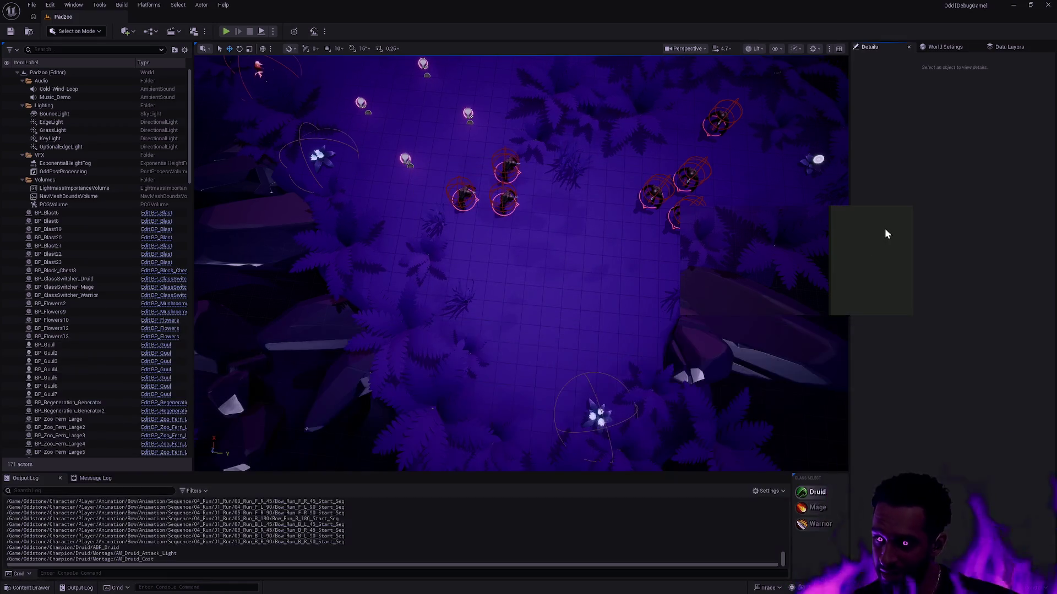
Step: Find and open the BP_Druid Blueprint through the Ctrl+P asset search
key("ctrl+p")
type("BP_Druid")
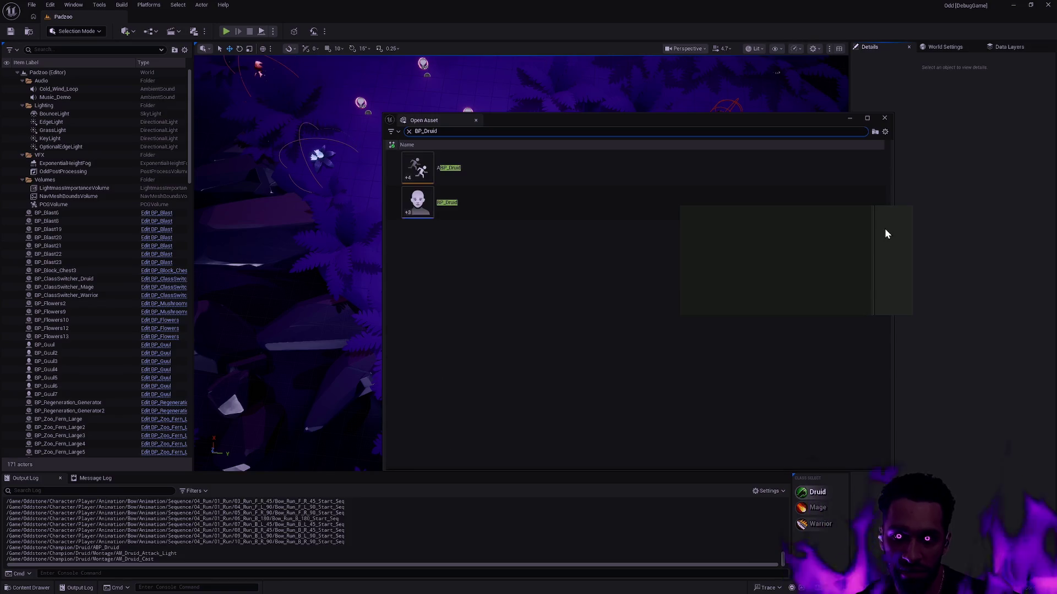
left_click(486, 213)
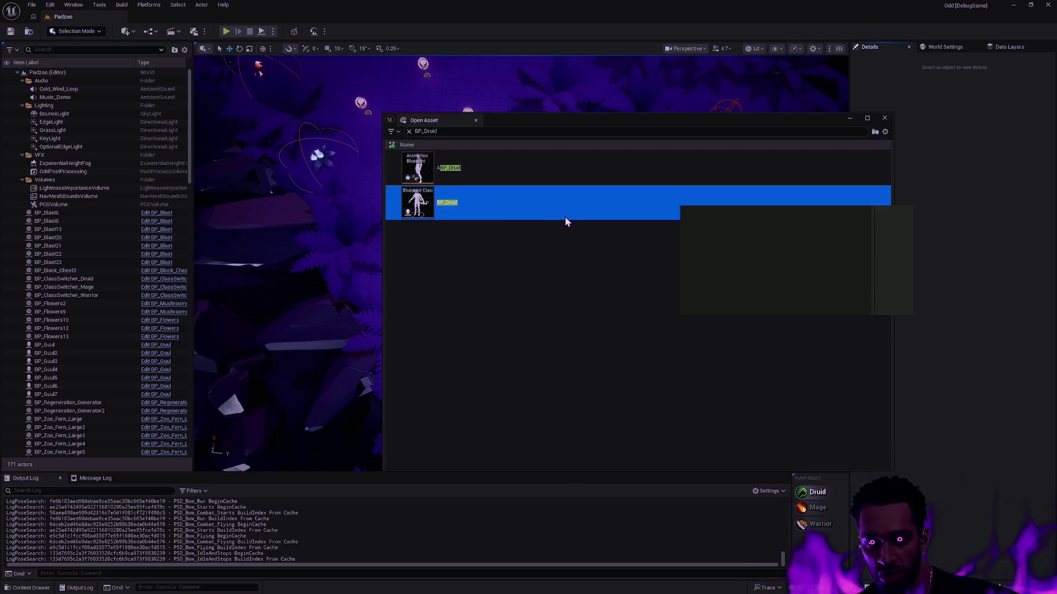
double_click(565, 216)
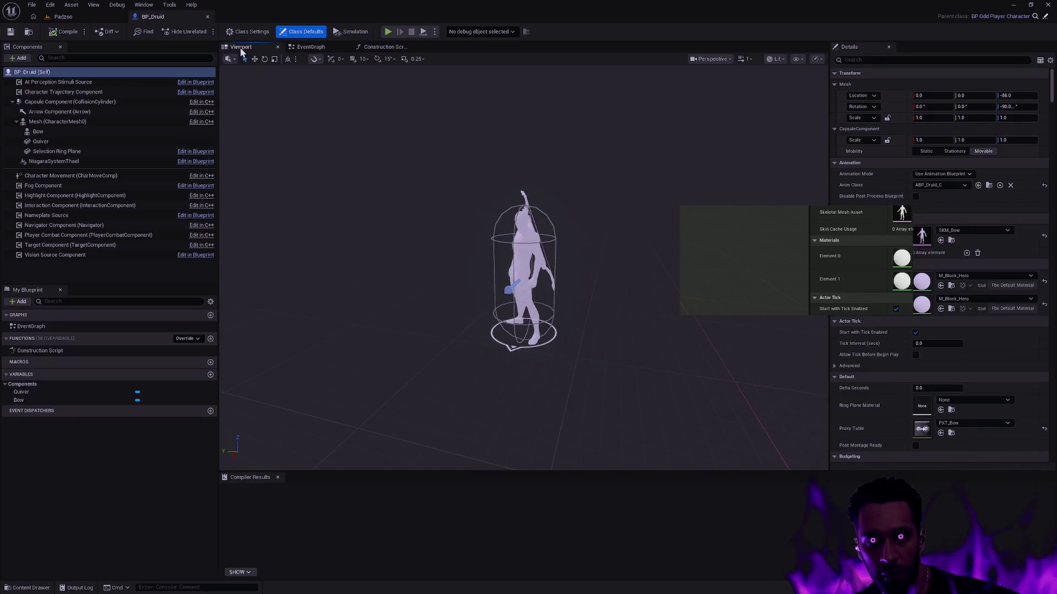
left_click_drag(589, 263, 528, 267)
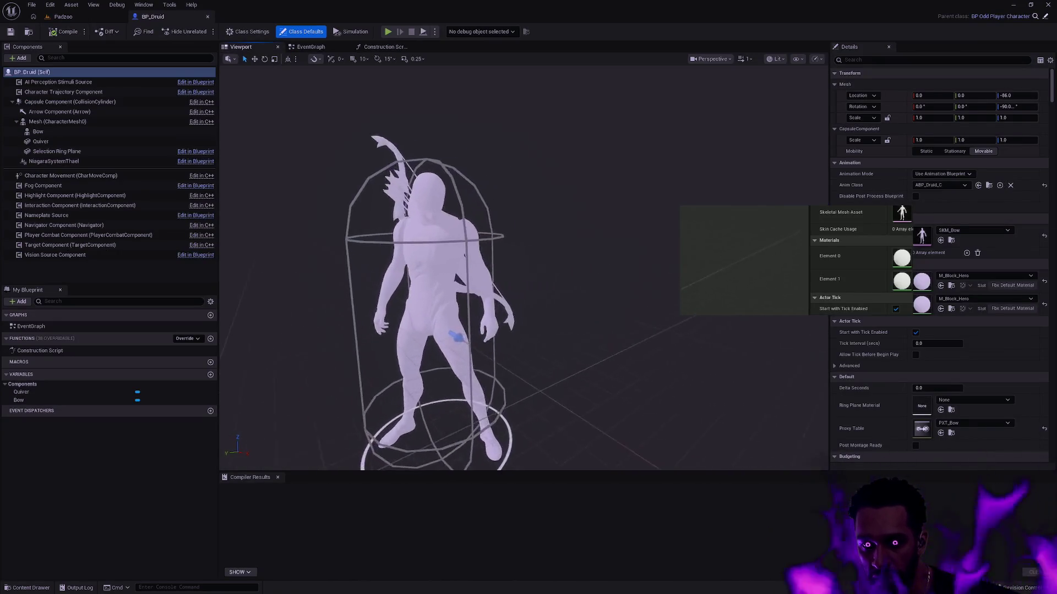
Step: Set the body's Skeletal Mesh Asset to SKM_Male and orbit the viewport to inspect it
left_click(980, 230)
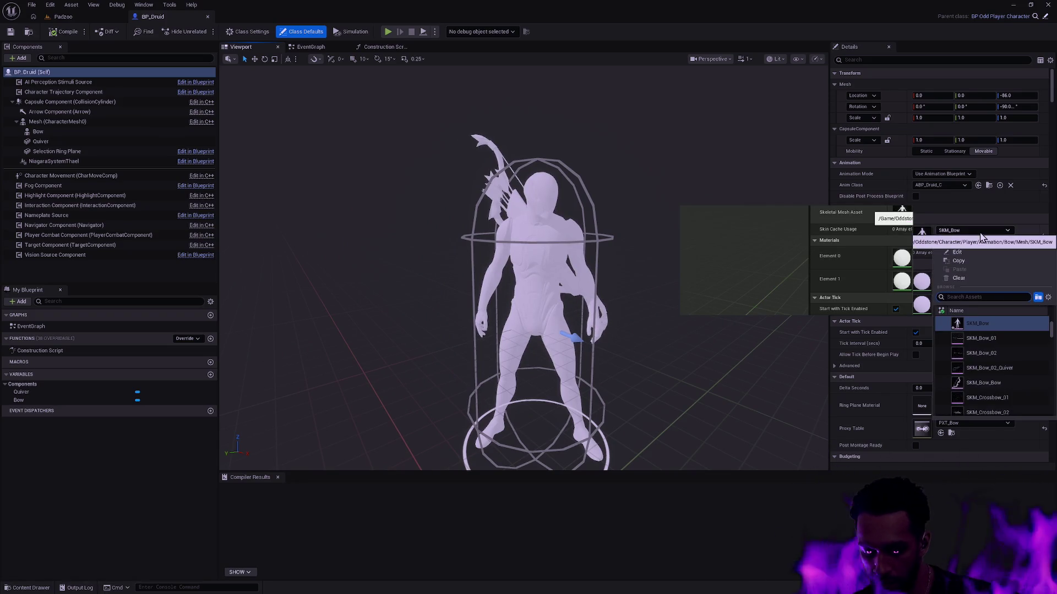
type("SKM_Mal")
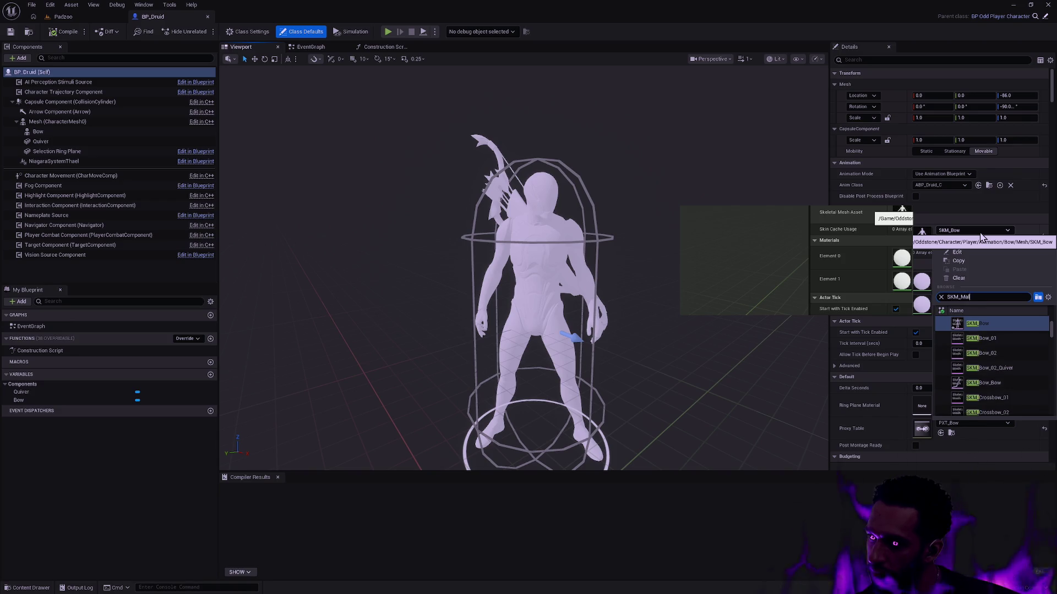
type("e")
scroll(1003, 339, "down", 3)
scroll(1022, 344, "up", 3)
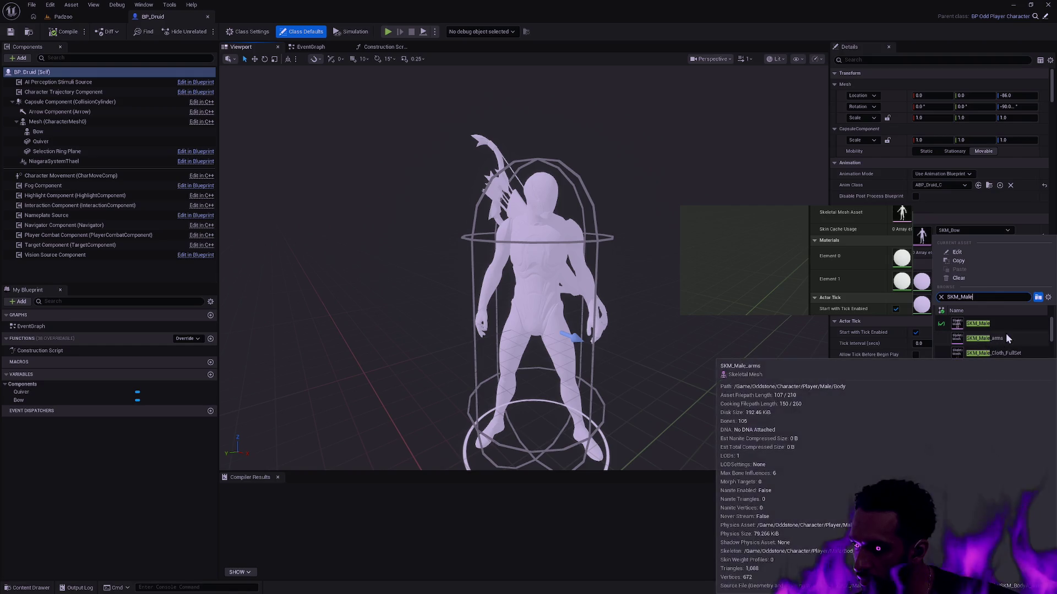
left_click(1008, 323)
left_click_drag(714, 327, 706, 281)
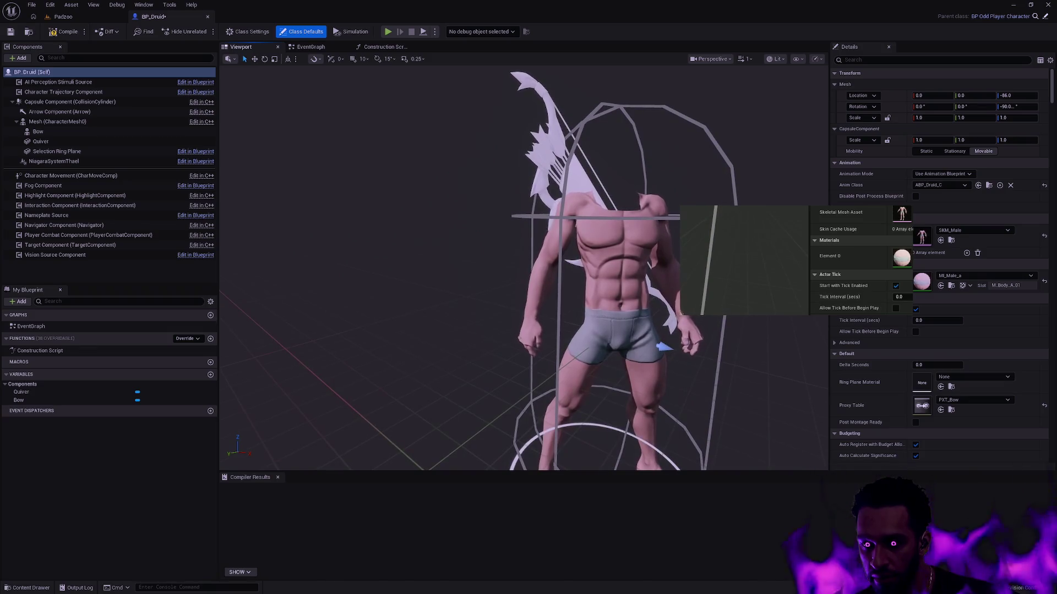
key("f")
mouse_move(523, 275)
left_mouse_down()
mouse_move(589, 278)
mouse_move(544, 275)
mouse_move(572, 286)
mouse_move(551, 278)
mouse_move(550, 309)
left_mouse_up()
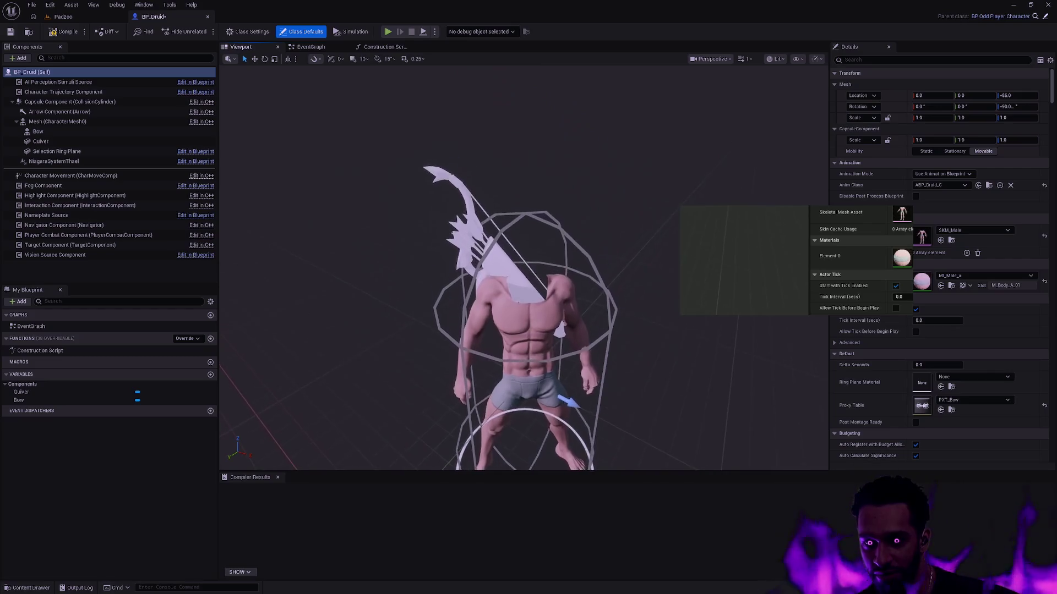
left_click_drag(728, 276, 687, 296)
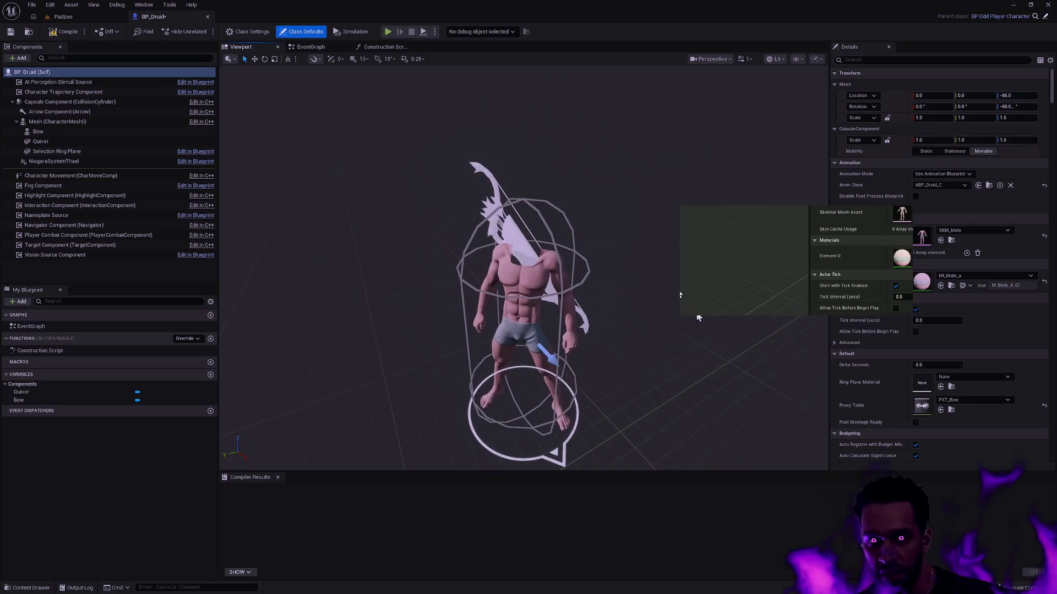
Step: Add a Skeletal Mesh component named Head under the body Mesh component
left_click(57, 121)
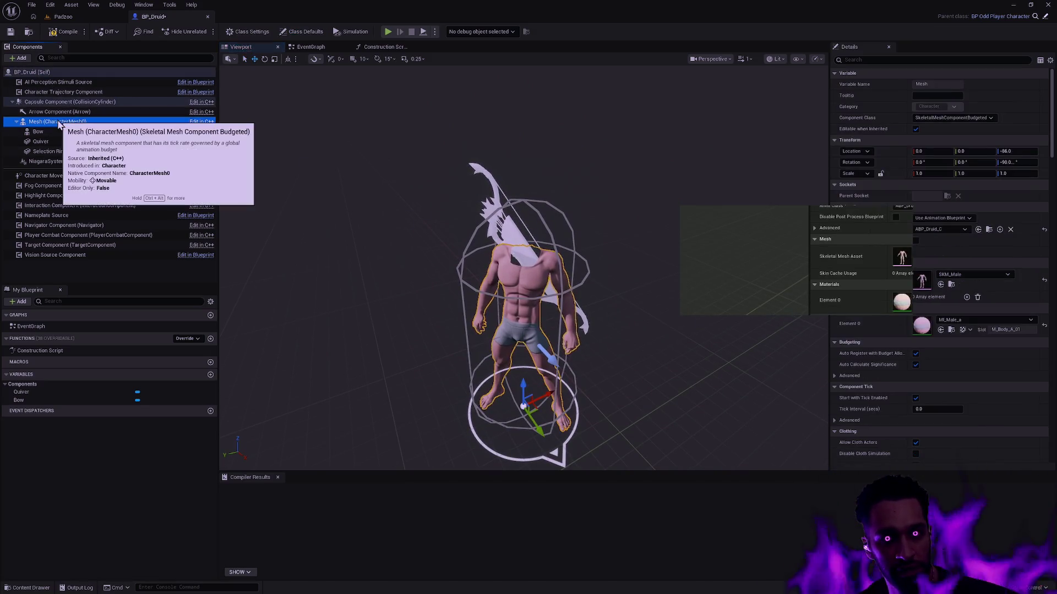
right_click(65, 126)
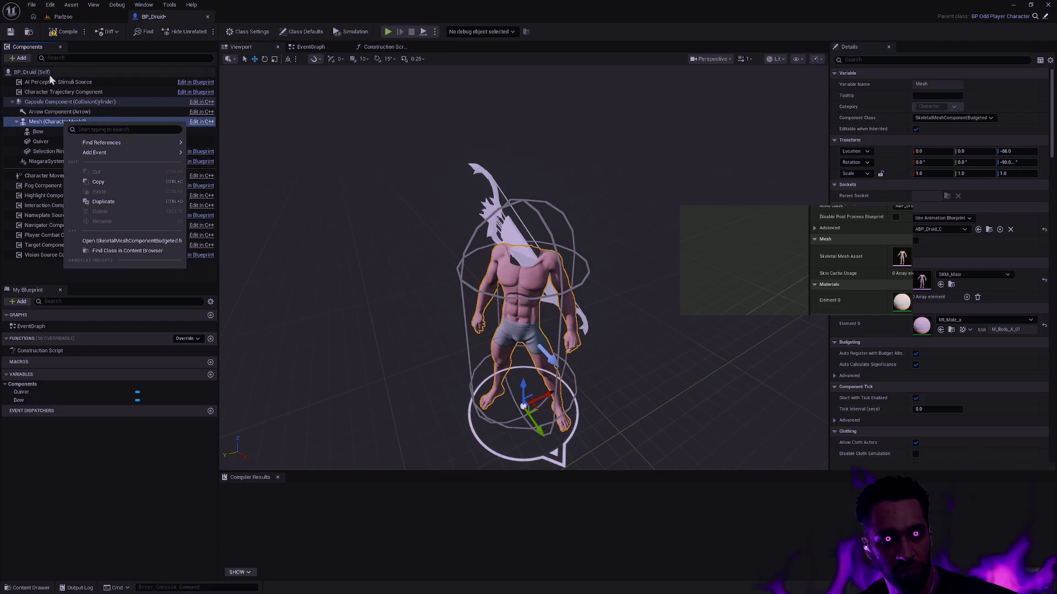
left_click(21, 59)
type("skeleta")
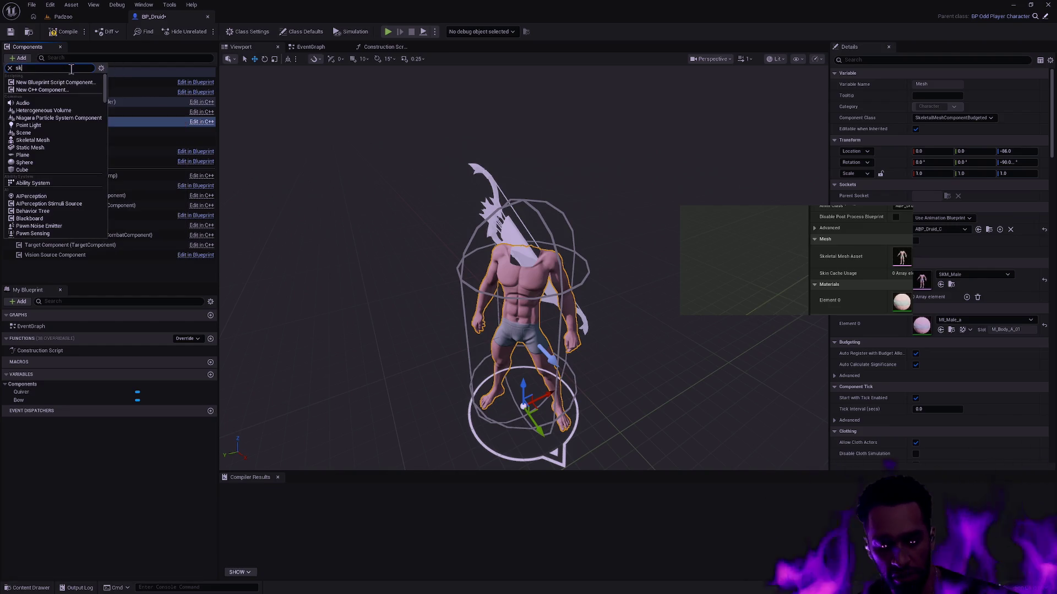
key("Return")
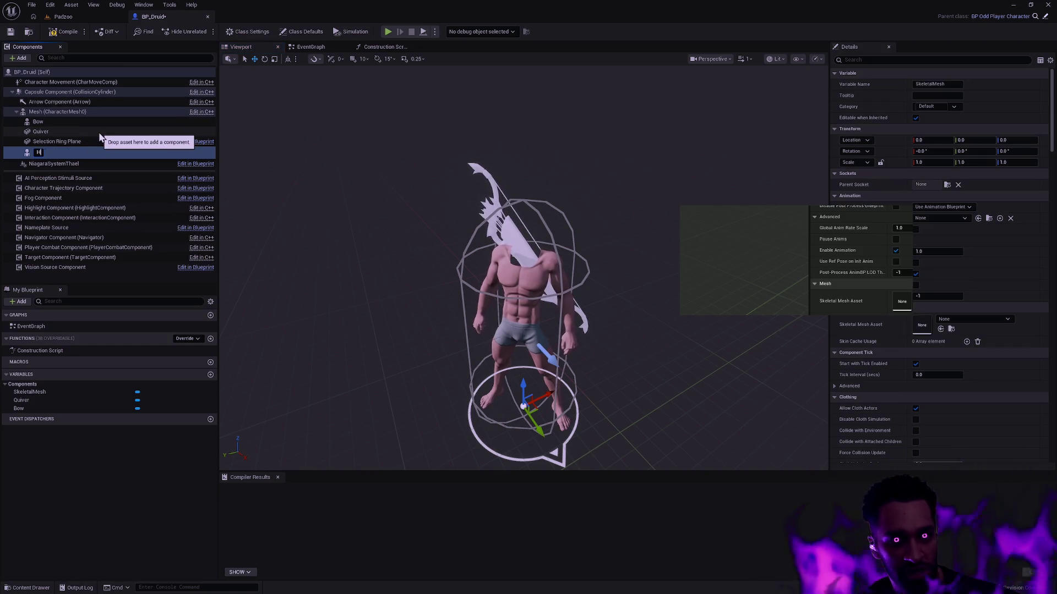
type("ead")
key("Return")
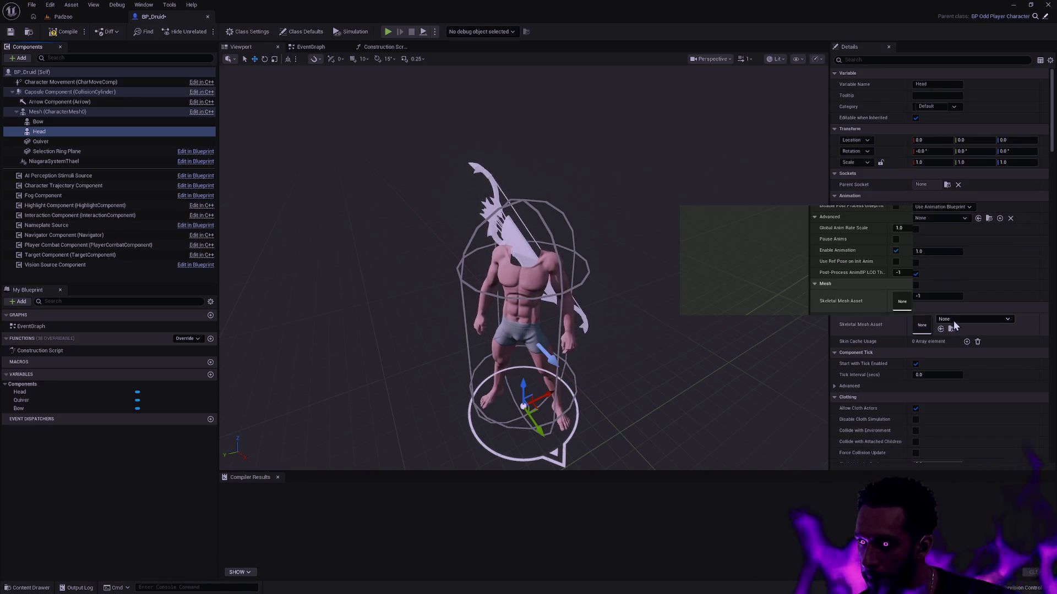
Step: Assign the Head component the SKM_Head_Male_01 skeletal mesh
left_click(968, 319)
type("SK_M")
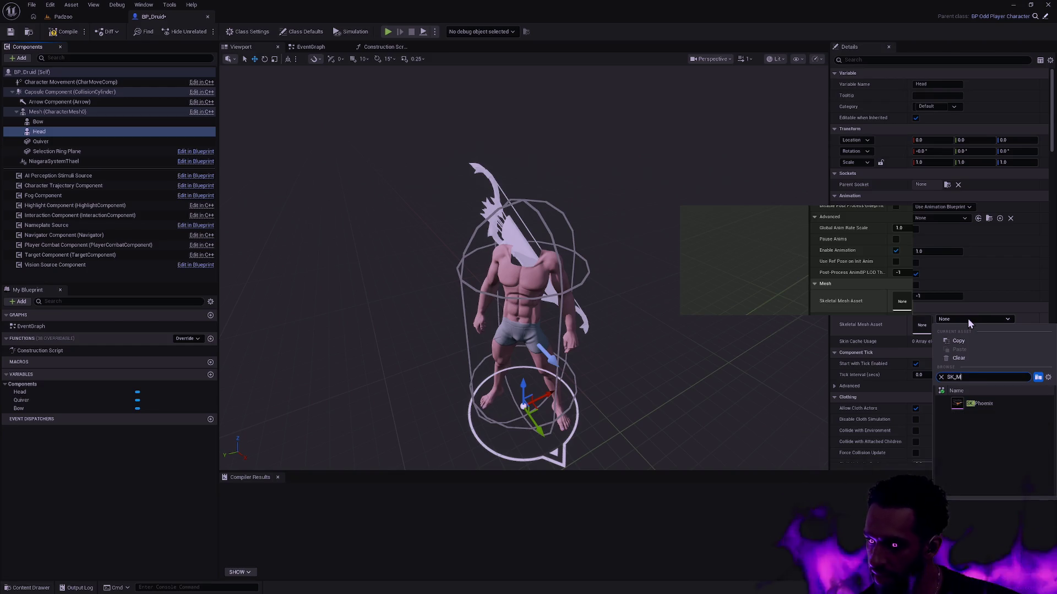
key("BackSpace")
key("BackSpace")
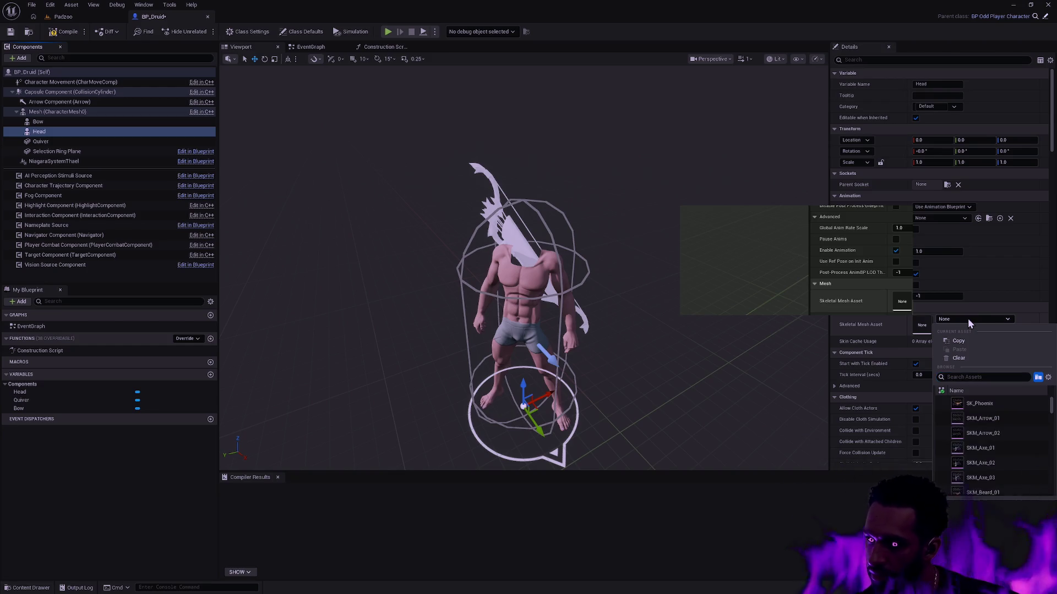
type("Head")
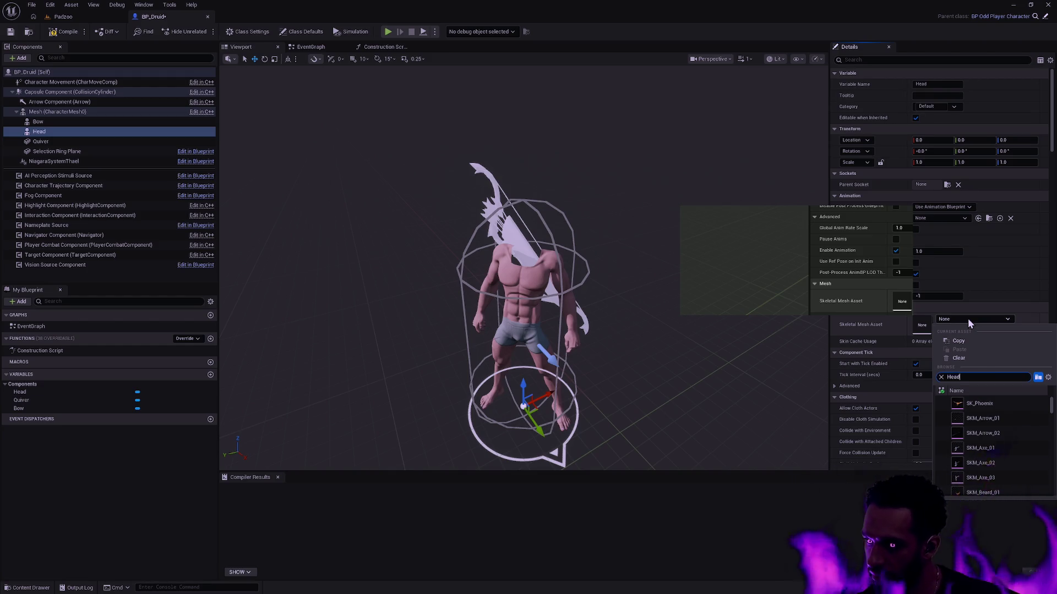
type("SKM_Head_Male")
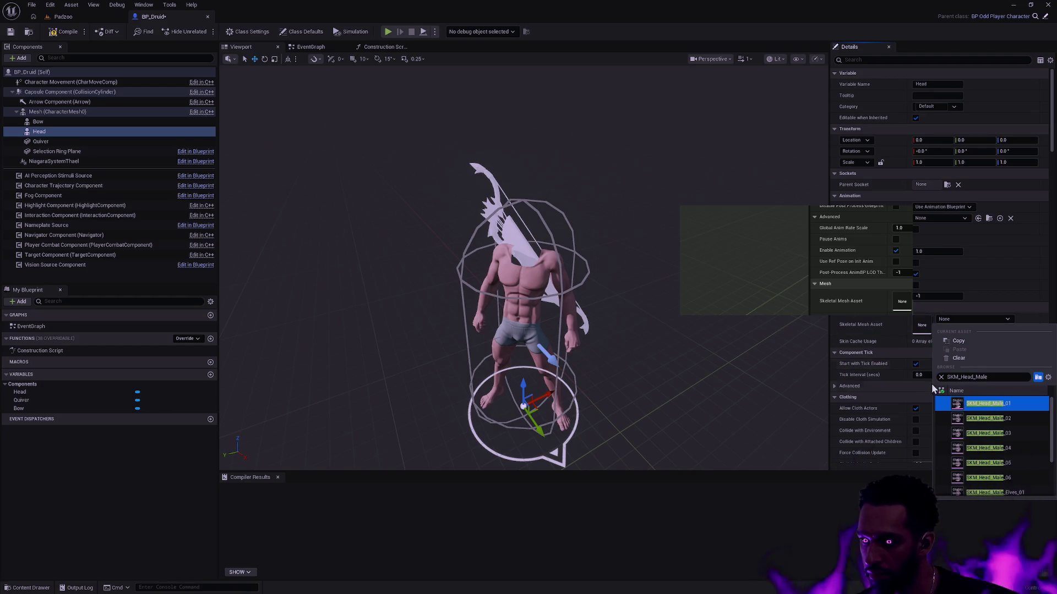
left_click(1024, 421)
left_click(986, 318)
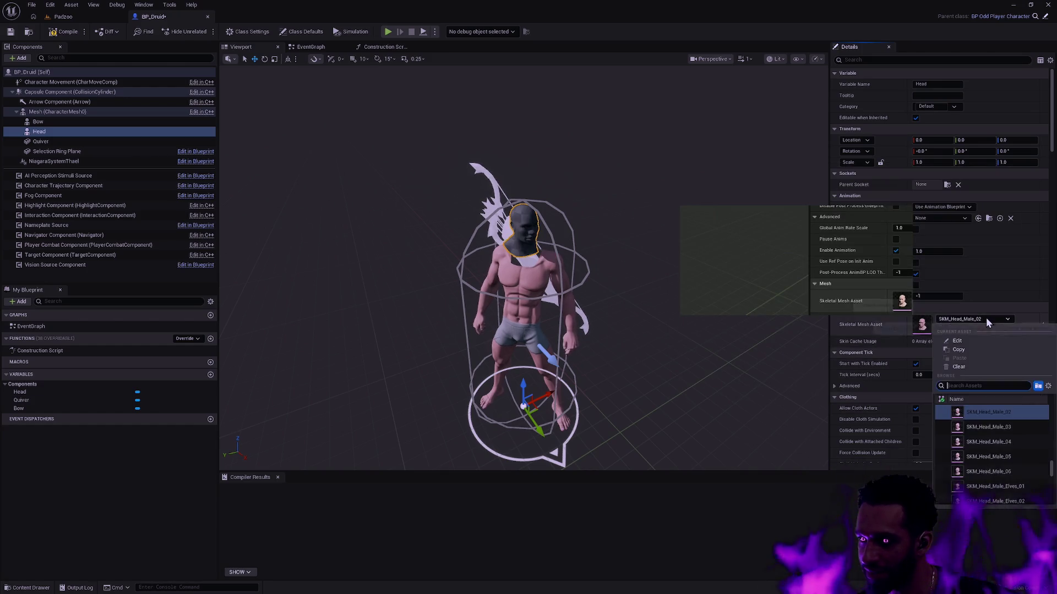
left_click(1018, 424)
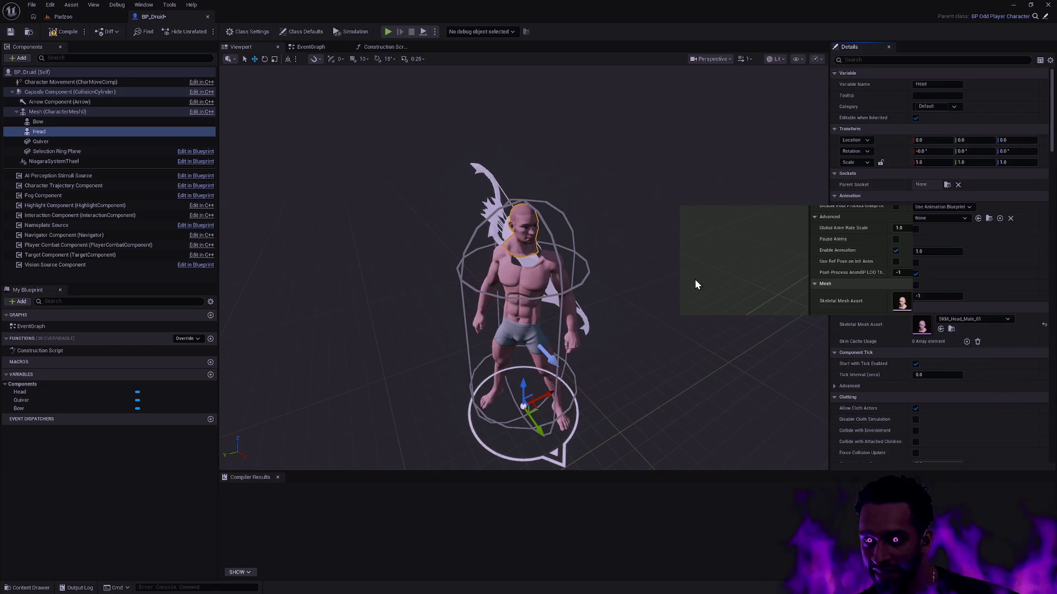
left_click(705, 285)
scroll(705, 285, "up", 5)
scroll(705, 285, "down", 5)
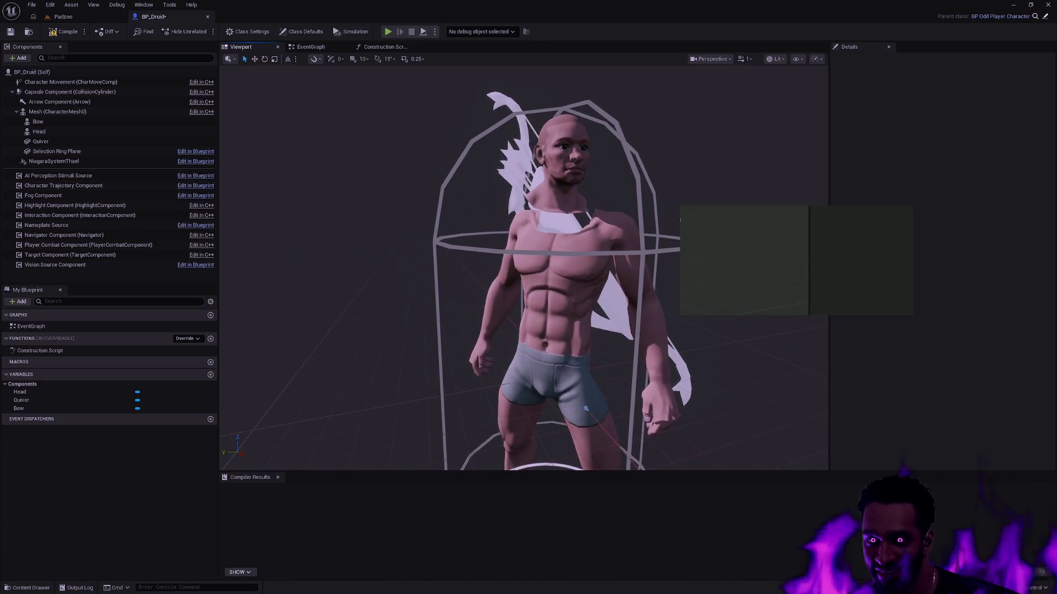
Step: Add a Set Leader Pose Component node in BP_Druid's Construction Script
left_click(387, 47)
scroll(597, 266, "up", 6)
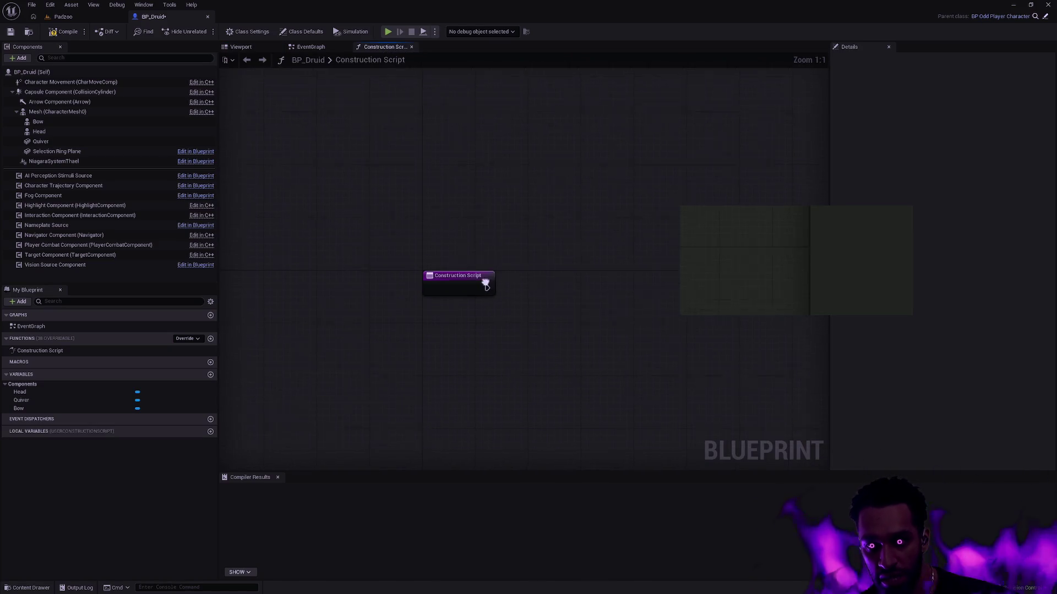
left_click_drag(485, 279, 544, 284)
type("set leader p")
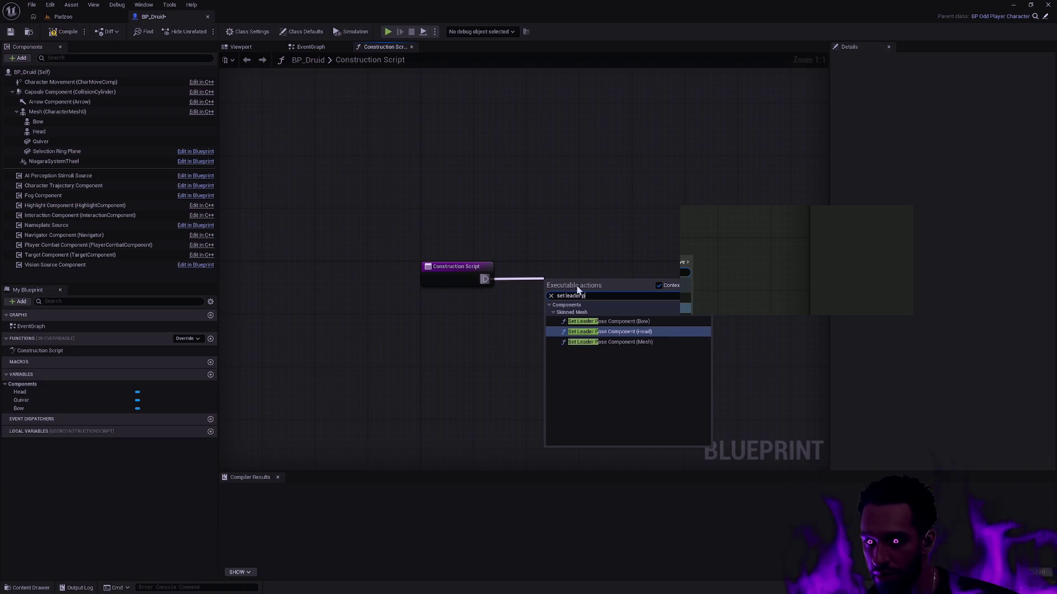
left_click(656, 340)
Step: Wire a Head getter to the node so Head follows Mesh, then save BP_Druid with check-out
left_click_drag(597, 286, 661, 233)
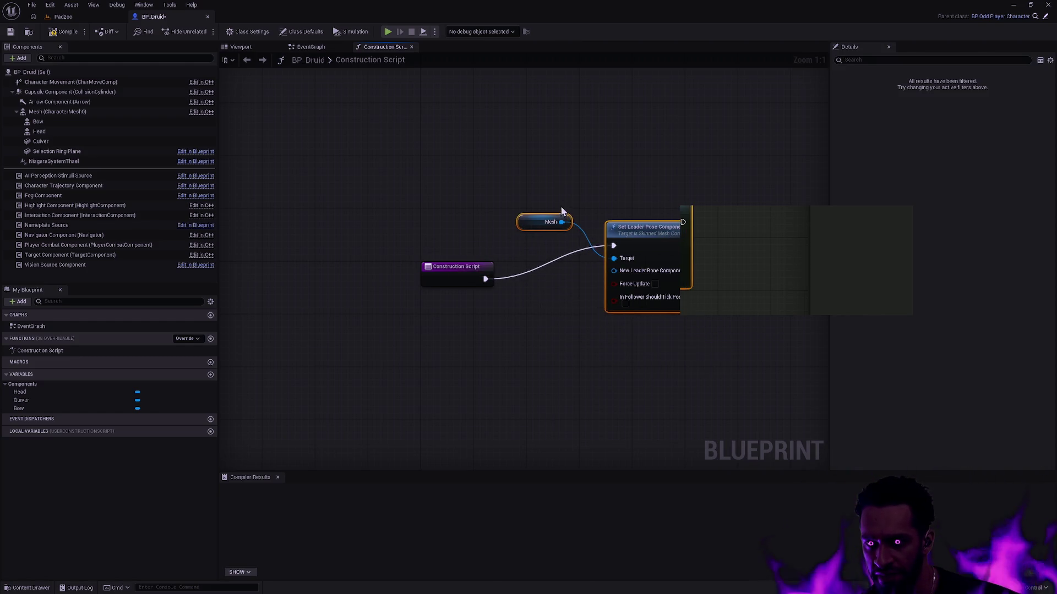
left_click_drag(569, 246, 570, 247)
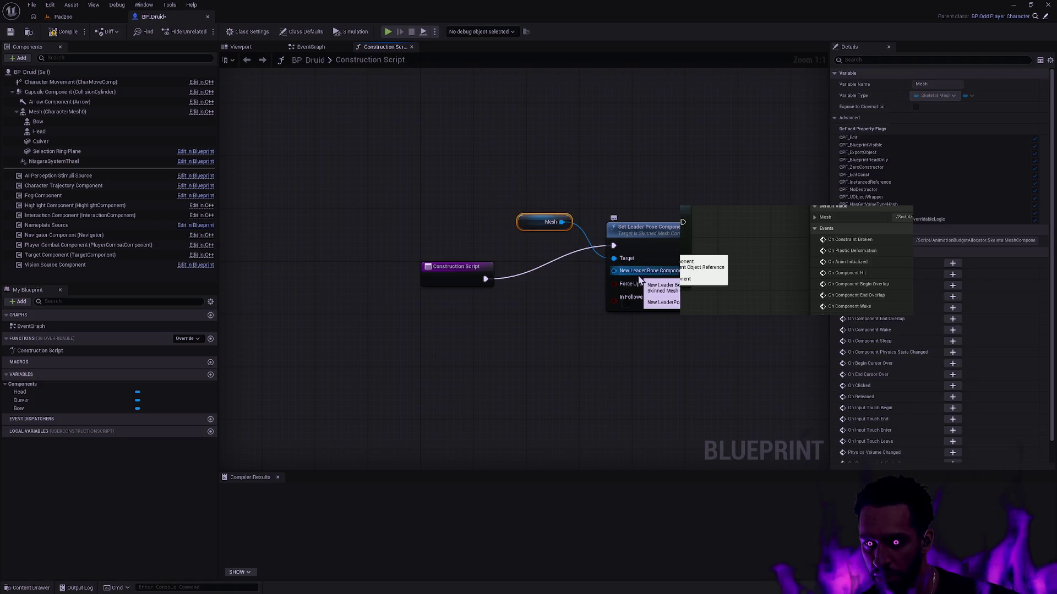
left_click(613, 258, "alt")
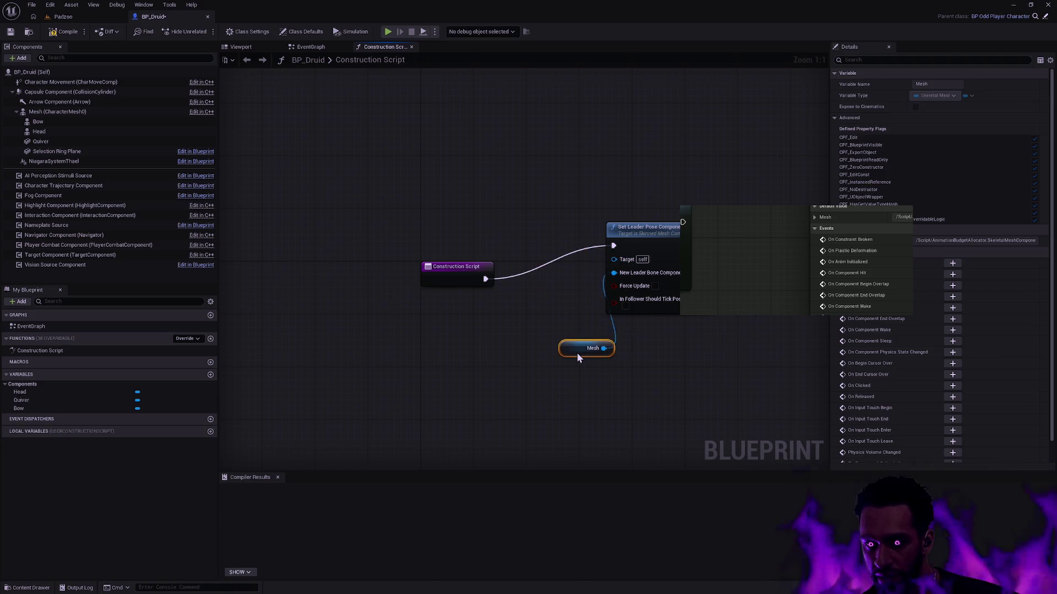
left_click(584, 329)
mouse_move(47, 137)
left_mouse_down()
mouse_move(458, 352)
mouse_move(531, 346)
left_mouse_up()
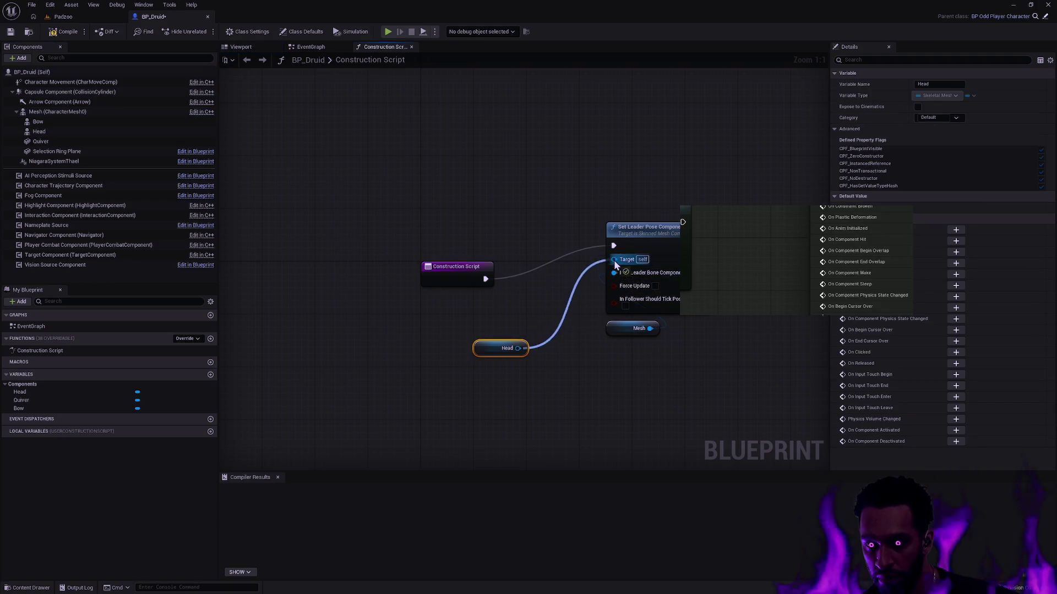
left_click_drag(539, 169, 682, 352)
left_click_drag(667, 229, 648, 248)
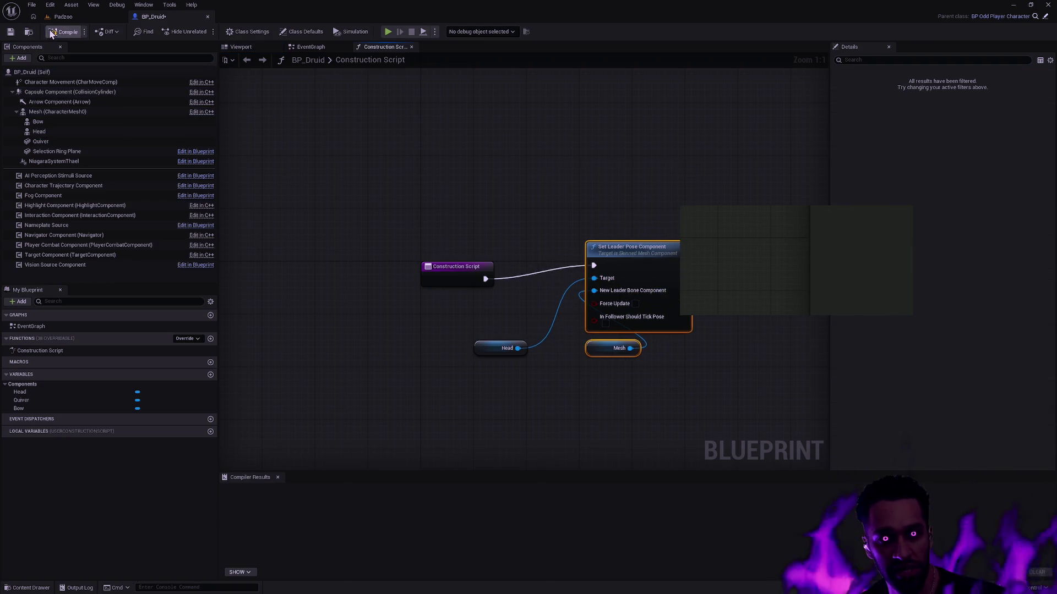
left_click(12, 33)
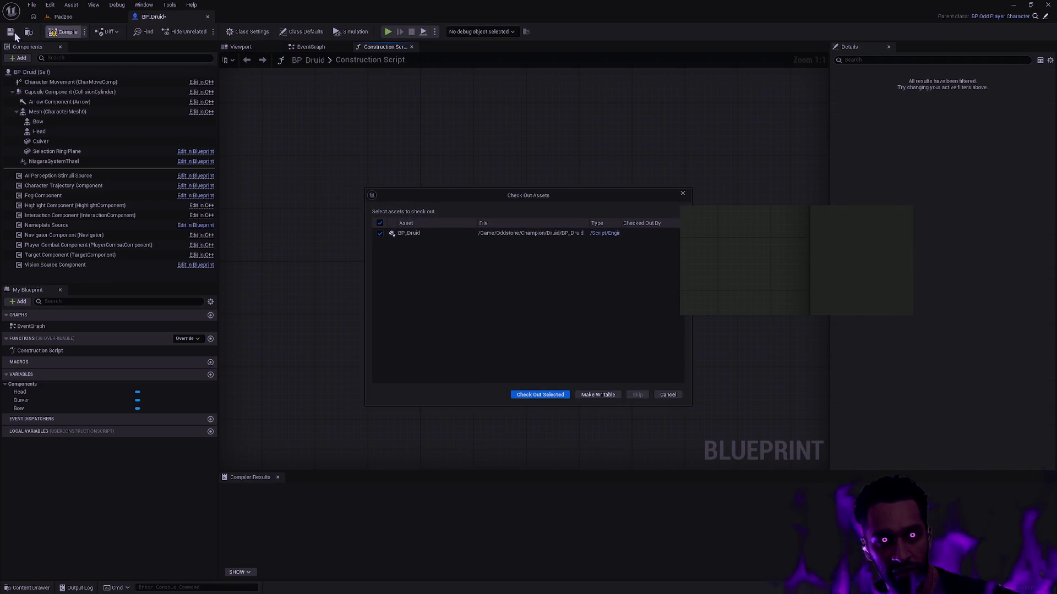
left_click(555, 396)
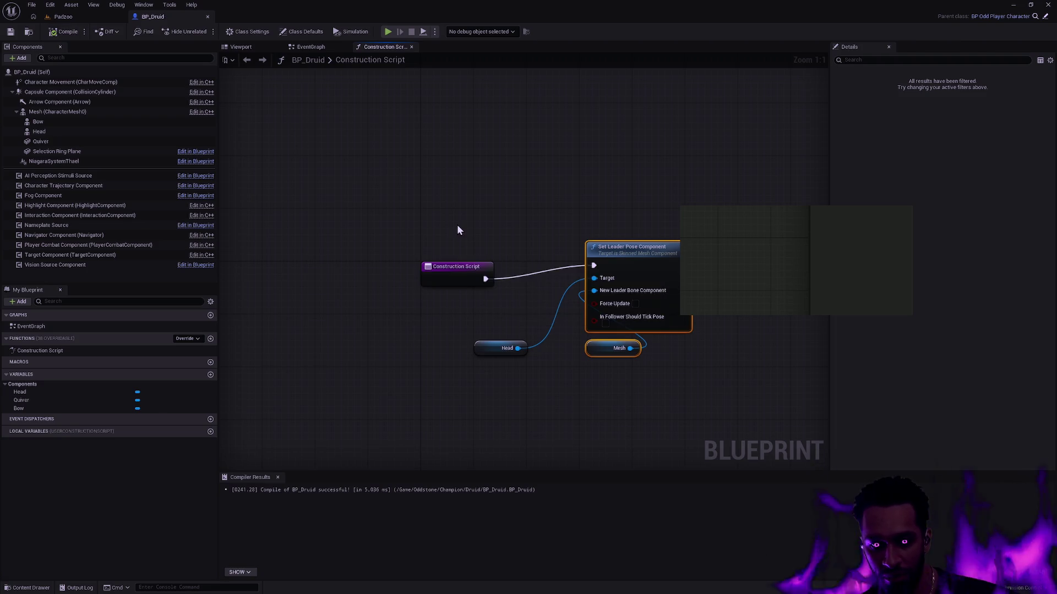
Step: Zoom and orbit BP_Druid's Viewport preview to check the male body and head together
left_click(245, 46)
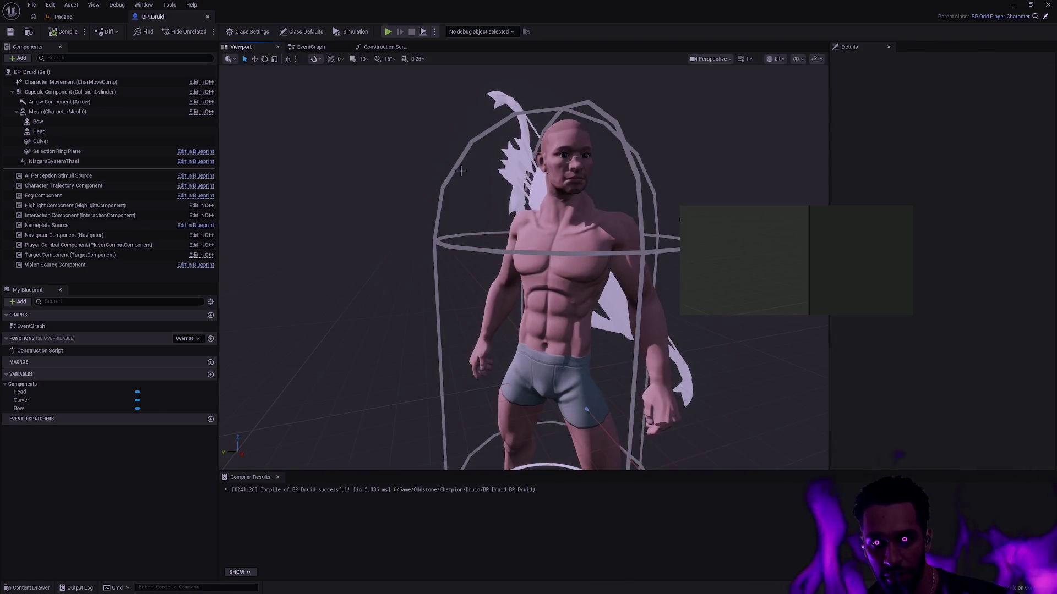
scroll(522, 174, "up", 5)
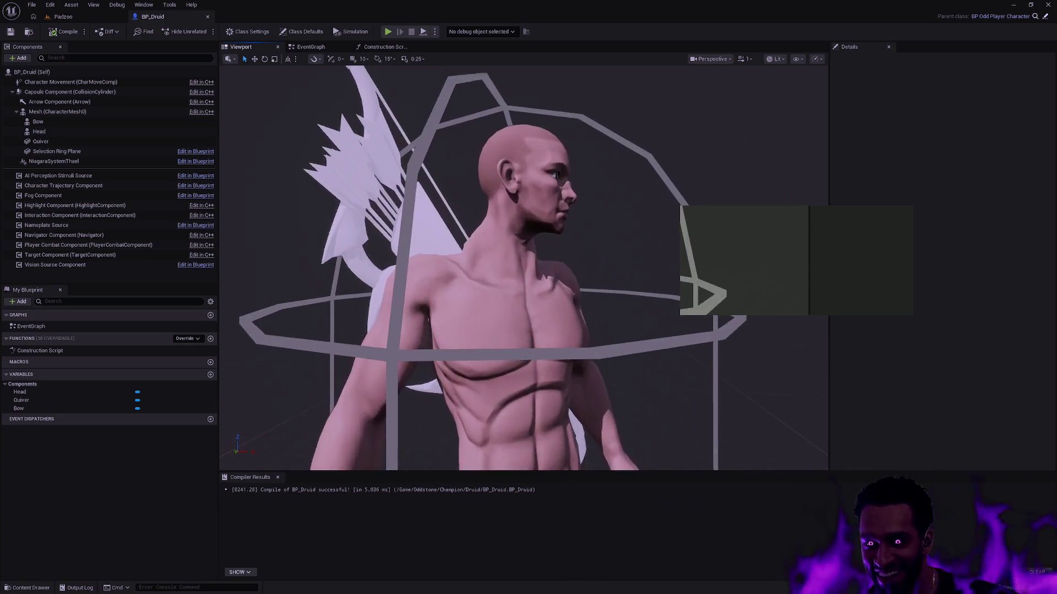
mouse_move(521, 174)
left_mouse_down()
mouse_move(496, 185)
mouse_move(498, 163)
mouse_move(485, 181)
mouse_move(496, 187)
mouse_move(501, 176)
mouse_move(504, 190)
mouse_move(498, 159)
mouse_move(500, 175)
left_mouse_up()
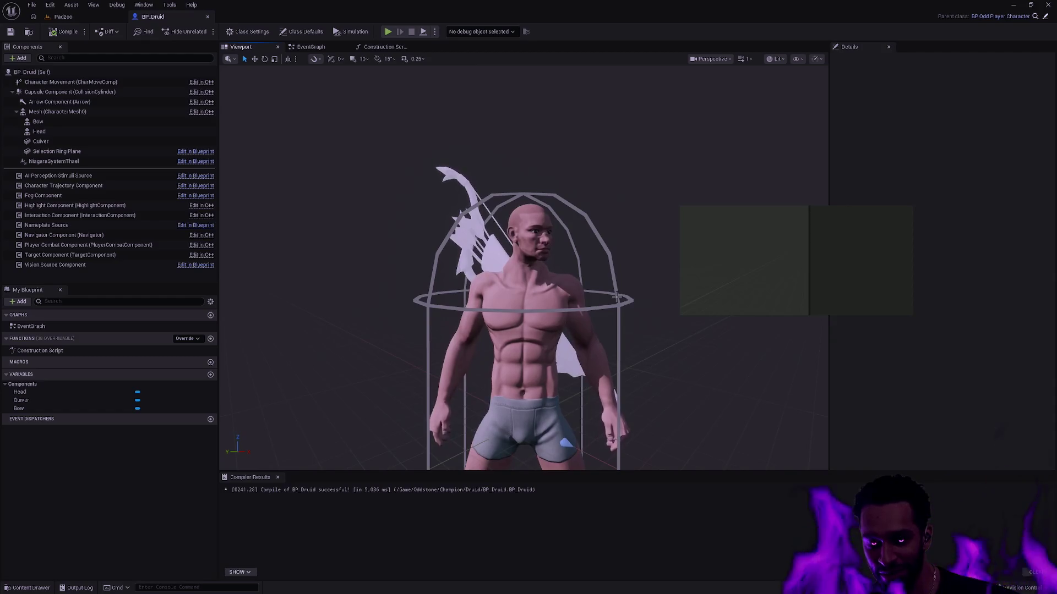
mouse_move(652, 298)
left_mouse_down()
mouse_move(583, 303)
mouse_move(583, 319)
mouse_move(551, 308)
mouse_move(550, 325)
mouse_move(548, 286)
mouse_move(548, 342)
mouse_move(550, 314)
mouse_move(520, 318)
mouse_move(649, 311)
left_mouse_up()
scroll(548, 341, "down", 2)
scroll(549, 330, "down", 1)
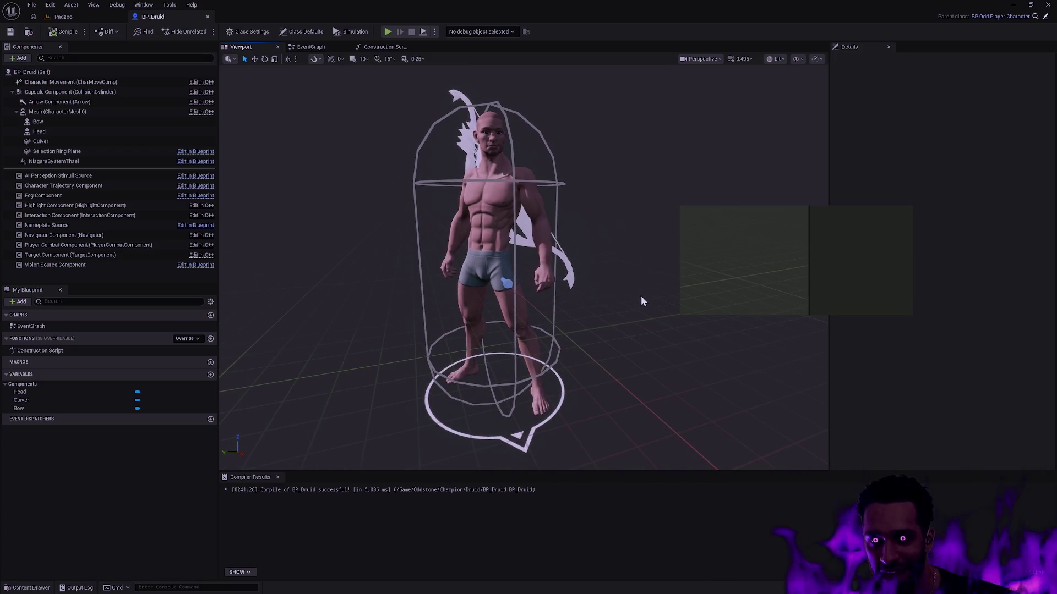
mouse_move(624, 296)
left_mouse_down()
mouse_move(567, 298)
mouse_move(544, 245)
mouse_move(608, 297)
left_mouse_up()
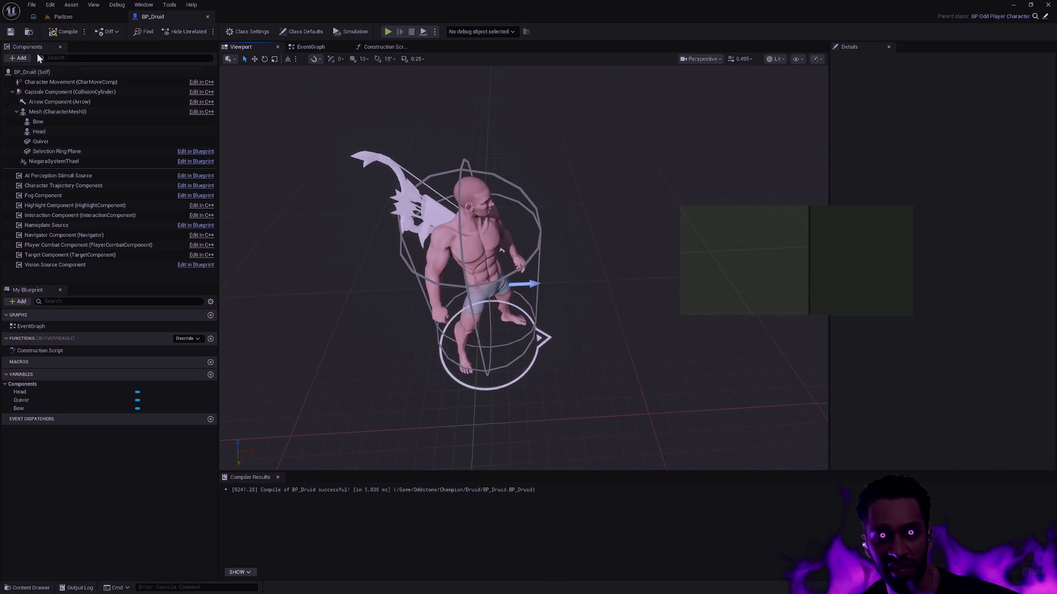
left_click(10, 33)
Step: Play-test the Druid fullscreen in Padzoo, walking it to a few spots, then stop and return to BP_Druid
left_click(89, 18)
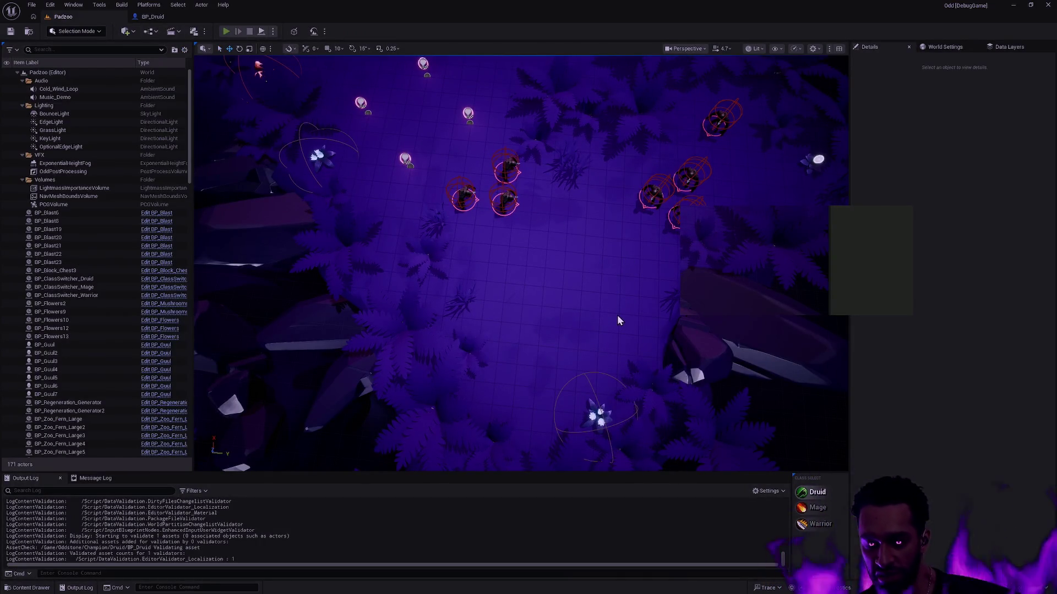
key("alt+p")
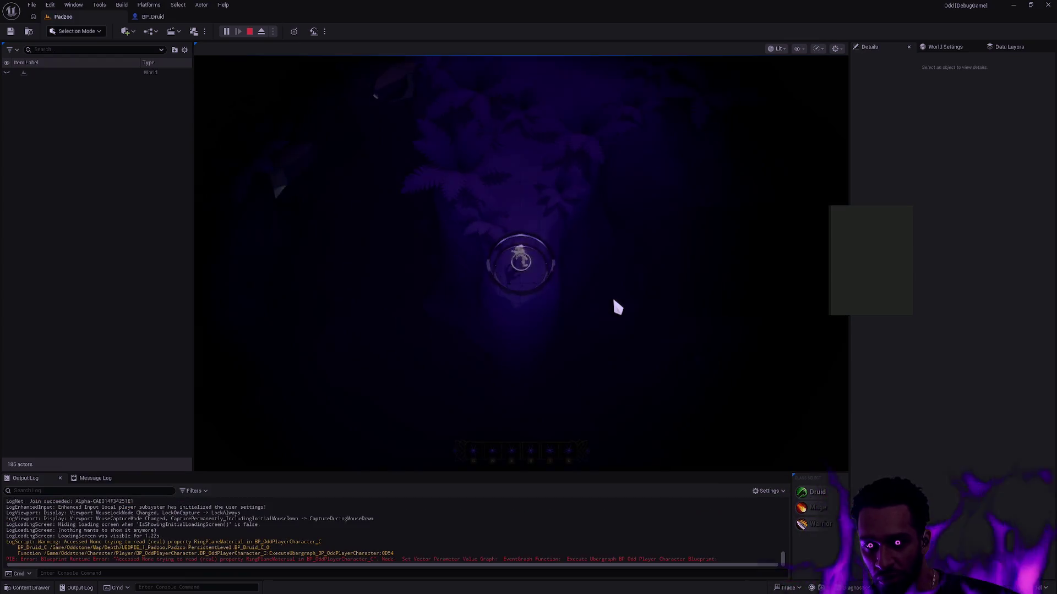
key("F11")
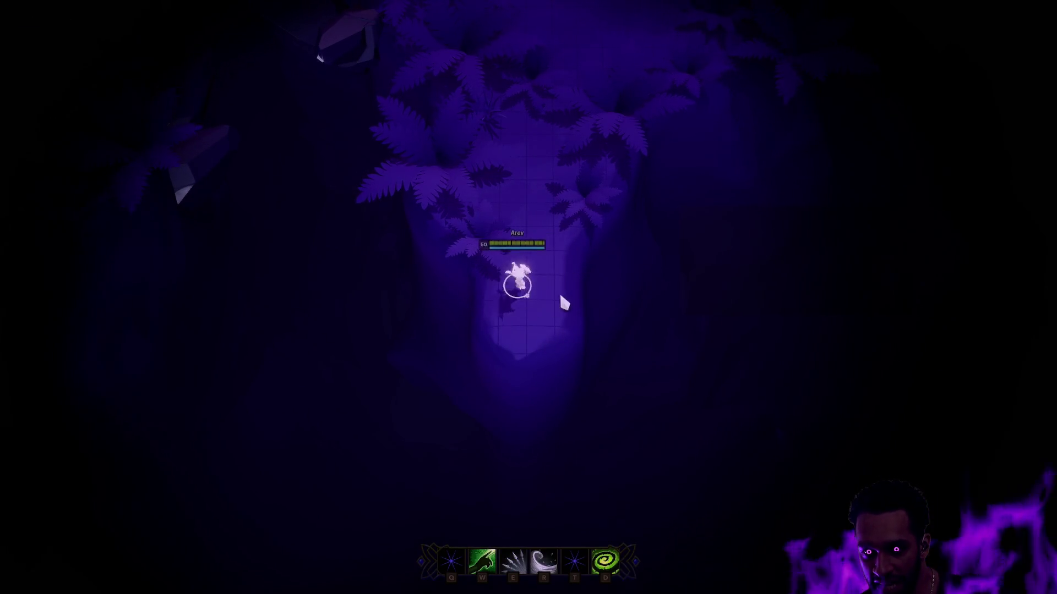
key("w")
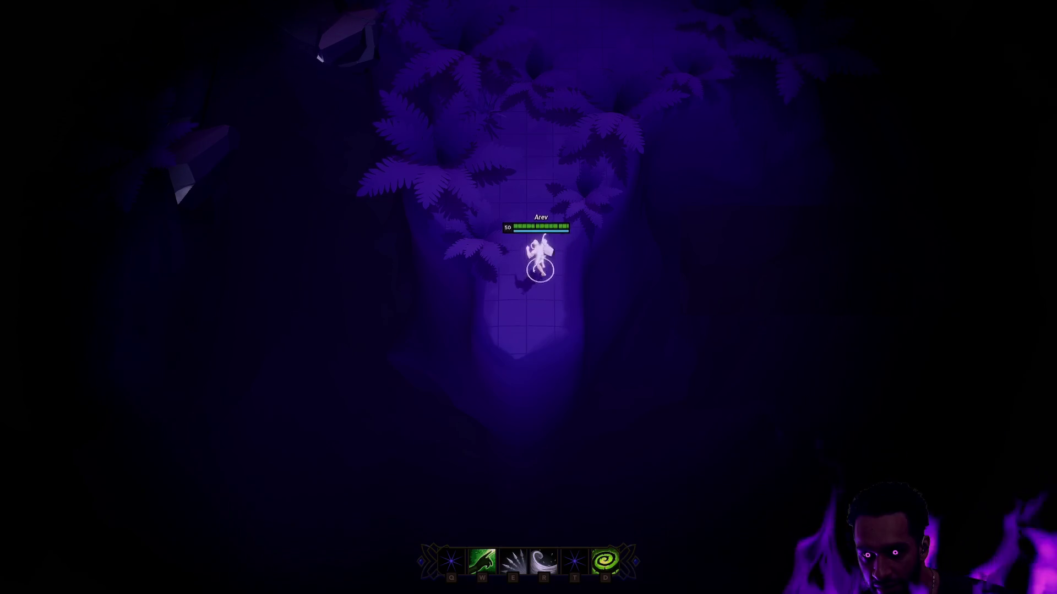
right_click(533, 294)
right_click(528, 217)
key("Escape")
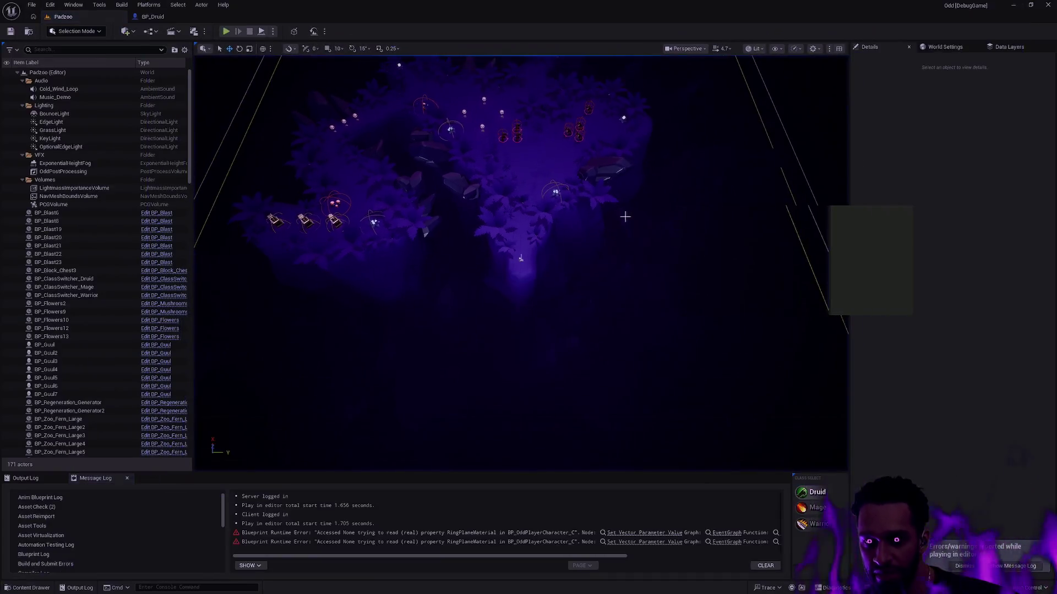
left_click(152, 16)
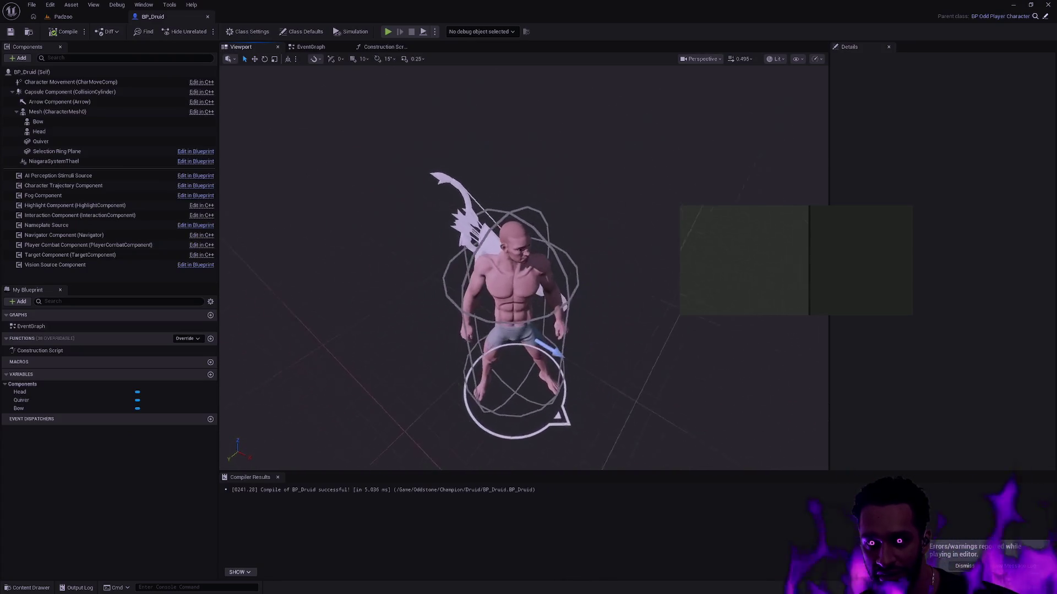
Step: Give the body a darker skin material and set the Head's material to MI_Head_Male_01_b
left_click(57, 112)
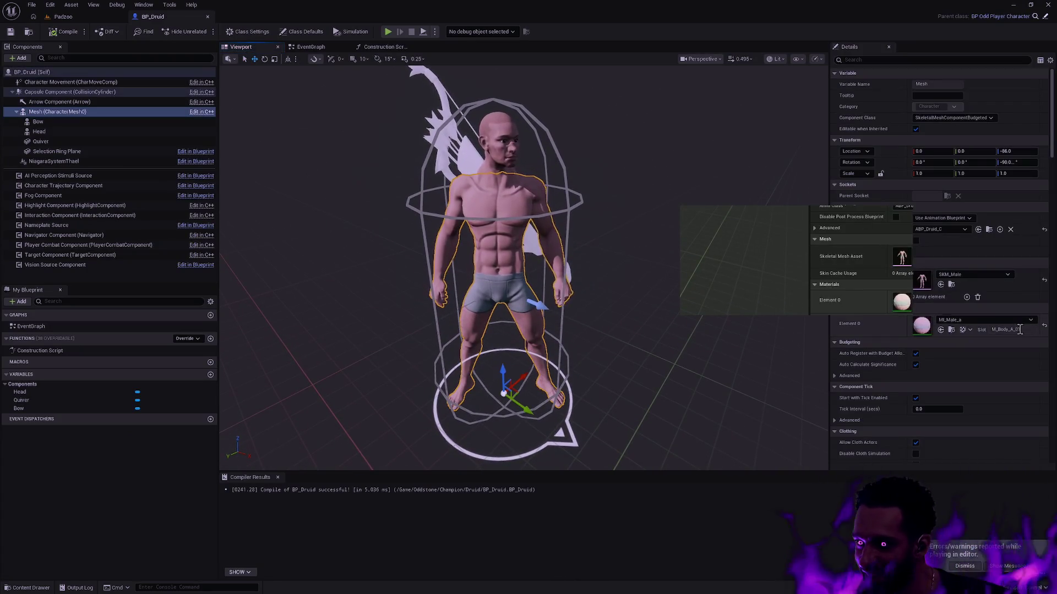
left_click(980, 320)
left_click(992, 422)
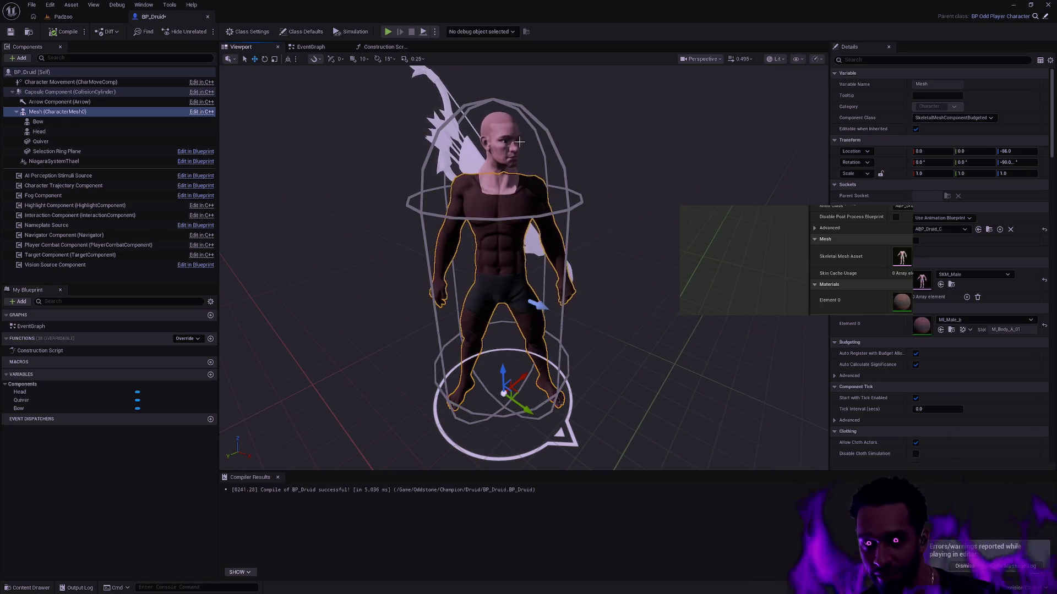
left_click(521, 144)
left_click(974, 320)
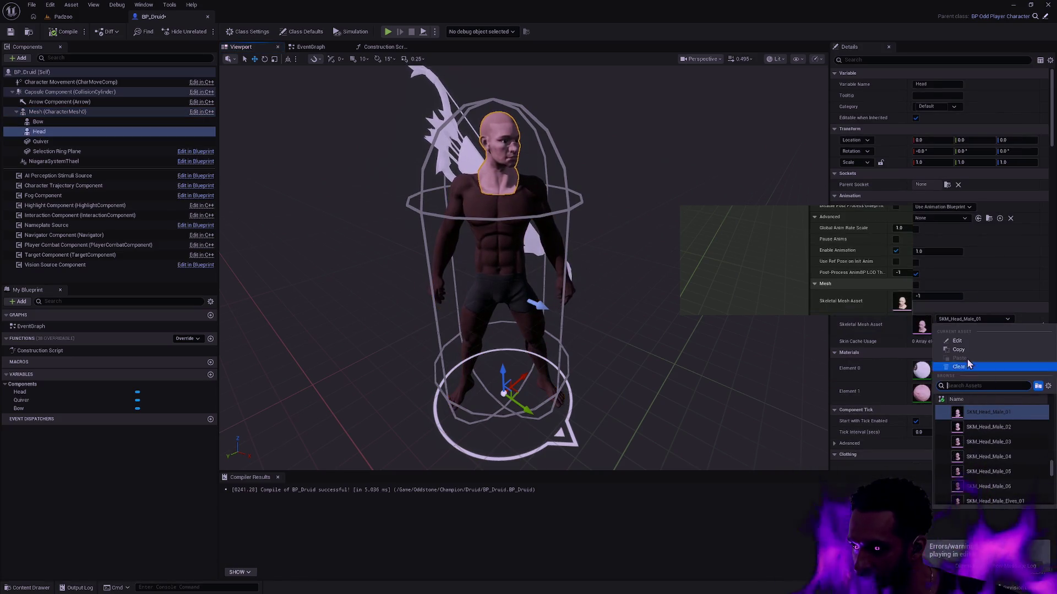
left_click(975, 323)
left_click(983, 387)
left_click(980, 465)
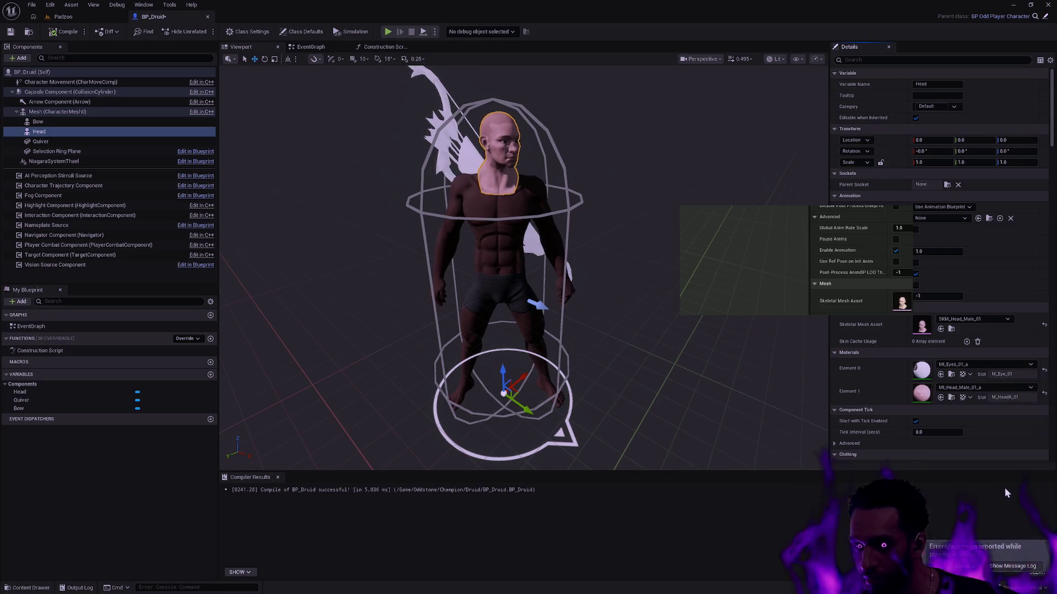
left_click(662, 251)
Step: Compile BP_Druid and start a play session in the Padzoo level
left_click(54, 30)
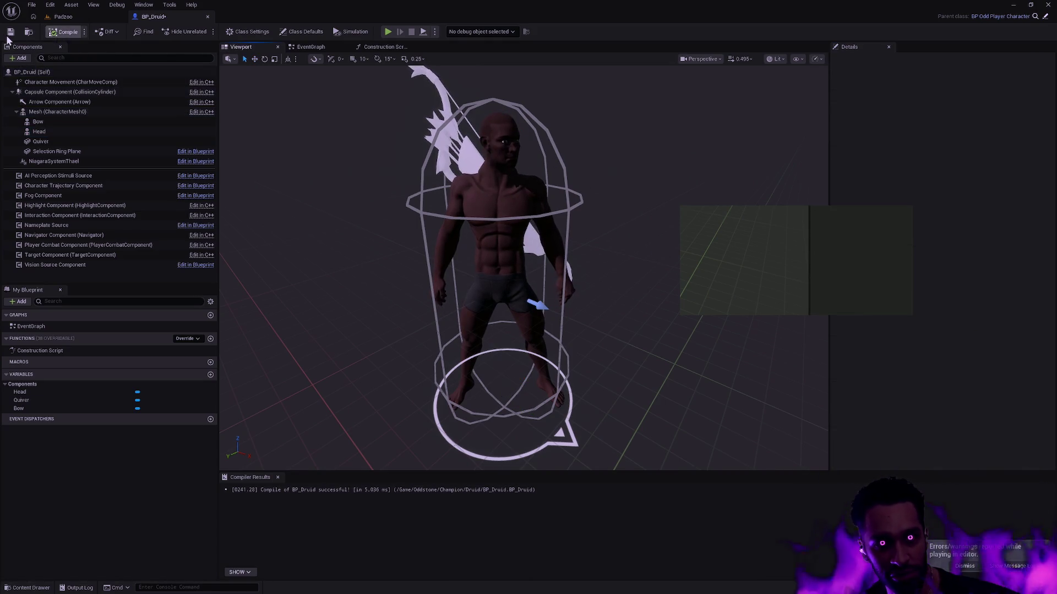
left_click(62, 16)
left_click(227, 32)
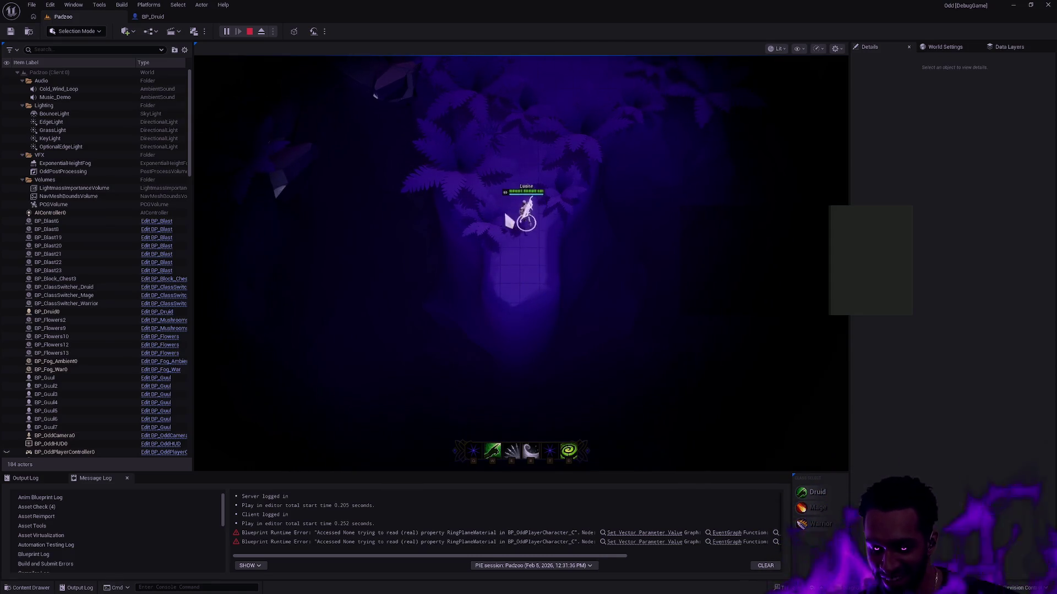
Step: In fullscreen, walk the Druid to about a dozen ground spots along the path, then end play
key("F11")
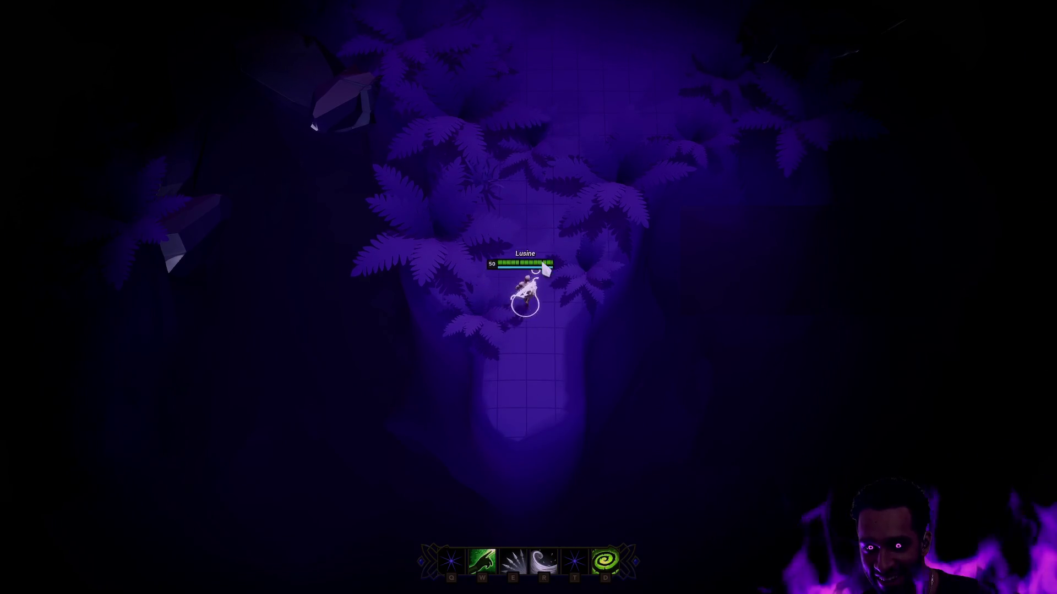
left_click(542, 265)
left_click(506, 283)
left_click(567, 283)
left_click(522, 235)
left_click(514, 266)
left_click(557, 243)
left_click(525, 211)
mouse_move(559, 7)
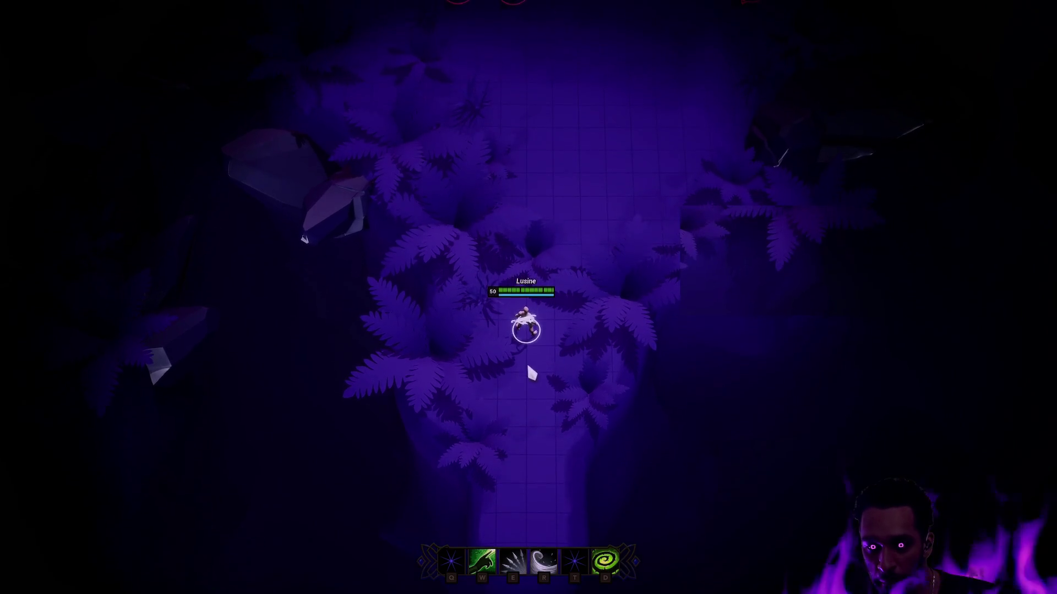
left_click(531, 373)
left_click(582, 310)
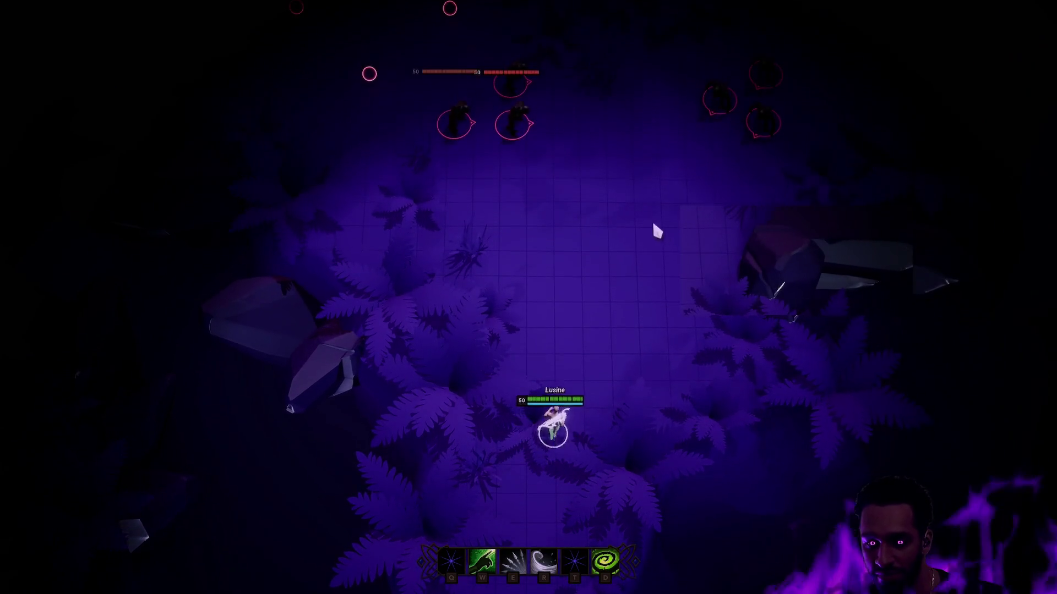
left_click(567, 424)
left_click(528, 495)
key("Escape")
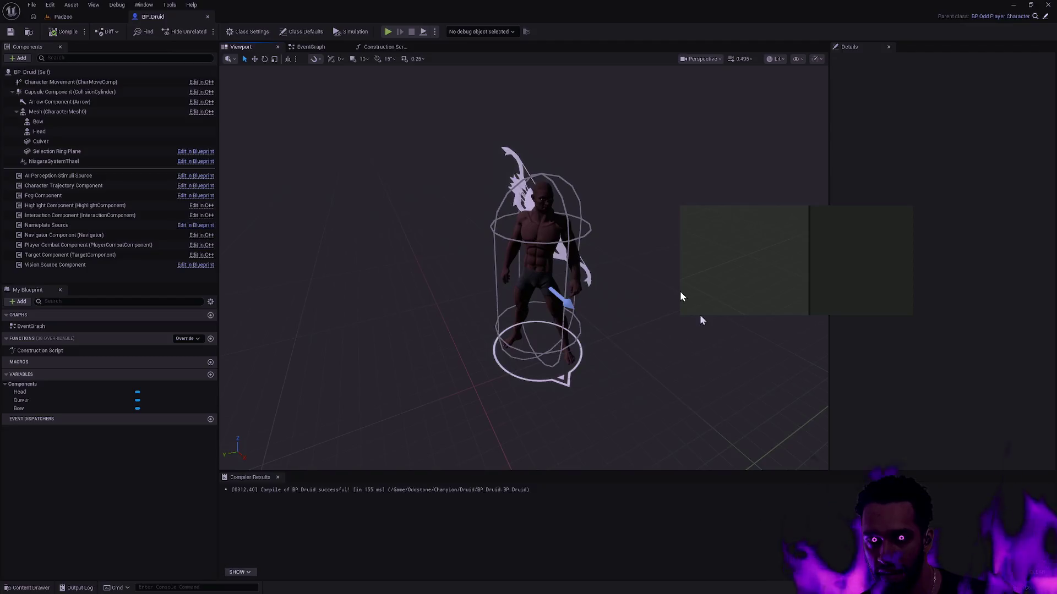
Step: Open BP_Mage and look over its viewport preview, Construction Script and Event Graph
key("ctrl+p")
type("BP_Mage")
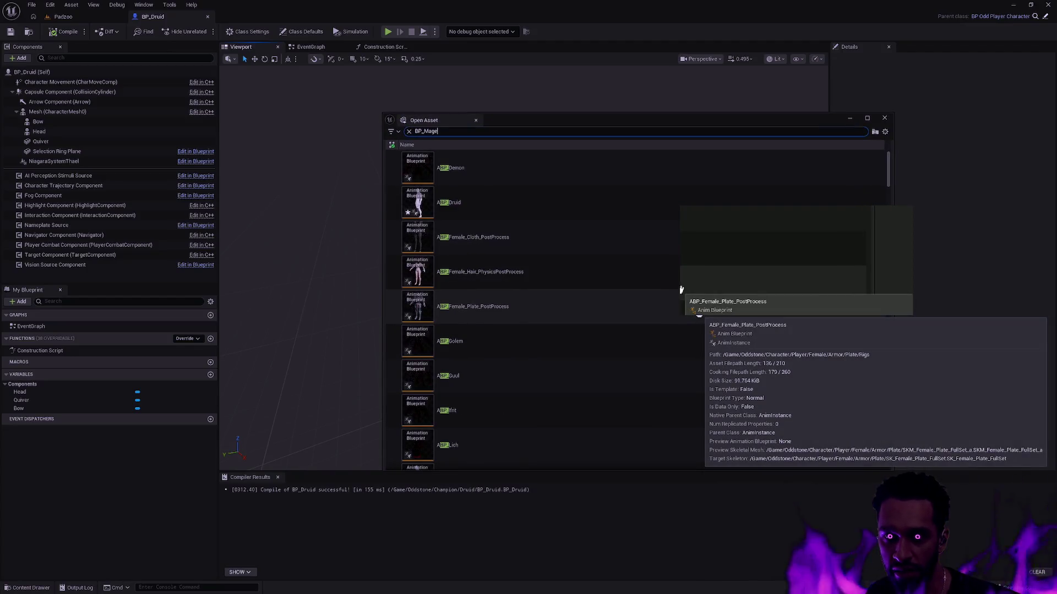
double_click(489, 215)
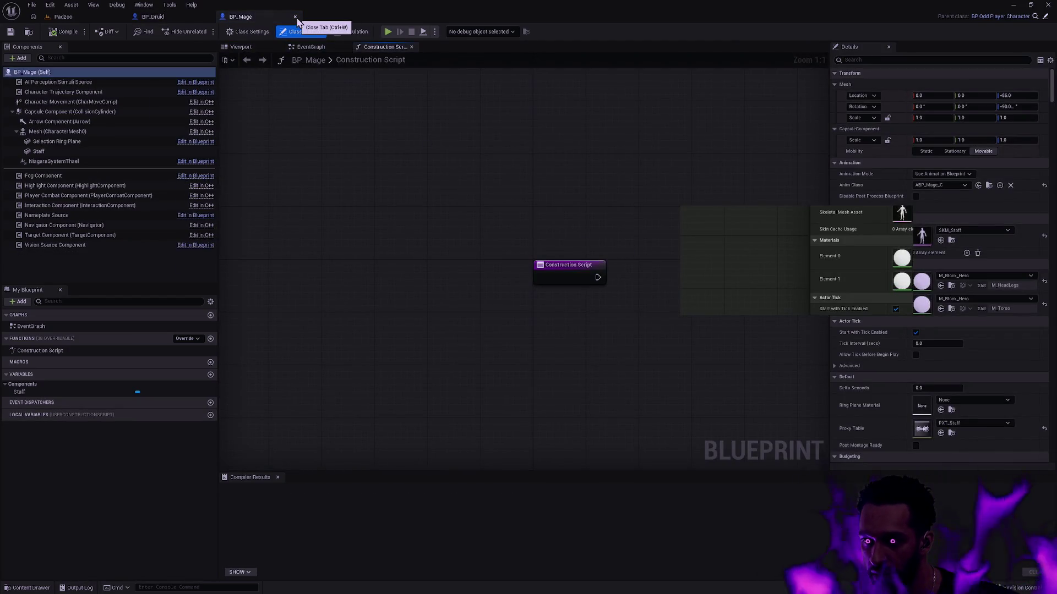
left_click(241, 47)
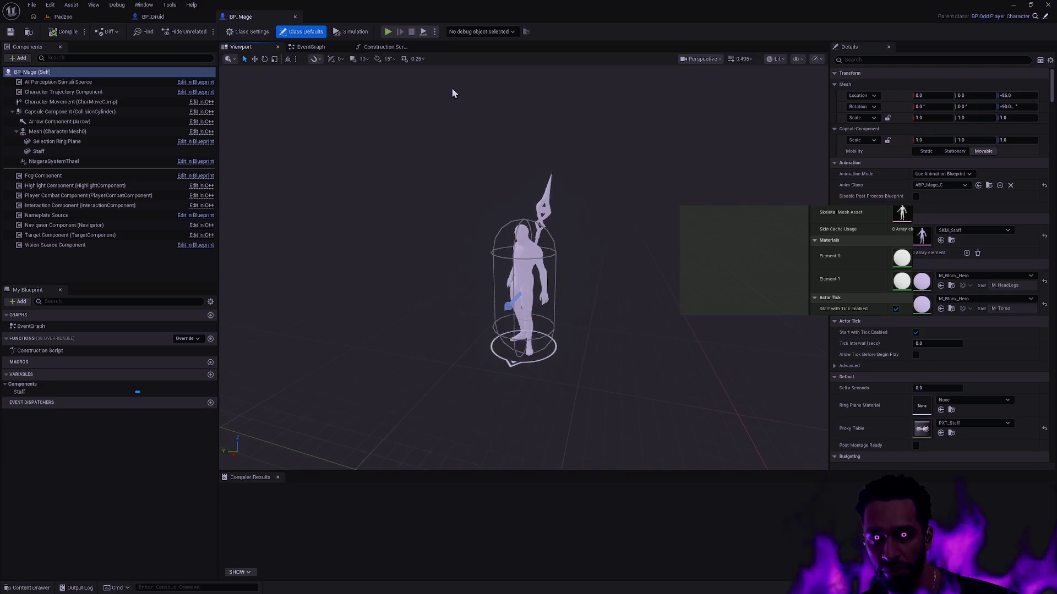
scroll(612, 254, "up", 5)
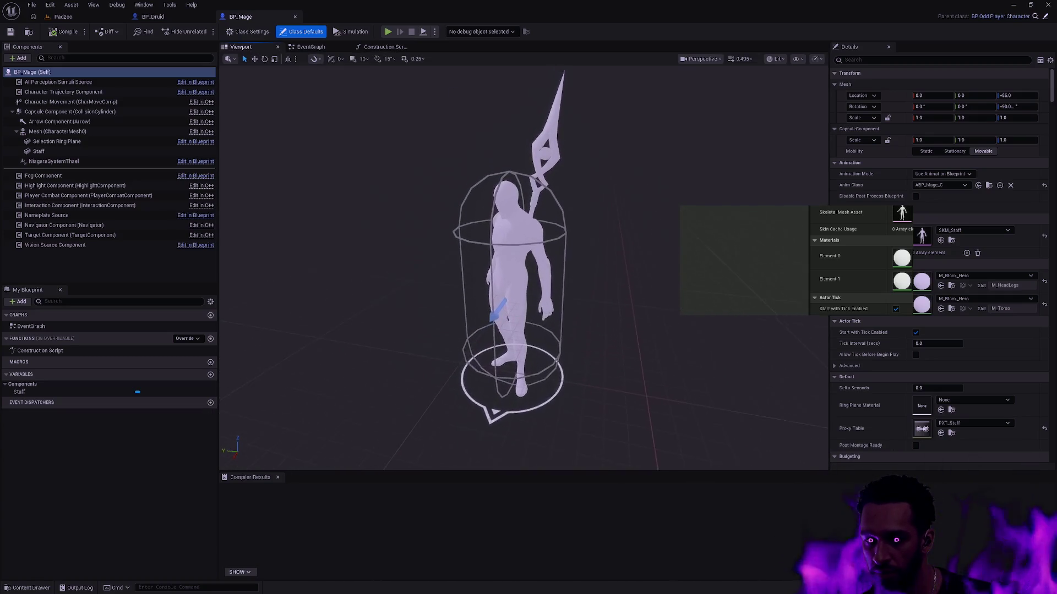
left_click_drag(611, 255, 578, 253)
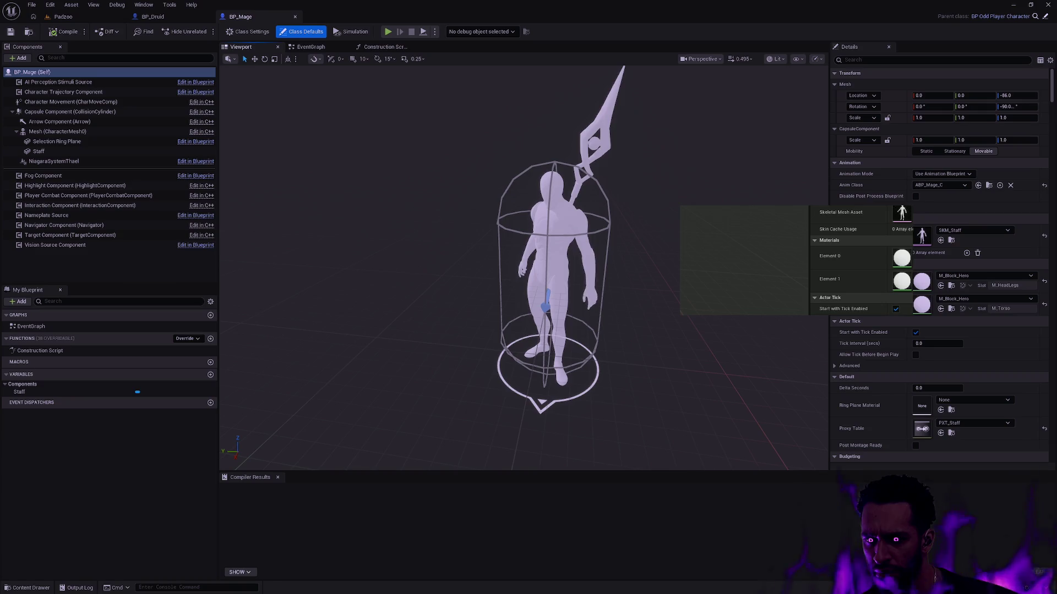
left_click(379, 47)
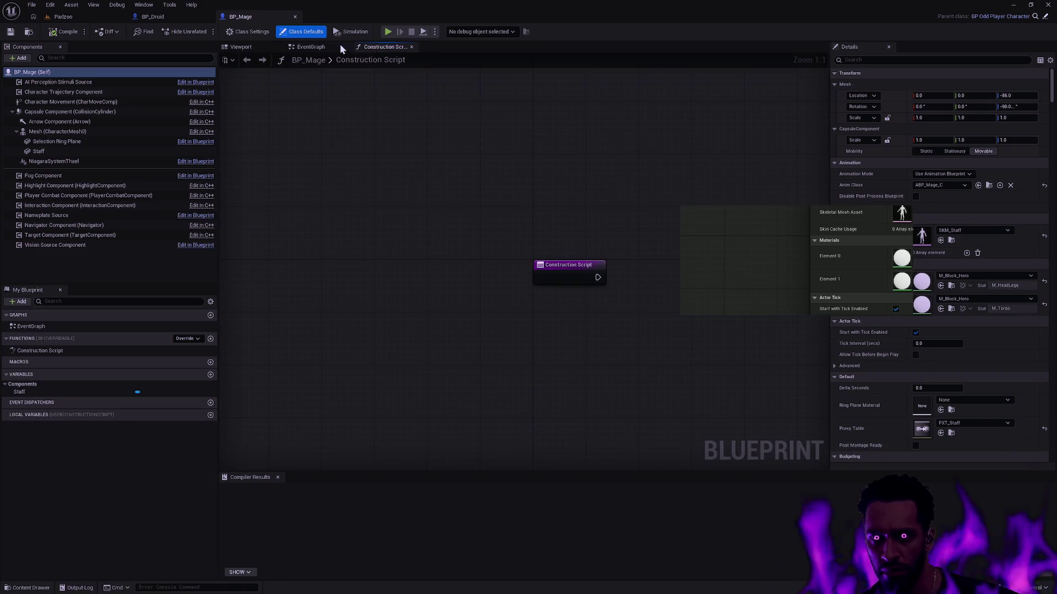
left_click(311, 48)
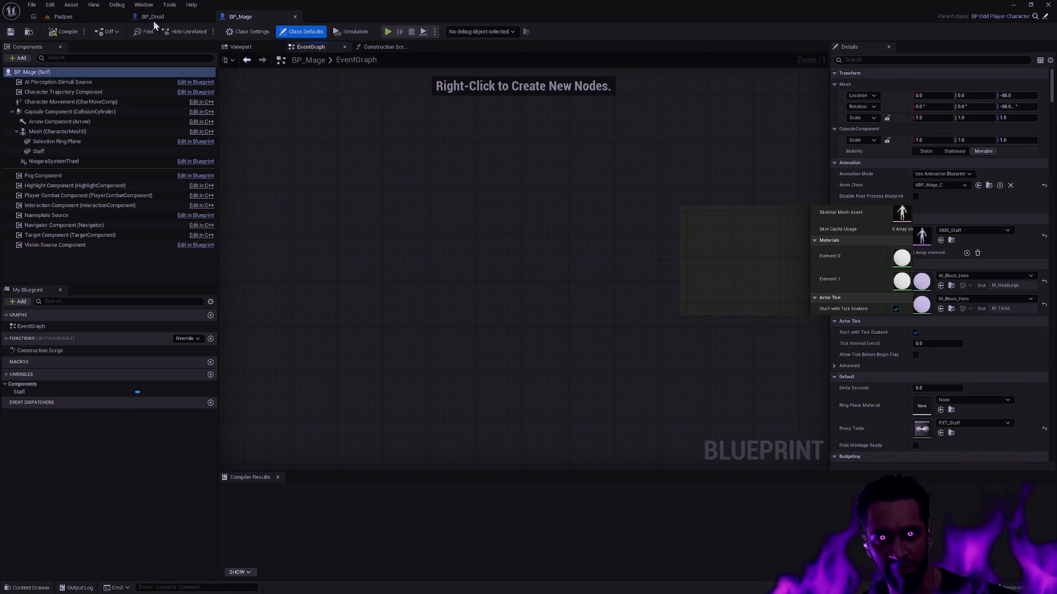
Step: Return to BP_Druid and pull the camera back to see the whole druid character
left_click(152, 17)
scroll(606, 232, "up", 5)
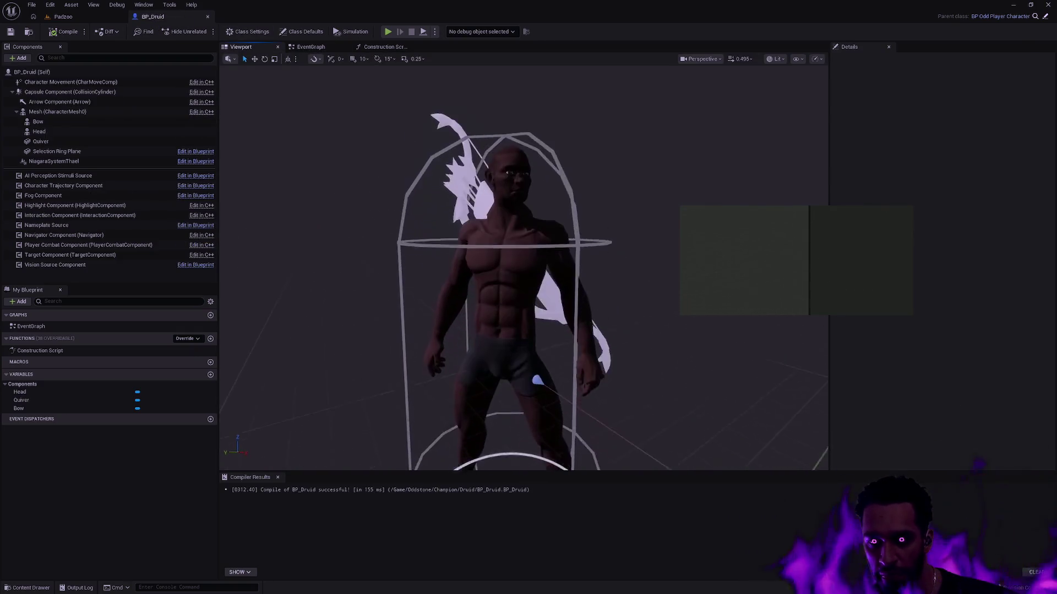
mouse_move(616, 229)
left_mouse_down()
mouse_move(595, 220)
mouse_move(577, 154)
left_mouse_up()
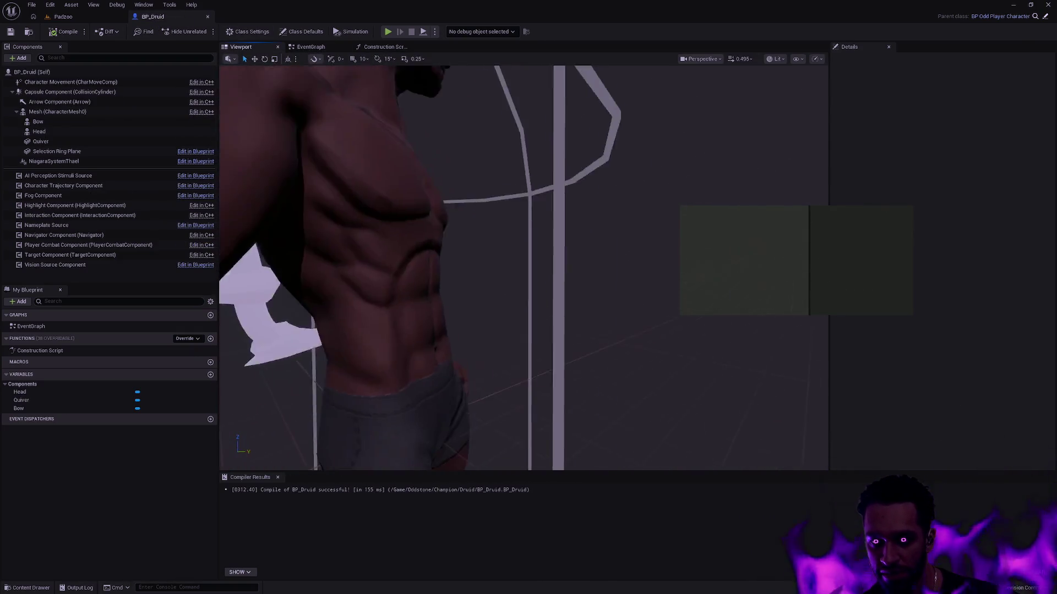
scroll(523, 264, "down", 5)
mouse_move(523, 264)
left_mouse_down()
mouse_move(448, 254)
mouse_move(448, 283)
mouse_move(309, 117)
left_mouse_up()
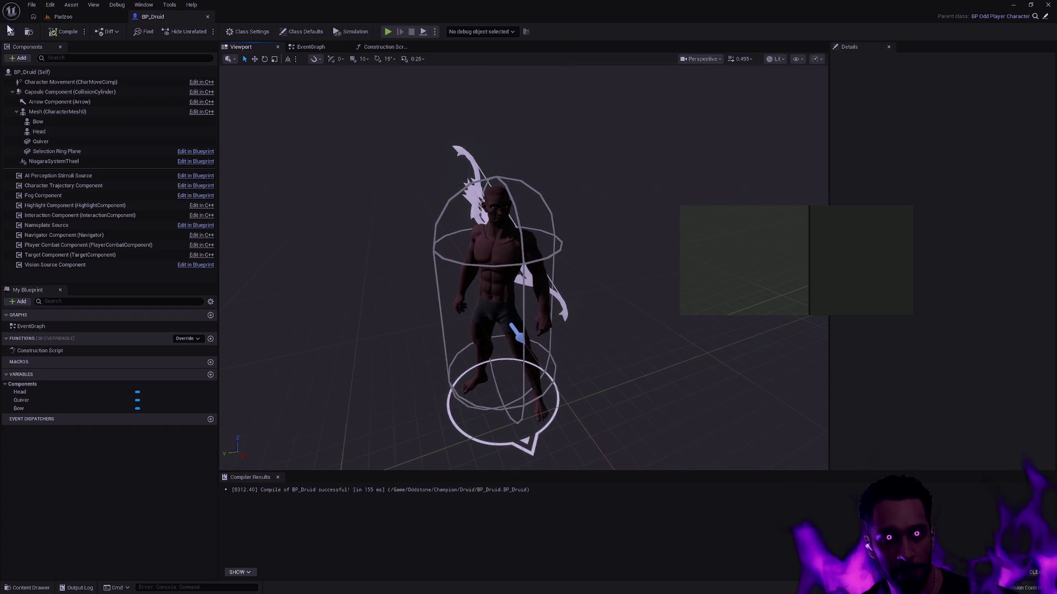
Step: From Padzoo, reopen BP_Mage via the BP_Mage search, toggle the Content Drawer, and go back to BP_Druid
left_click(77, 18)
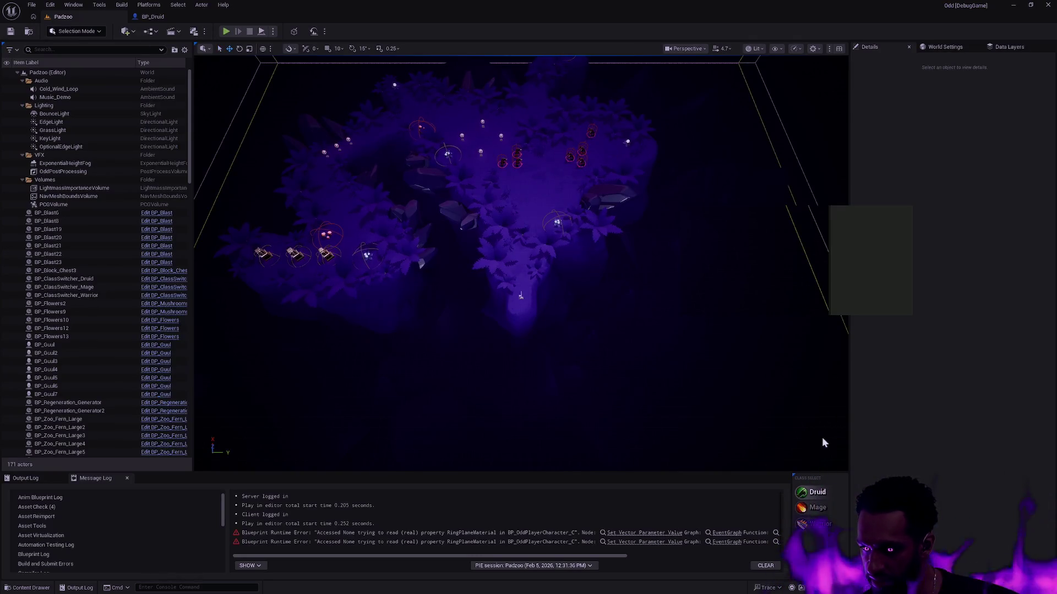
key("ctrl+p")
type("BP_Mage")
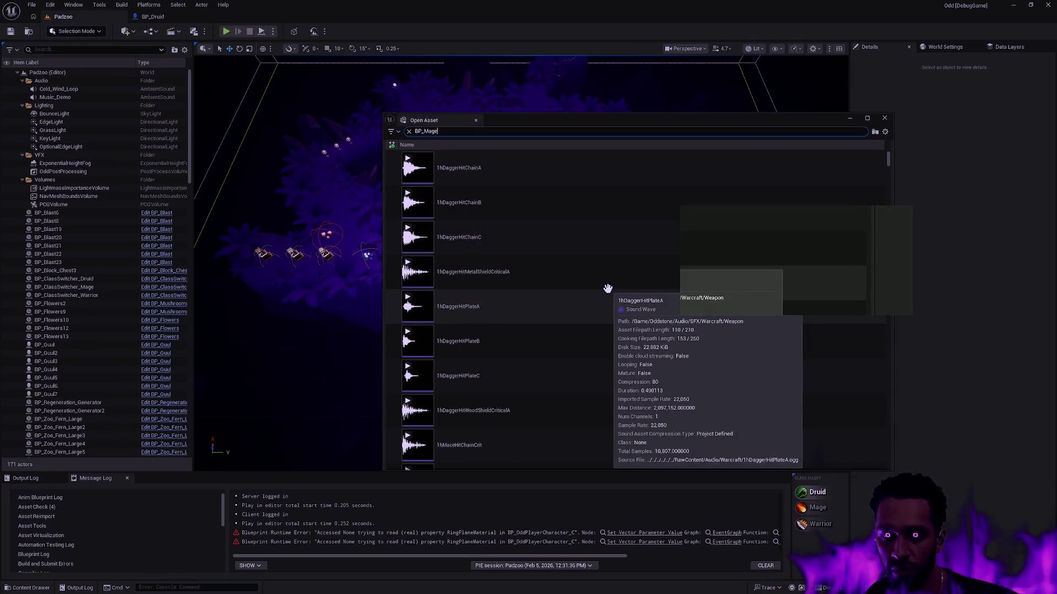
double_click(497, 210)
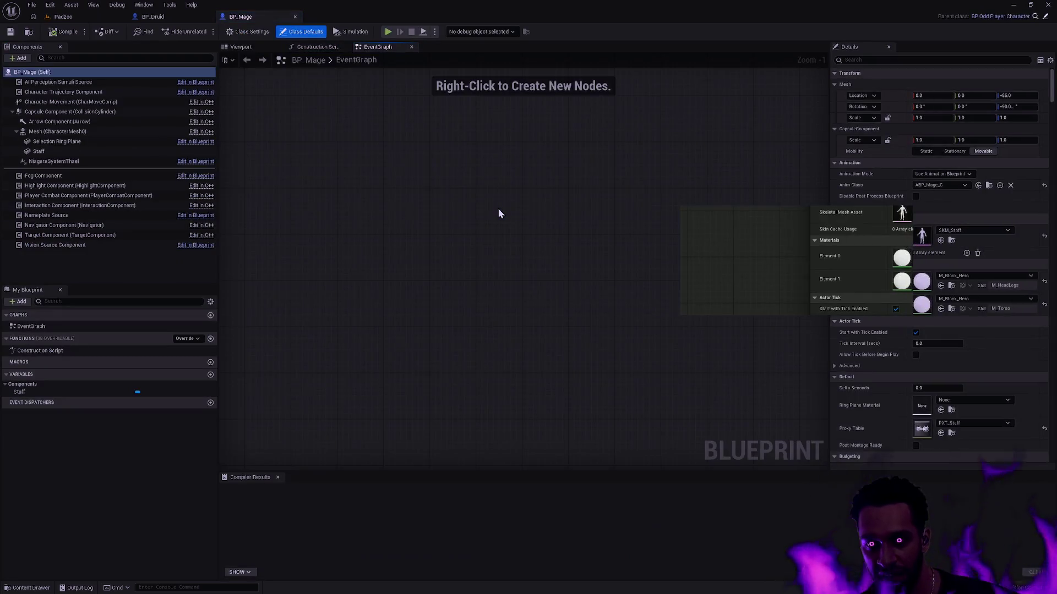
key("ctrl+space")
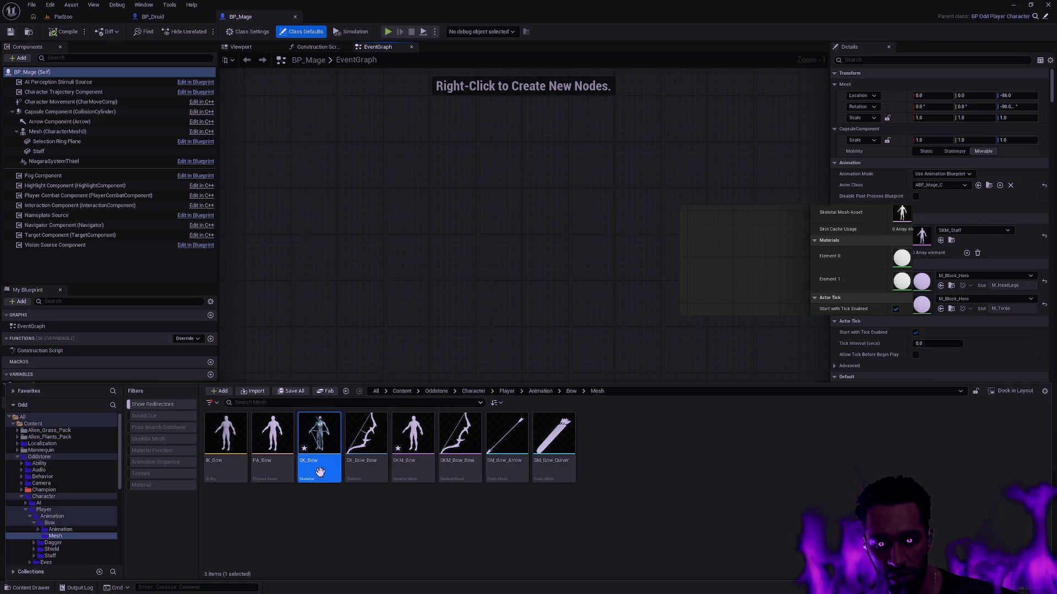
left_click(575, 292)
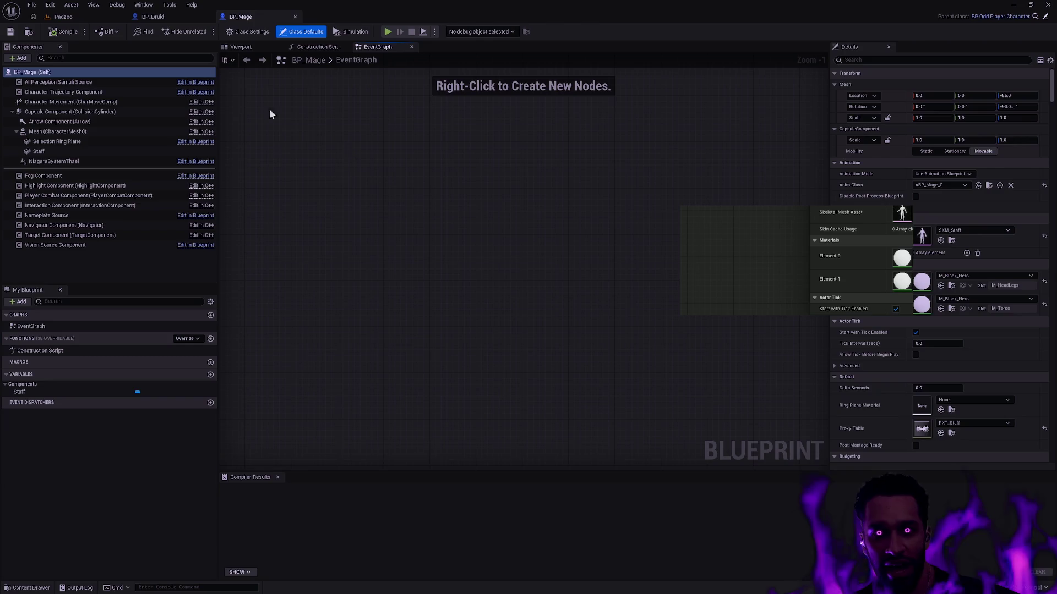
left_click(160, 17)
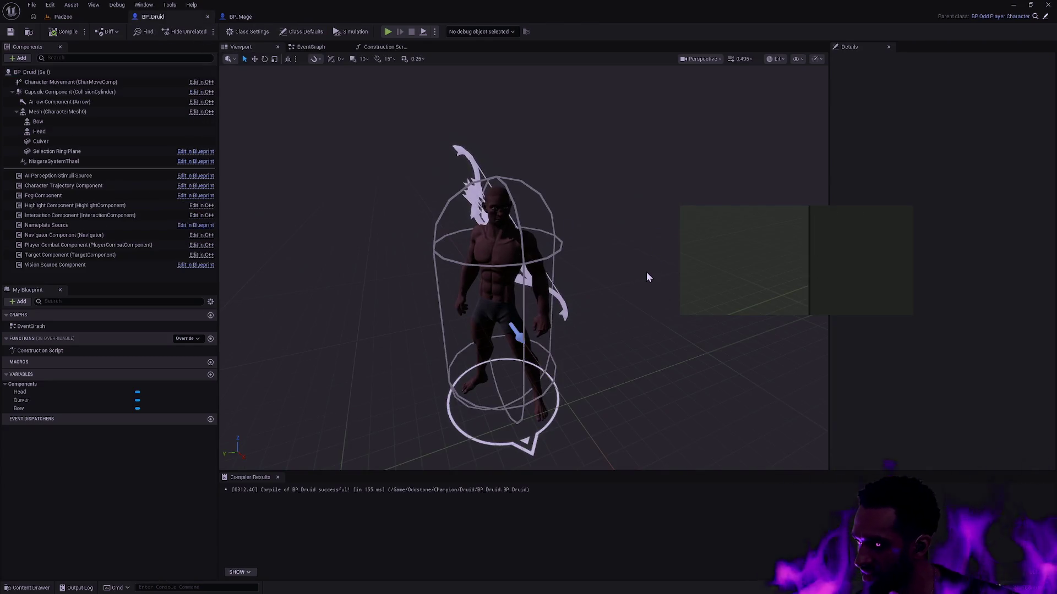
mouse_move(635, 316)
left_mouse_down()
mouse_move(635, 292)
mouse_move(616, 269)
mouse_move(633, 297)
mouse_move(632, 283)
mouse_move(633, 310)
left_mouse_up()
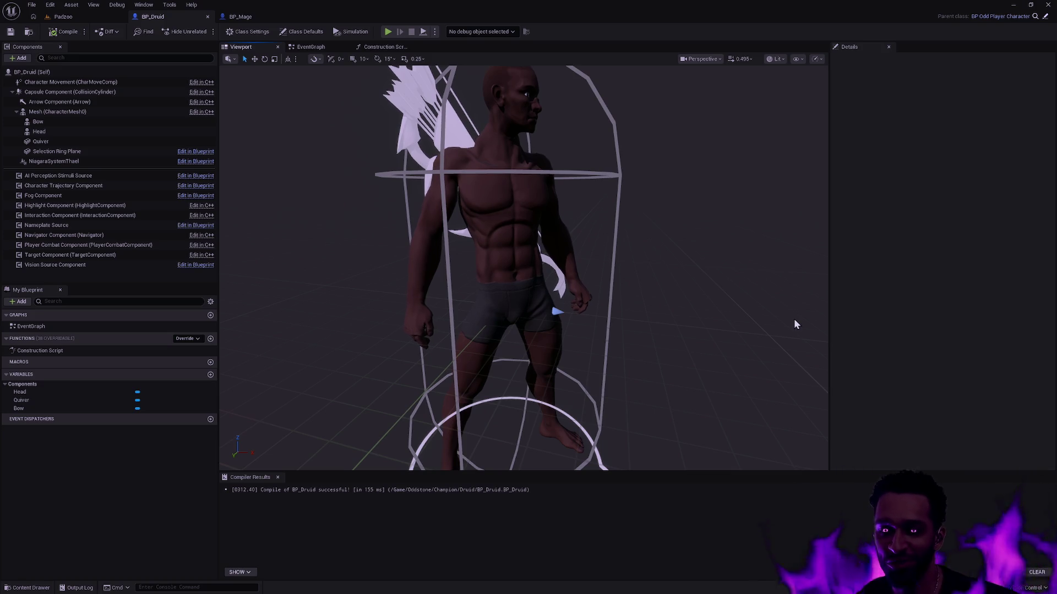
key("f")
mouse_move(675, 321)
left_mouse_down()
mouse_move(674, 297)
mouse_move(676, 321)
left_mouse_up()
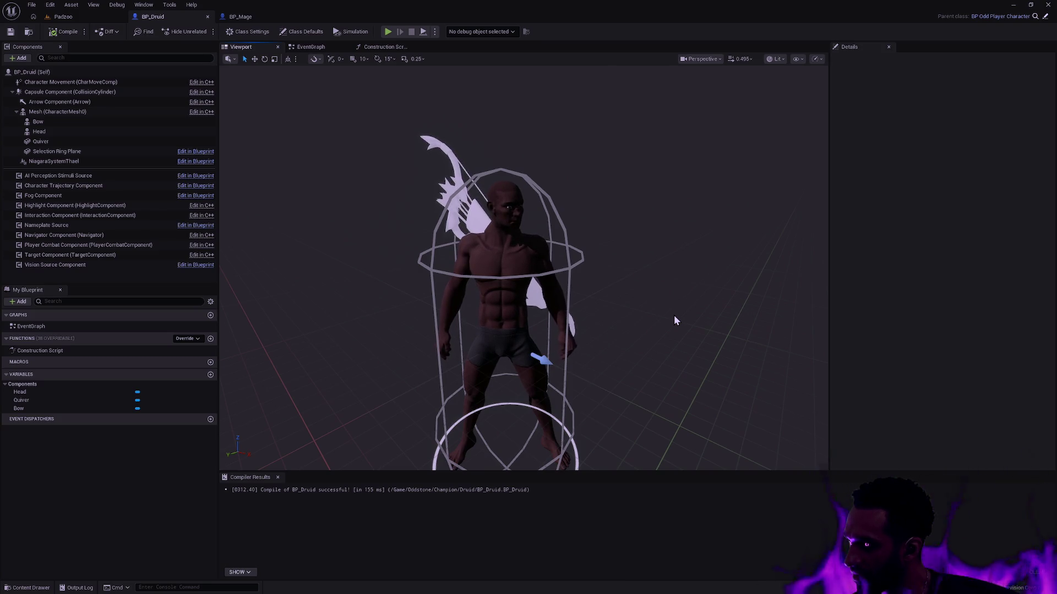
left_click_drag(672, 312, 675, 291)
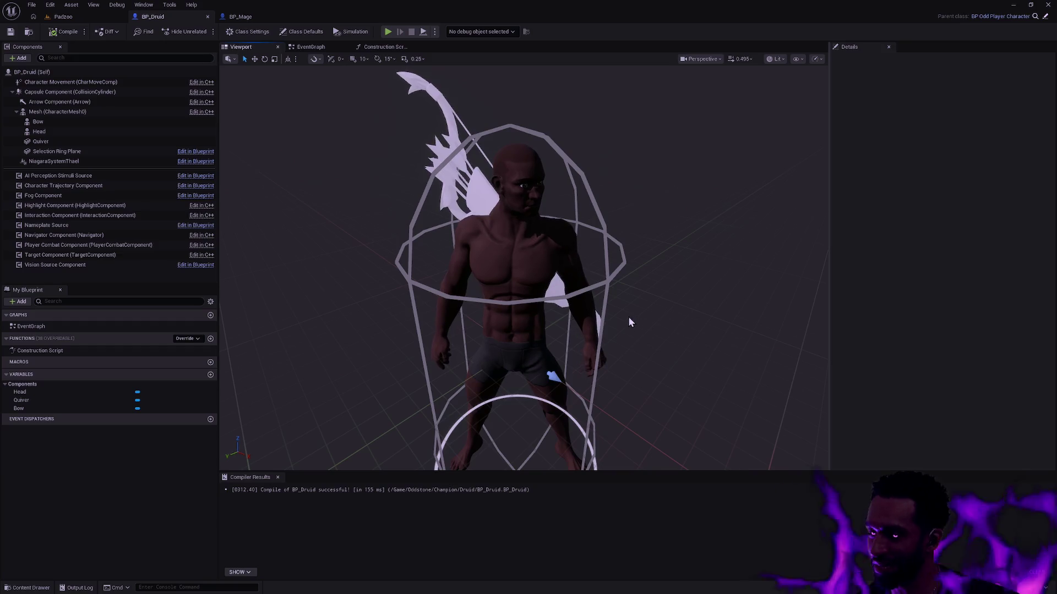
left_click_drag(371, 309, 370, 352)
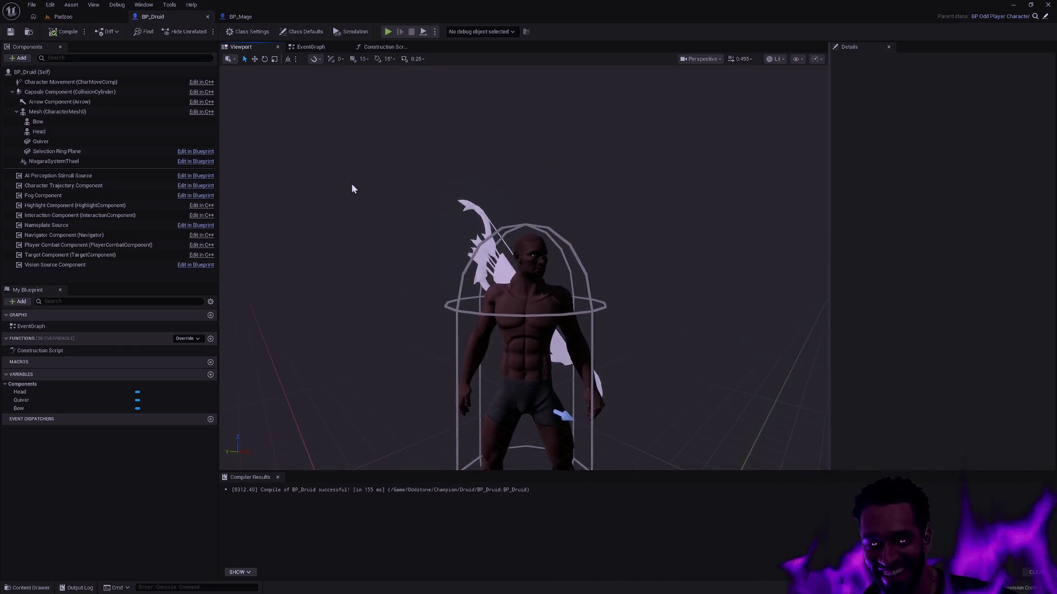
left_click(64, 17)
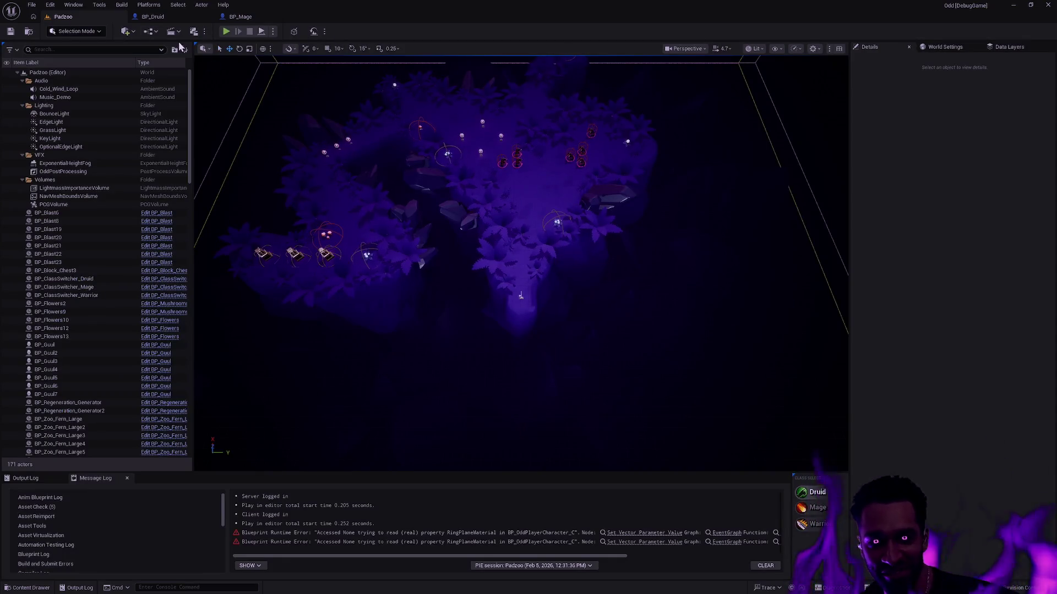
Step: Play Padzoo fullscreen, read the RingPlaneMaterial errors in the Message Log, and jump to the failing node
left_click(226, 31)
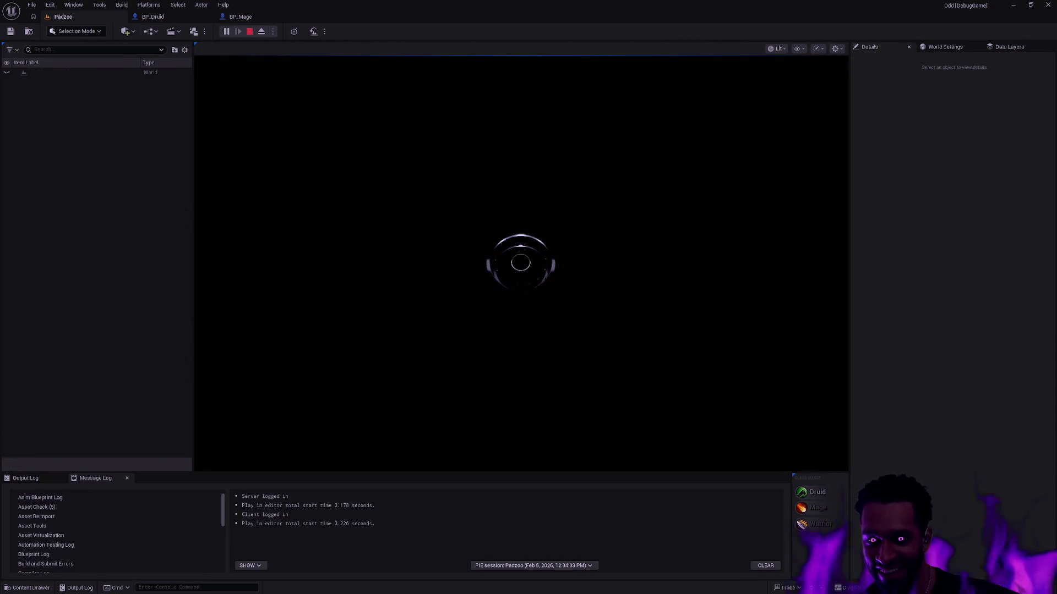
key("F11")
key("F11")
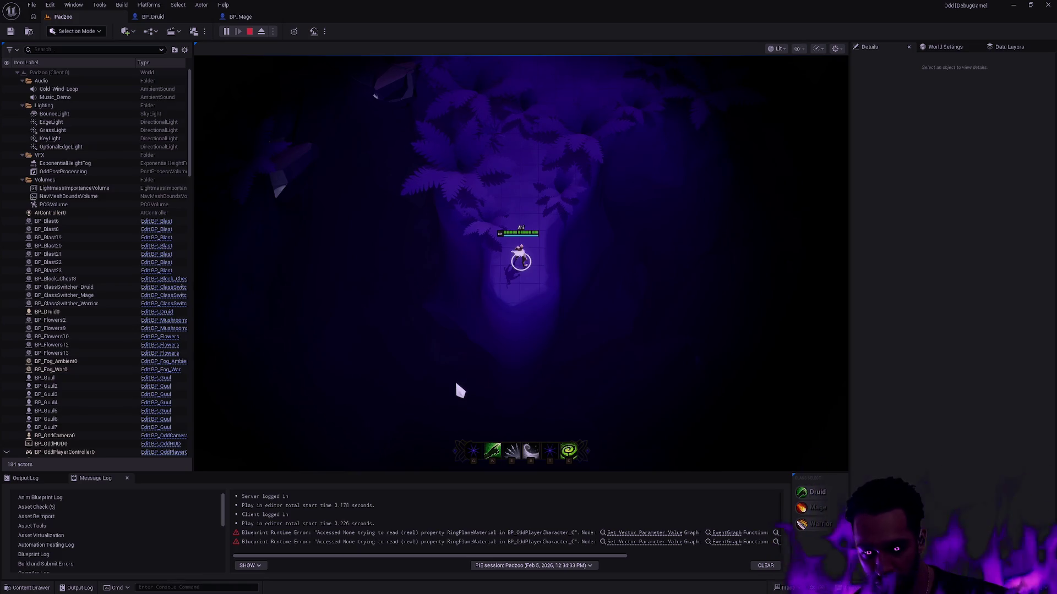
left_click_drag(619, 557, 772, 559)
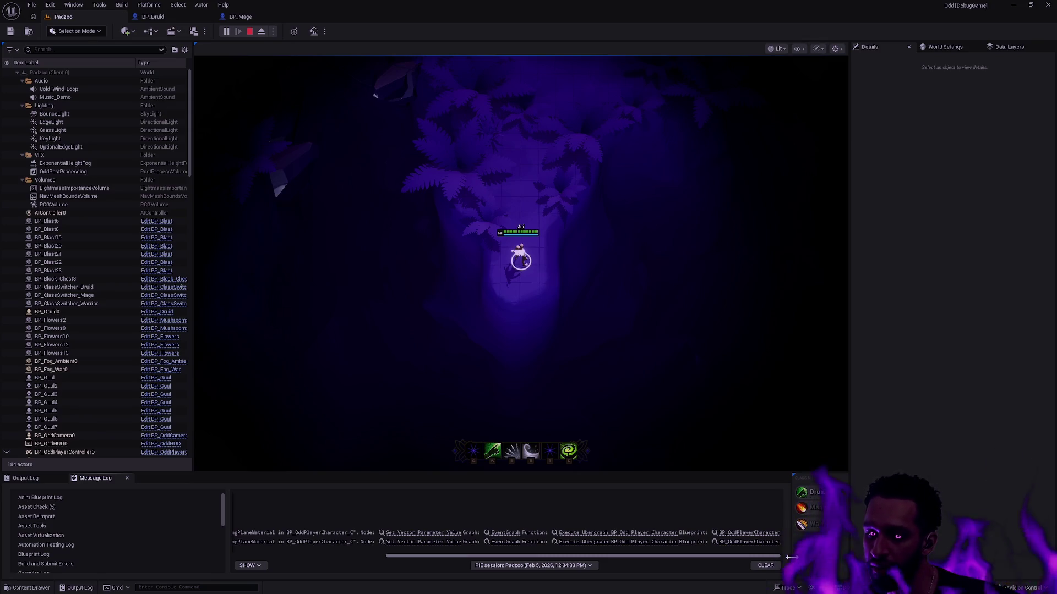
mouse_move(778, 557)
left_mouse_down()
mouse_move(424, 549)
mouse_move(407, 559)
mouse_move(768, 563)
left_mouse_up()
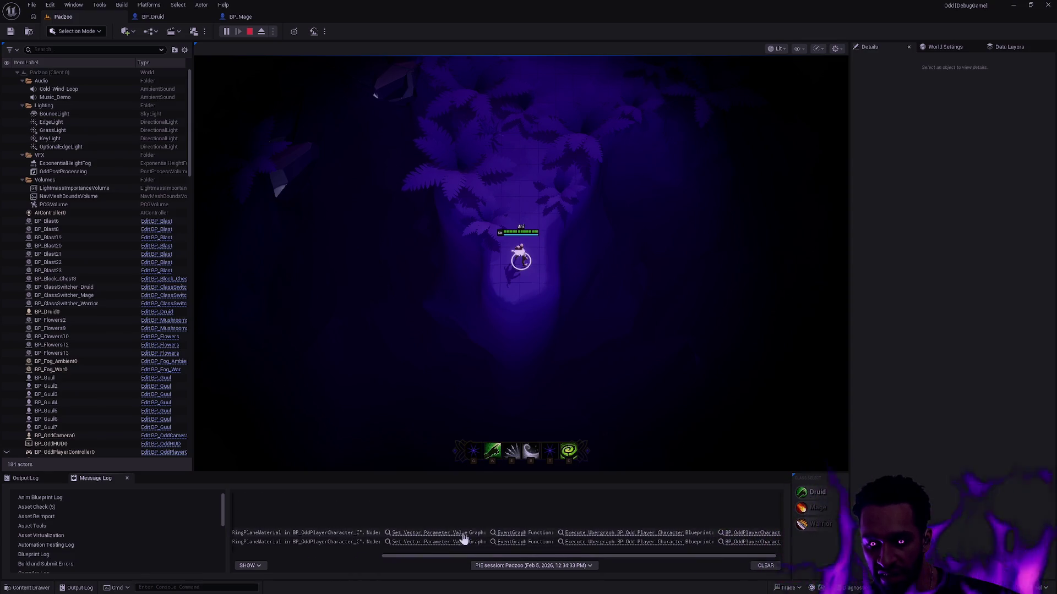
left_click(511, 520)
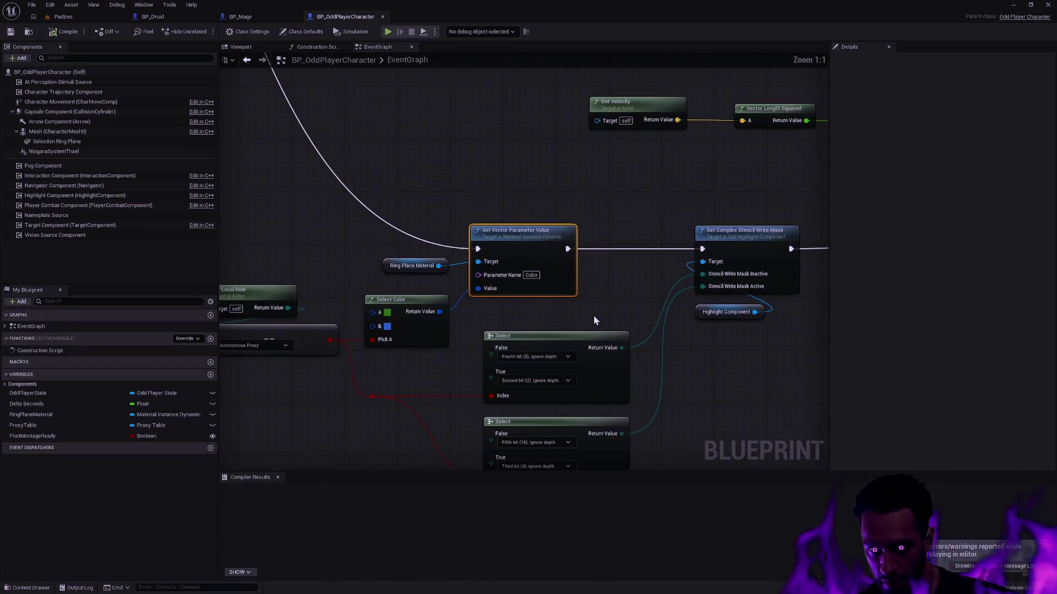
Step: Pan the parent character's event graph to the Set Vector Parameter Value node near the error
left_click_drag(439, 244, 464, 229)
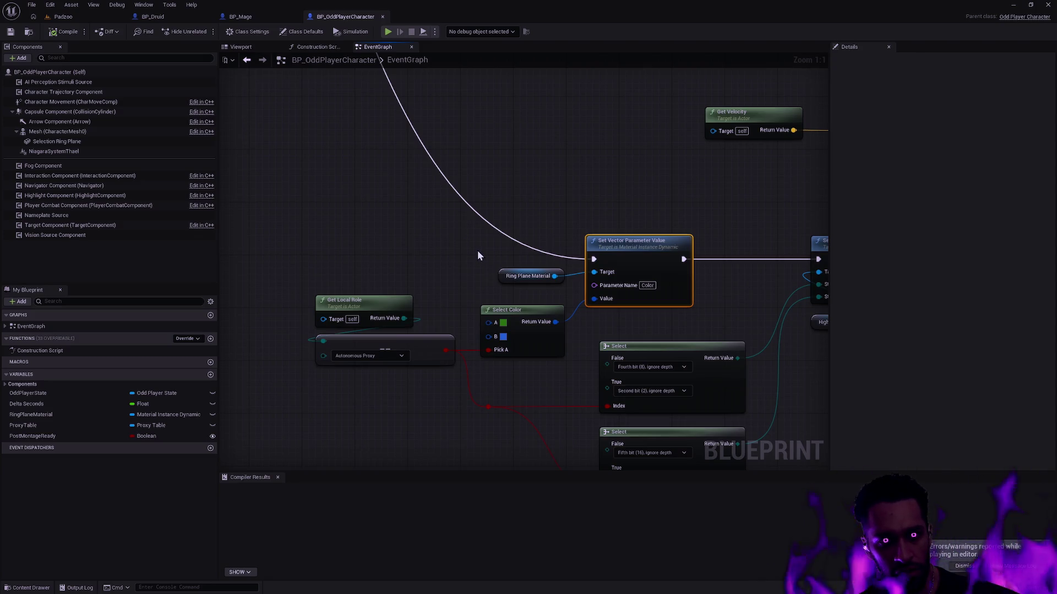
scroll(477, 249, "down", 8)
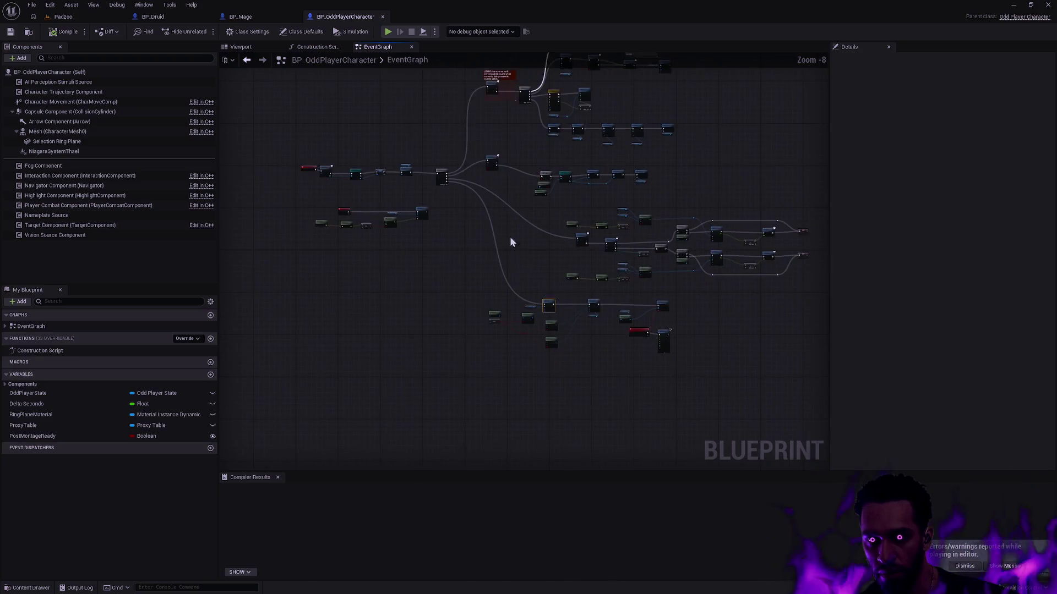
left_click_drag(507, 239, 517, 332)
scroll(491, 329, "up", 6)
mouse_move(569, 273)
left_mouse_down()
mouse_move(530, 213)
mouse_move(547, 211)
left_mouse_up()
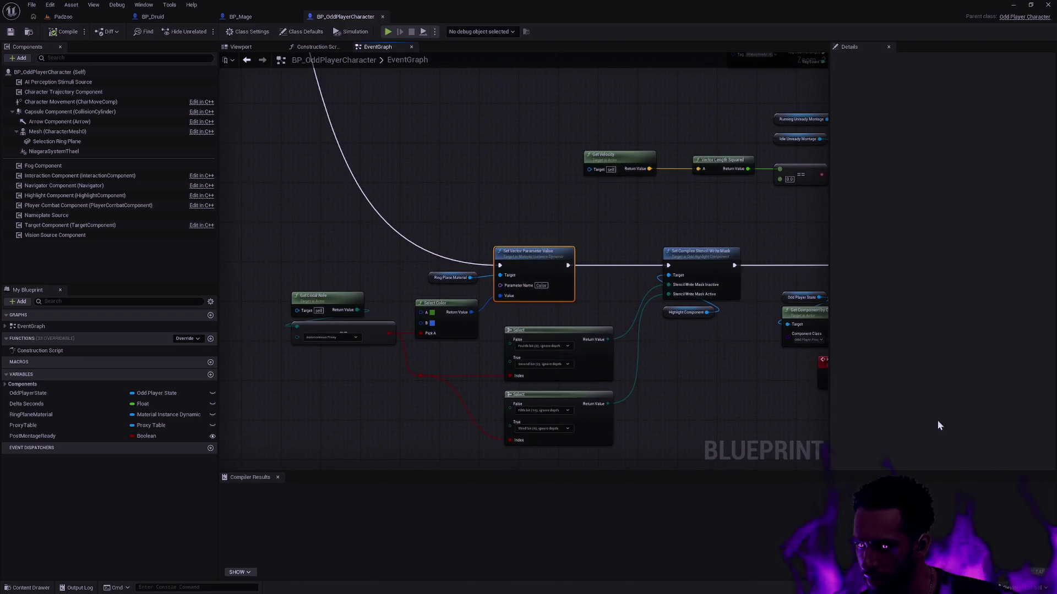
Step: From the Padzoo level, jump to the node causing the runtime error
left_click(65, 17)
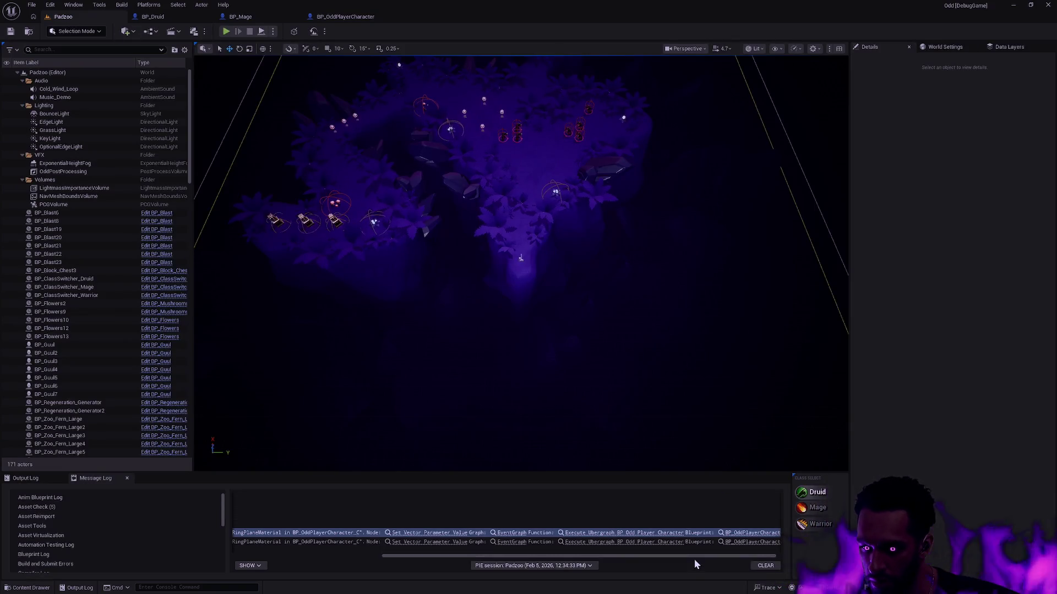
left_click_drag(647, 556, 493, 555)
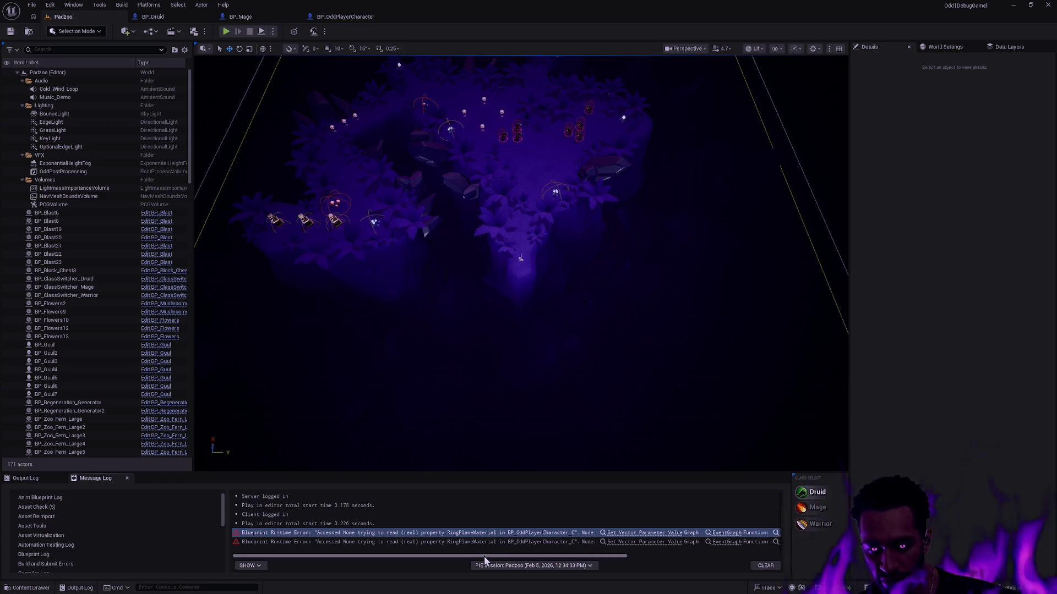
left_click_drag(483, 555, 492, 556)
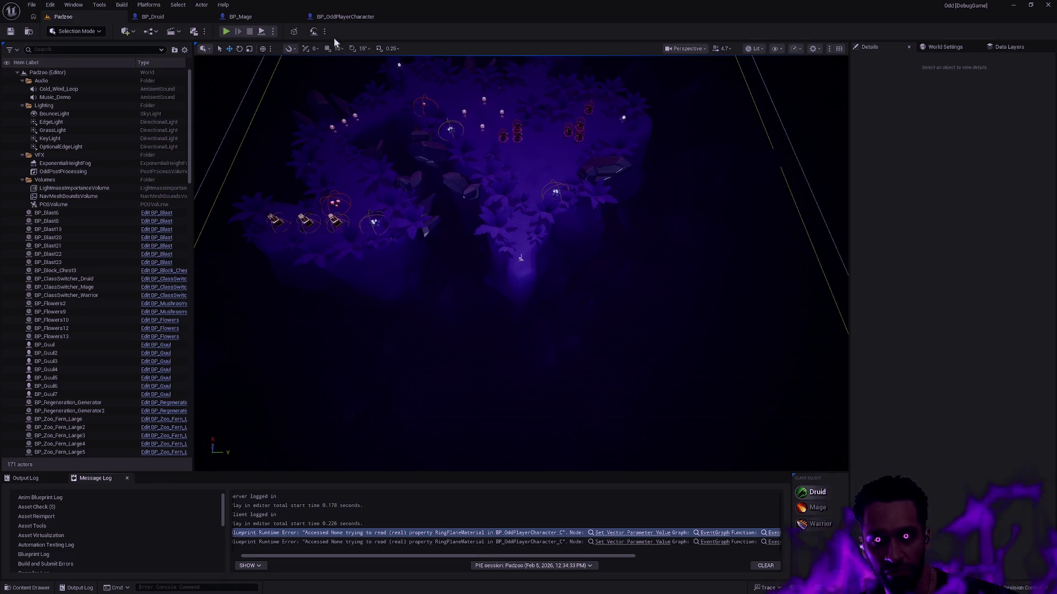
left_click(617, 533)
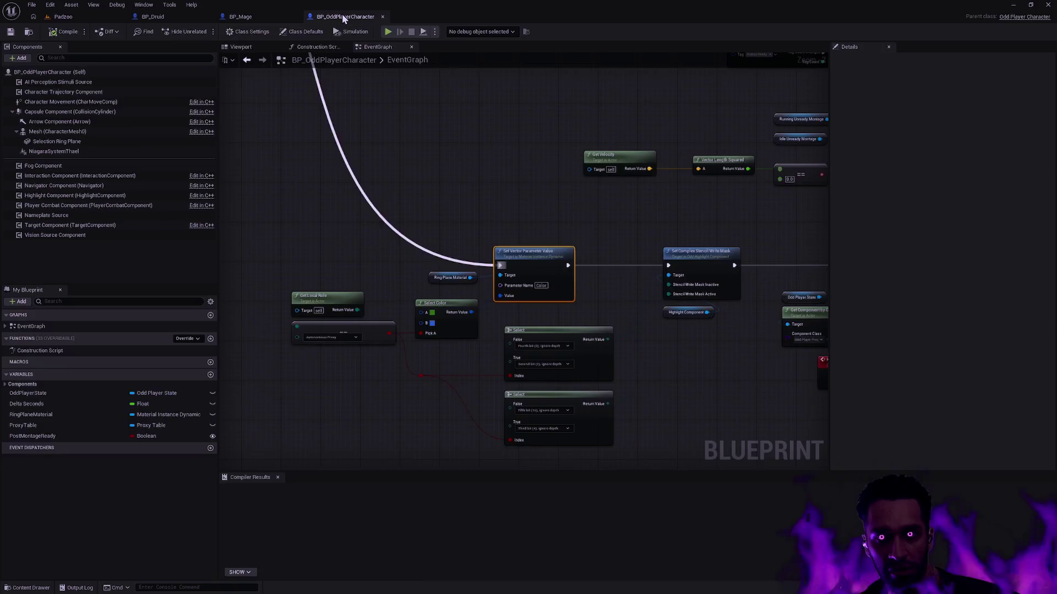
Step: Inspect the RingPlaneMaterial variable and its default value, leaving it unchanged
left_click(435, 279)
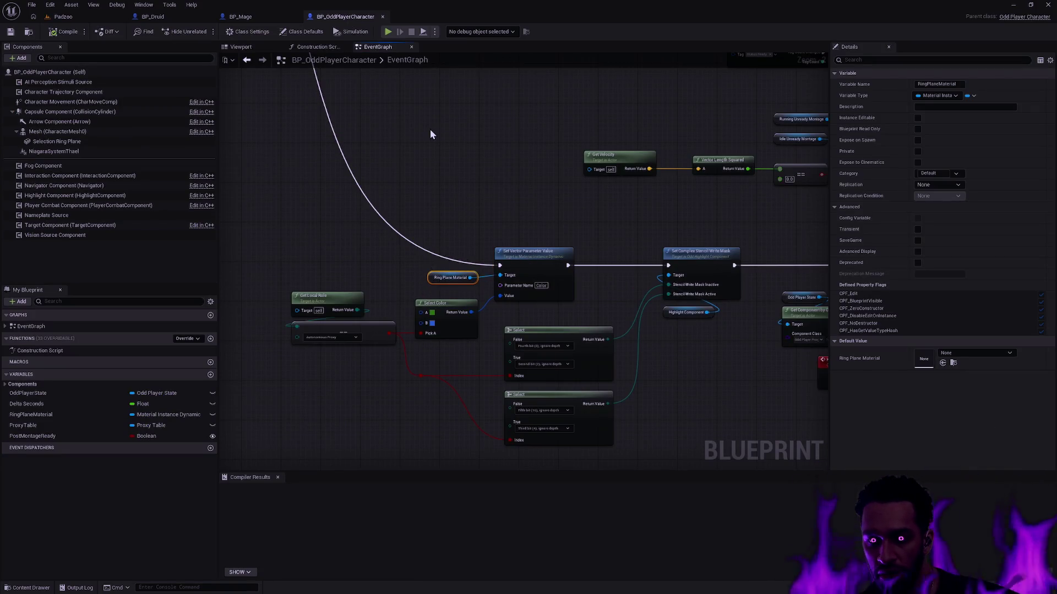
scroll(476, 259, "down", 7)
scroll(483, 228, "up", 3)
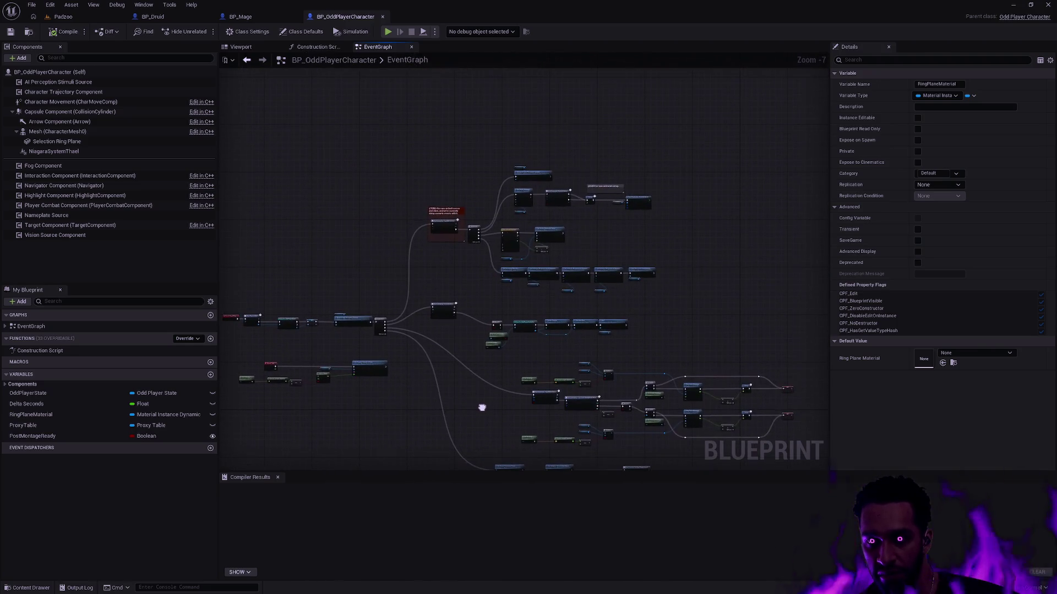
scroll(541, 320, "up", 2)
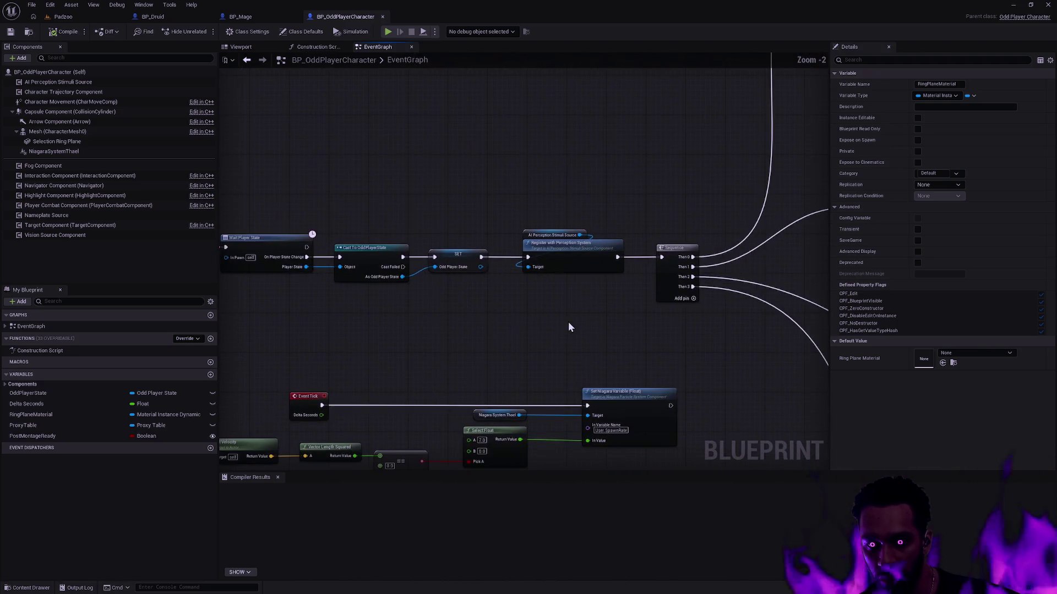
mouse_move(744, 355)
left_mouse_down()
mouse_move(431, 450)
mouse_move(281, 440)
left_mouse_up()
mouse_move(526, 281)
left_mouse_down()
mouse_move(622, 146)
mouse_move(496, 173)
mouse_move(453, 166)
mouse_move(443, 110)
left_mouse_up()
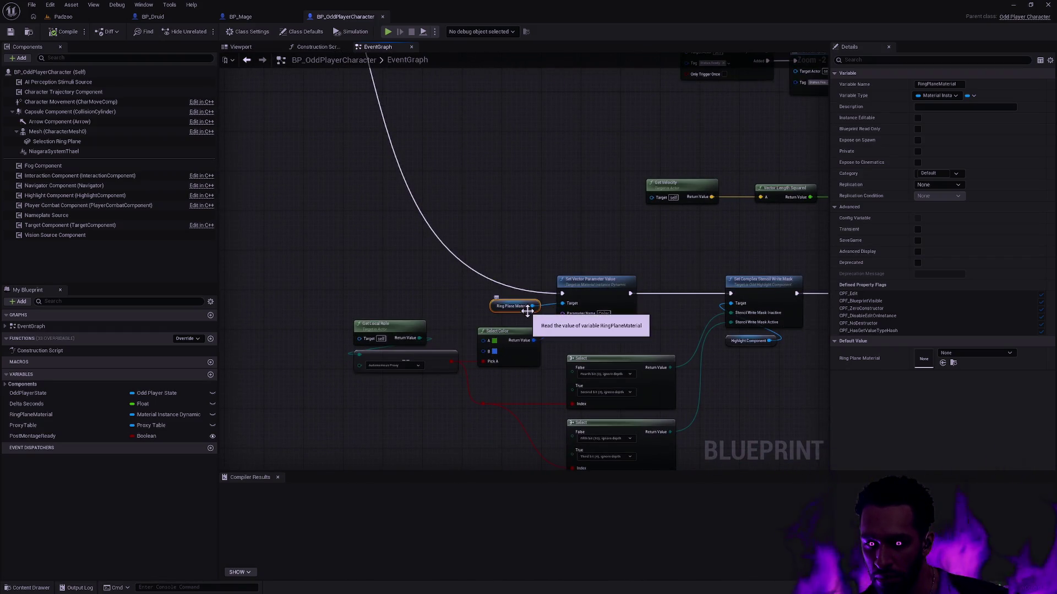
left_click(53, 417)
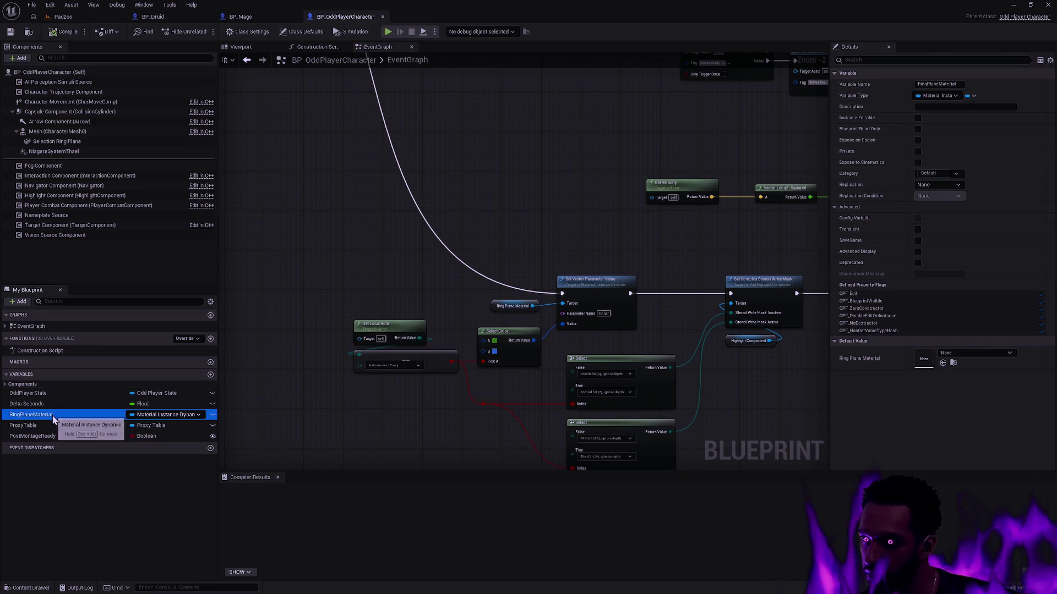
left_click(985, 357)
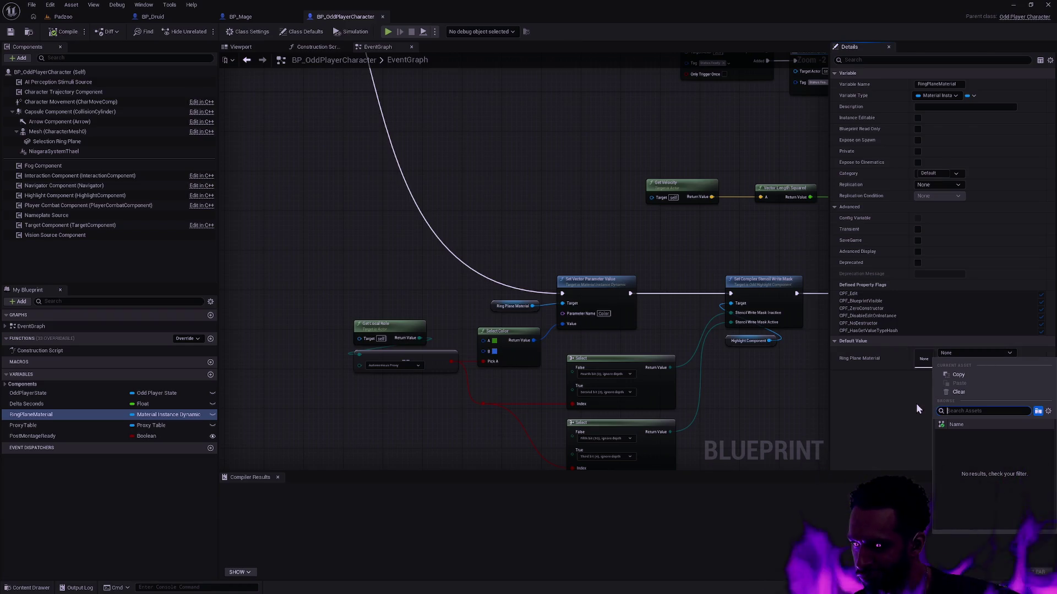
left_click(611, 195)
mouse_move(585, 142)
left_mouse_down()
mouse_move(470, 237)
mouse_move(383, 341)
mouse_move(490, 347)
mouse_move(556, 294)
left_mouse_up()
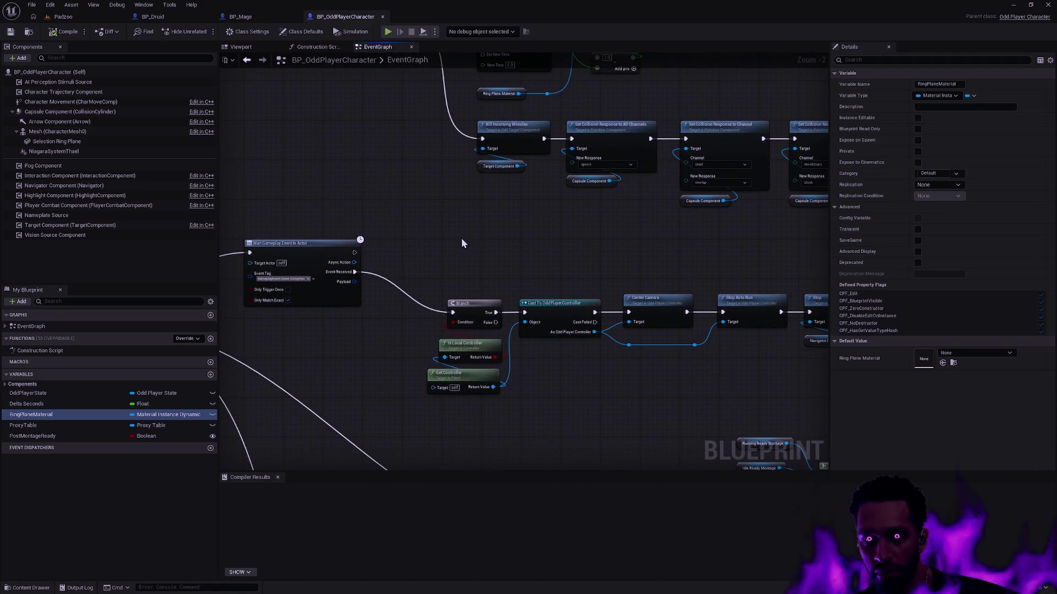
Step: Check the parent's Construction Script, then show BP_Druid's Construction Script graph
left_click(317, 46)
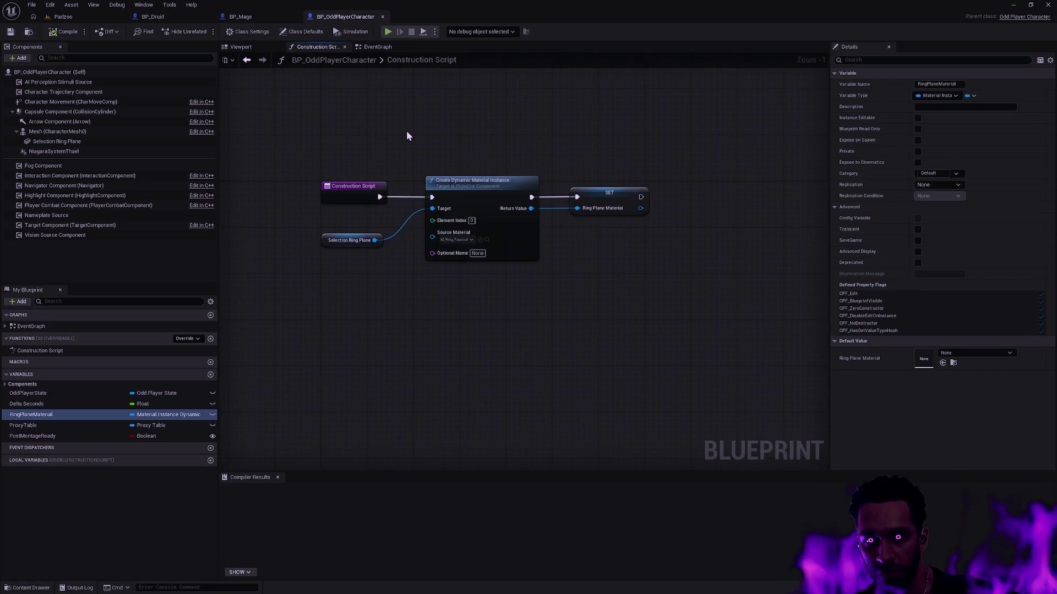
scroll(434, 144, "up", 1)
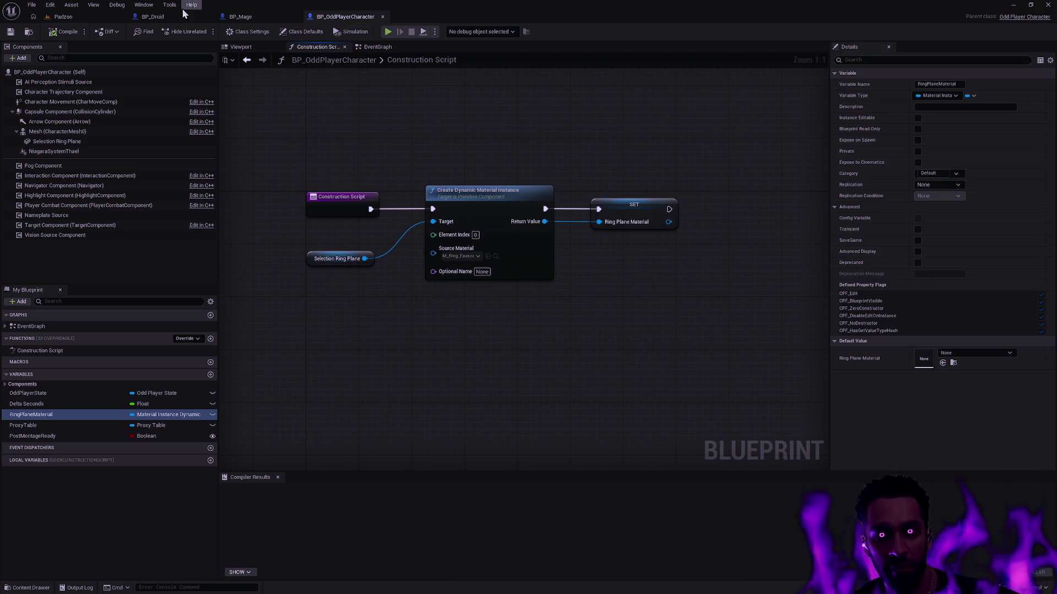
left_click(153, 16)
left_click(383, 46)
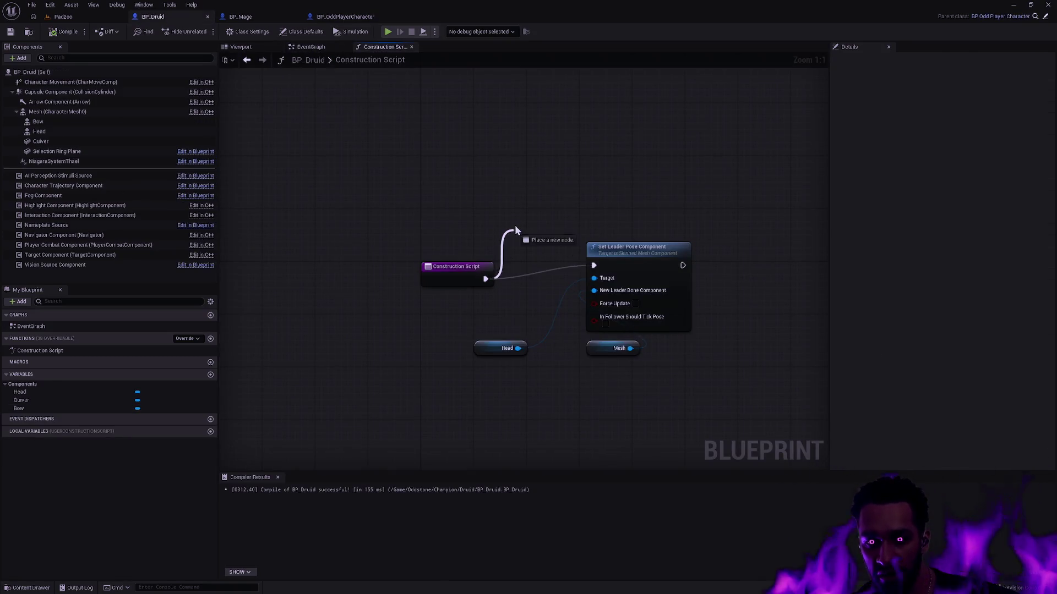
Step: Add a Parent: Construction Script call node beside the Construction Script entry
left_click_drag(514, 233, 515, 228)
type("parent")
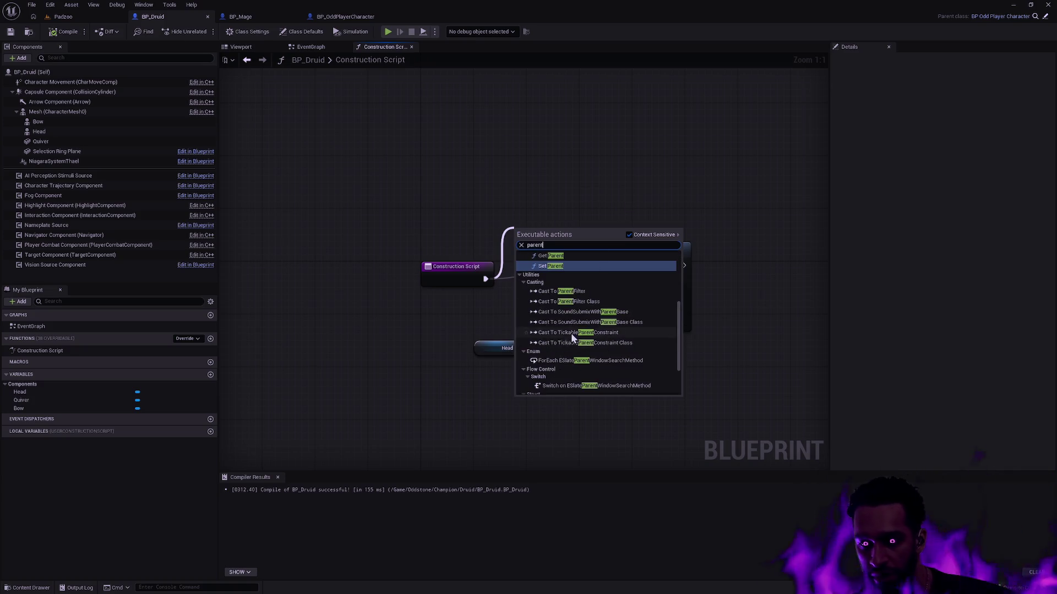
scroll(619, 326, "up", 3)
left_click(620, 325)
right_click(471, 271)
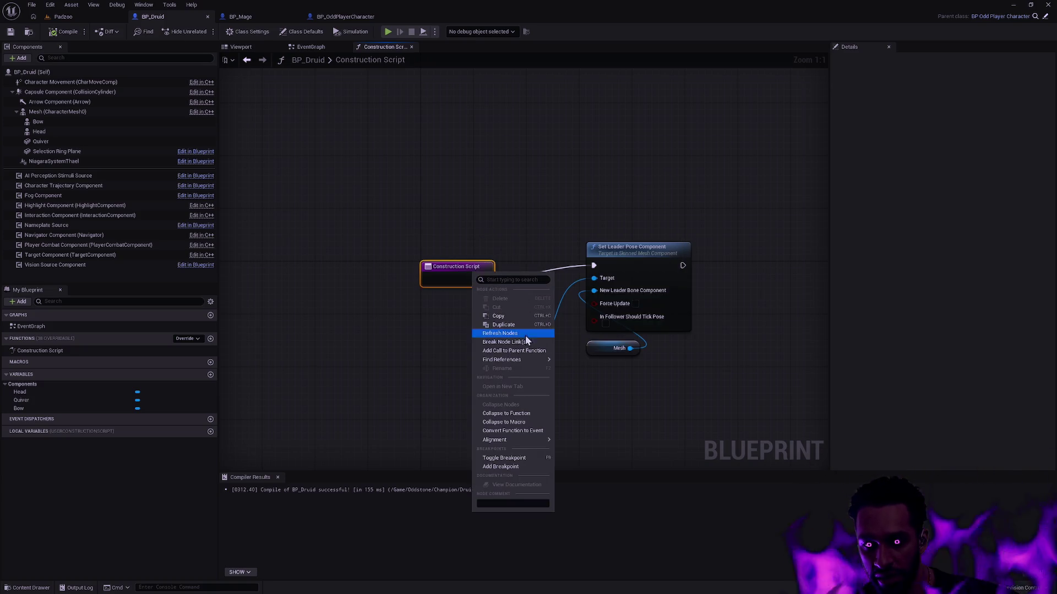
left_click(524, 351)
mouse_move(461, 309)
left_mouse_down()
mouse_move(534, 259)
mouse_move(546, 207)
left_mouse_up()
Step: Shift the leader-pose nodes right and wire entry → parent call → Set Leader Pose Component
mouse_move(512, 405)
left_mouse_down()
mouse_move(616, 297)
mouse_move(629, 329)
left_mouse_up()
left_click_drag(630, 252, 756, 259)
left_click(606, 231)
left_click_drag(514, 216, 515, 214)
left_click_drag(592, 220, 625, 290)
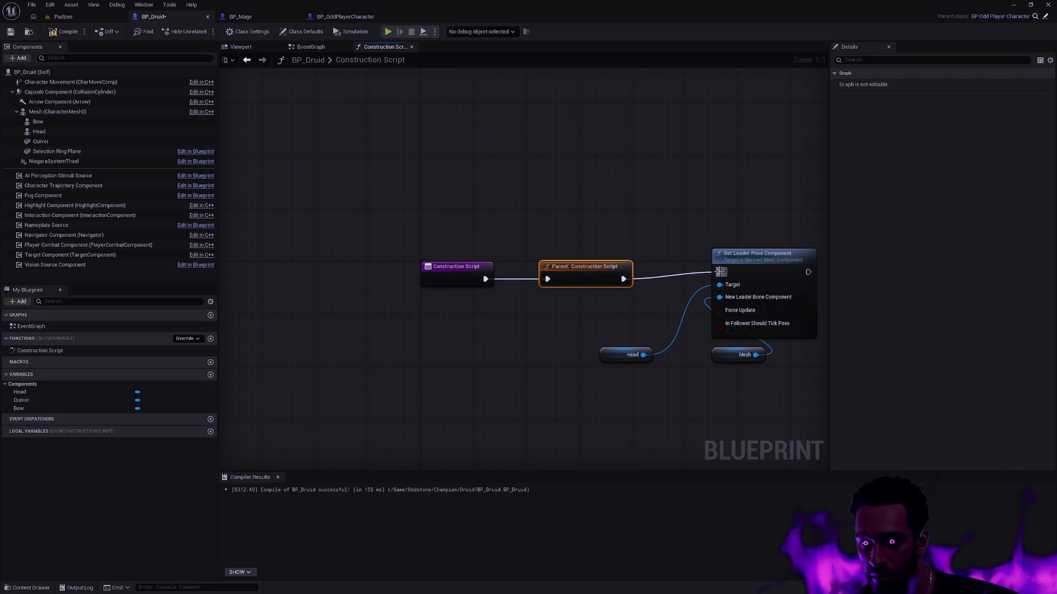
left_click(73, 18)
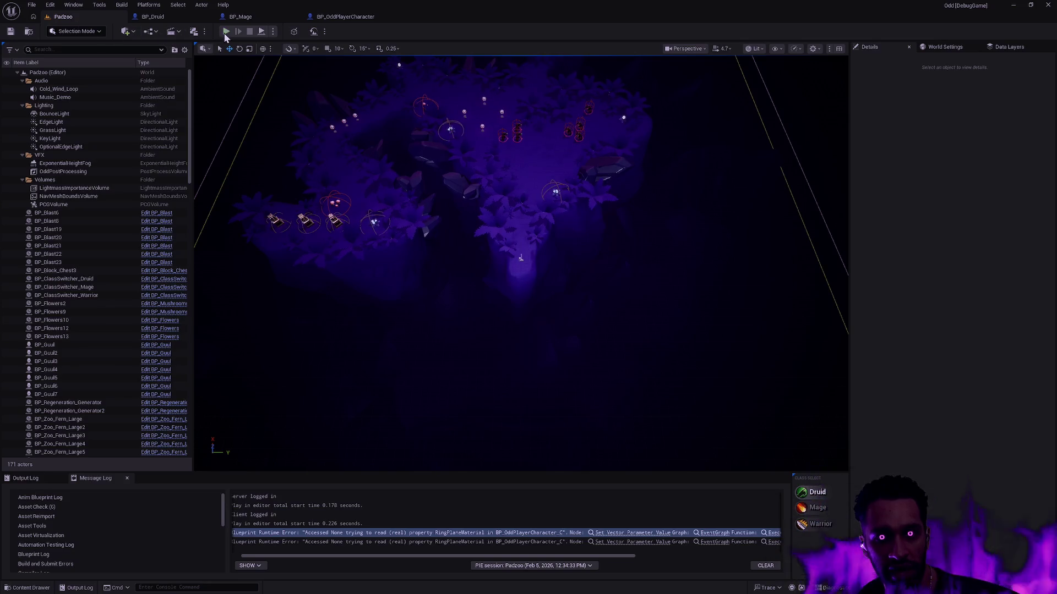
Step: Start a full-screen Padzoo play session and walk the character up the corridor
left_click(225, 31)
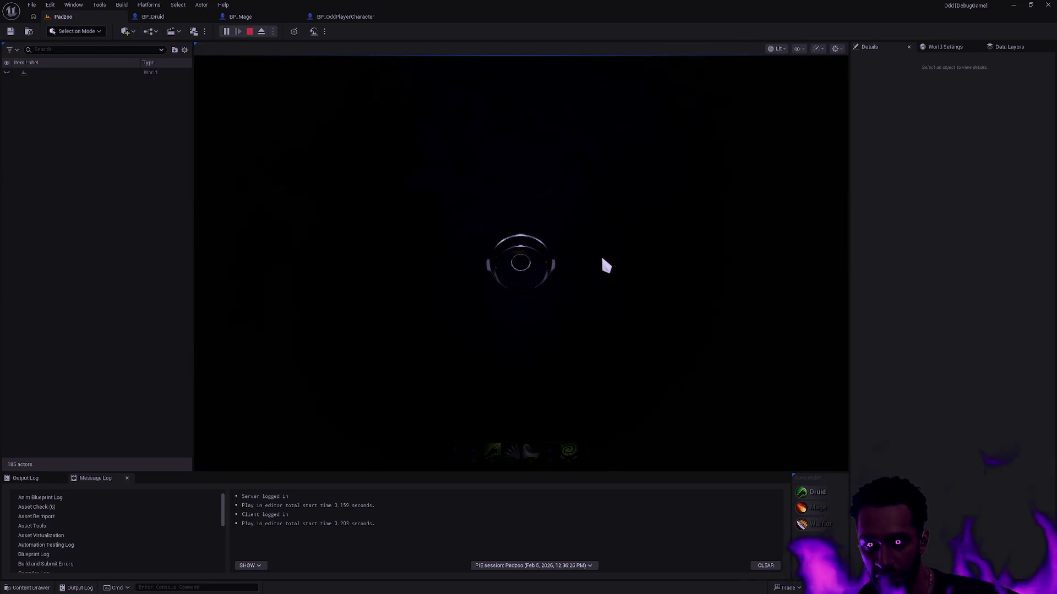
key("F11")
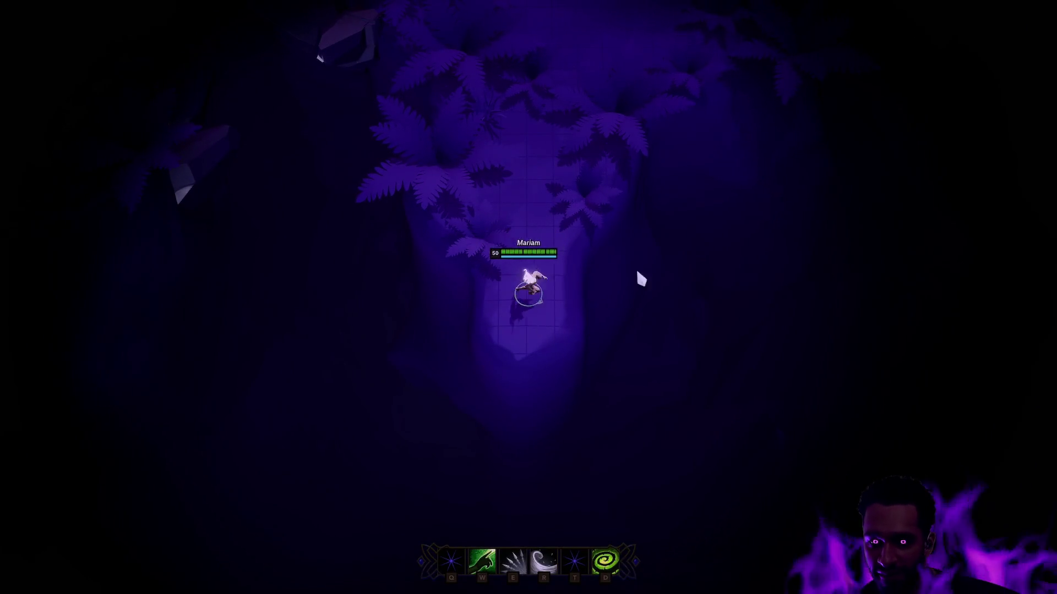
left_click(478, 264)
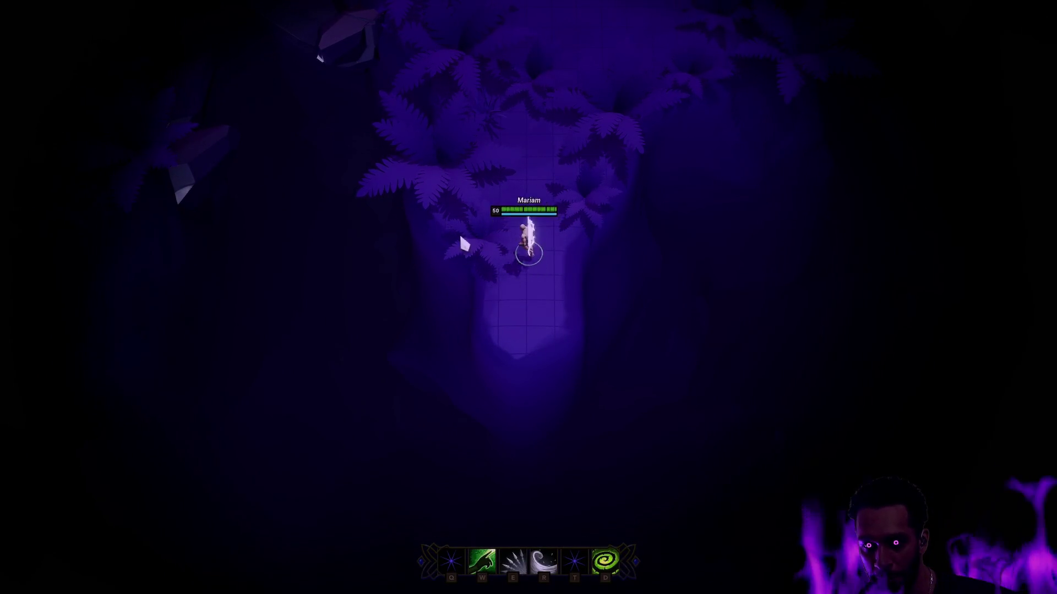
left_click(553, 195)
left_click(524, 267)
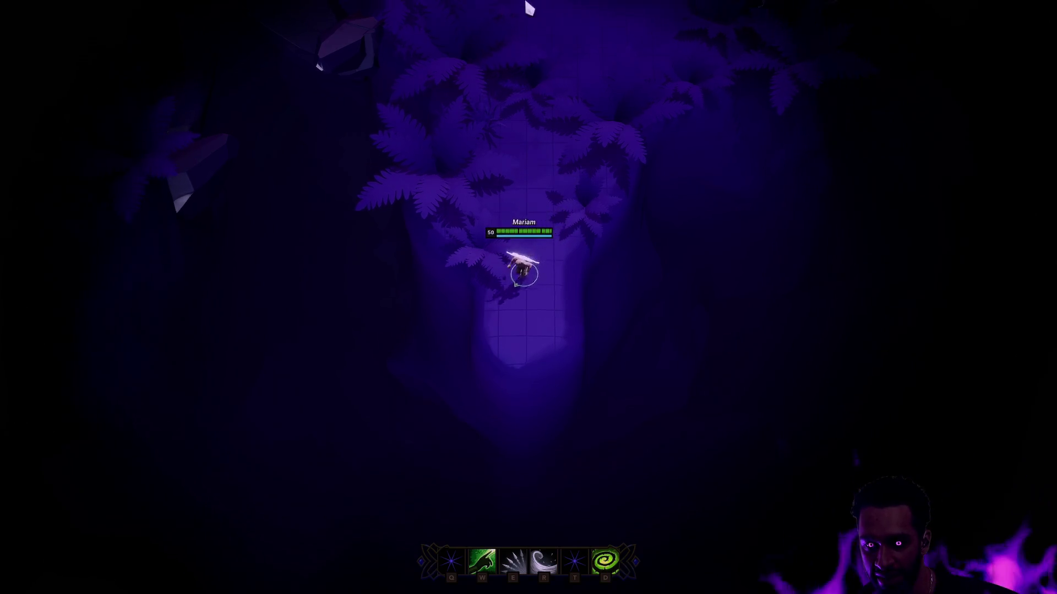
left_click(537, 242)
left_click(529, 351)
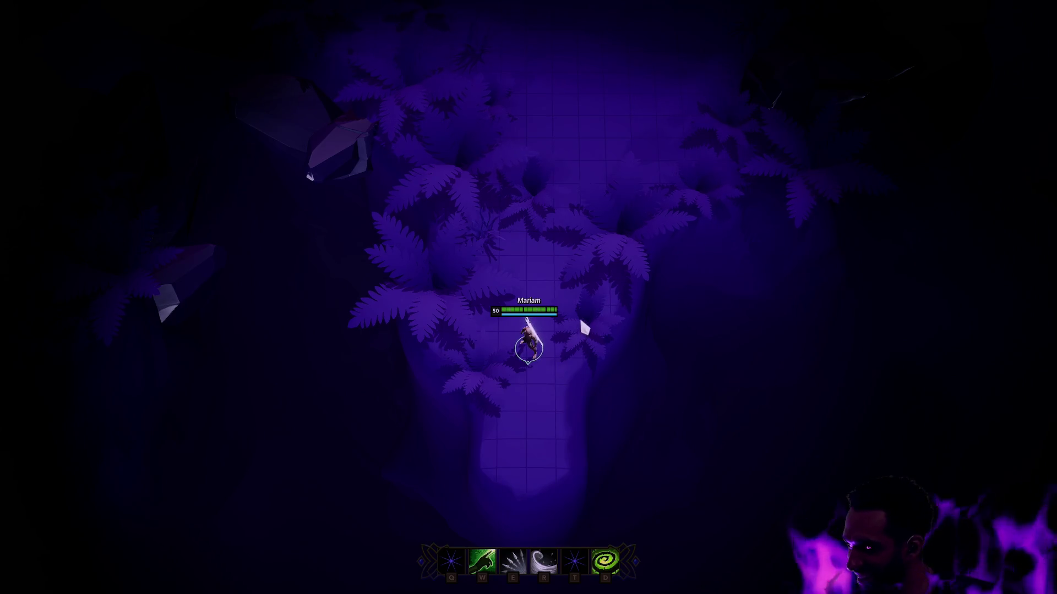
left_click(549, 269)
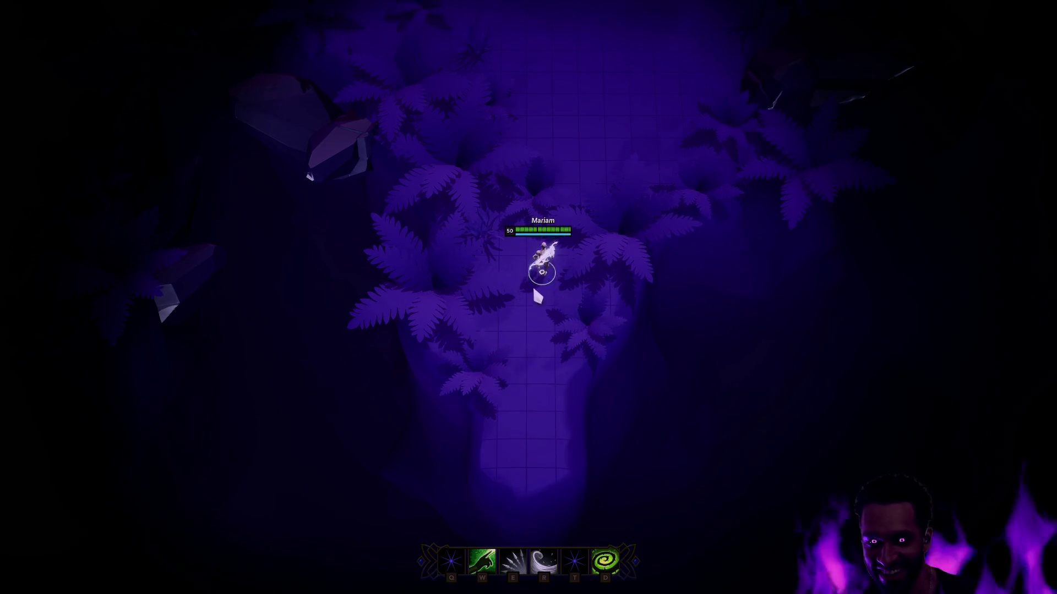
left_click(560, 315)
left_click(539, 332)
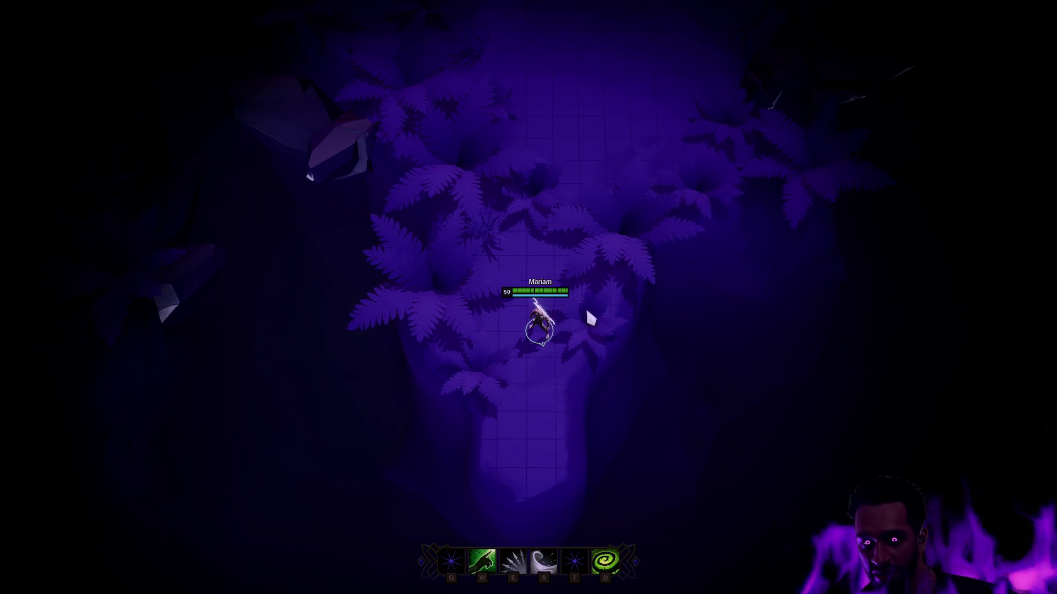
Step: Walk the character around the clearing, stop playing, and return to BP_Druid
left_click(567, 287)
left_click(556, 260)
left_click(516, 303)
left_click(533, 349)
left_click(542, 338)
left_click(584, 292)
left_click(529, 341)
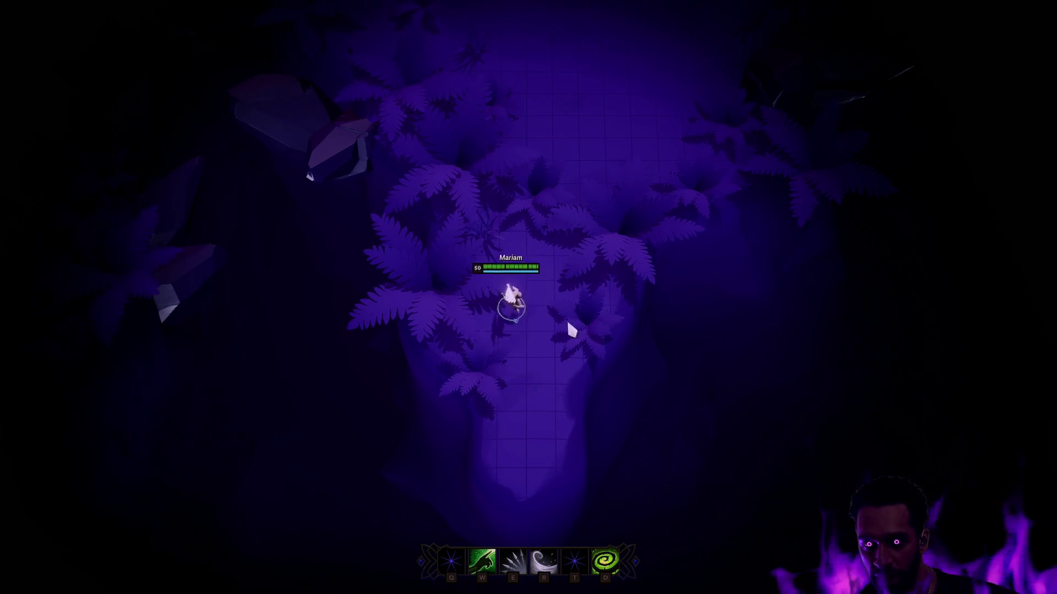
left_click(479, 243)
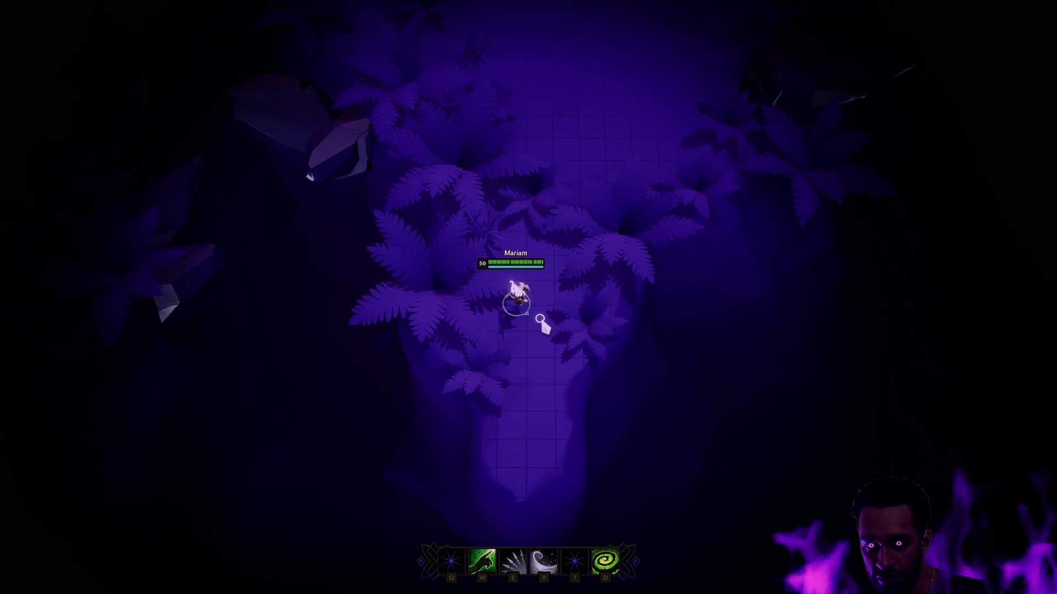
left_click(525, 259)
key("Escape")
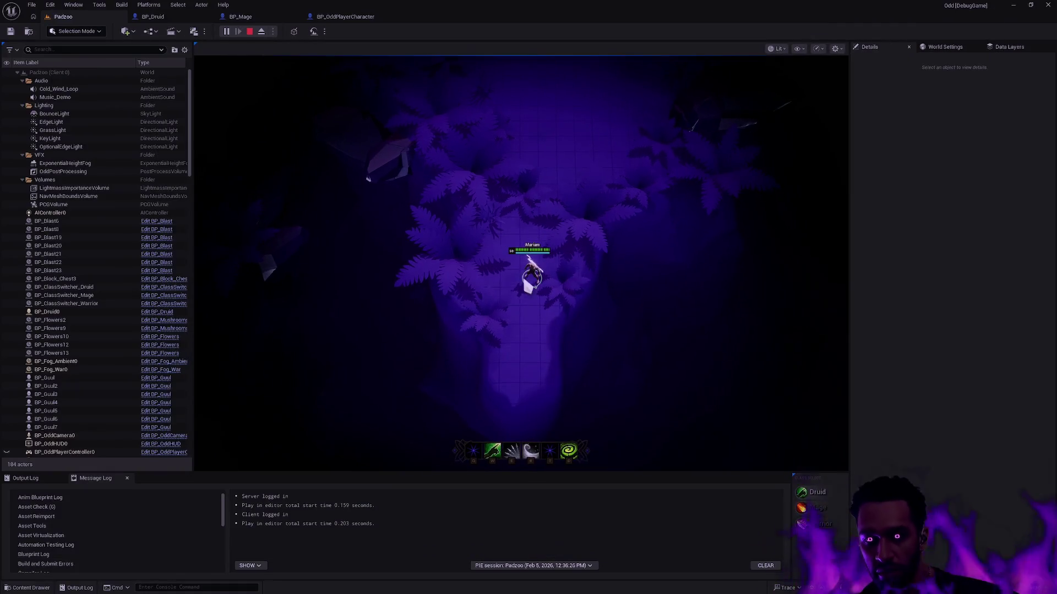
left_click(164, 19)
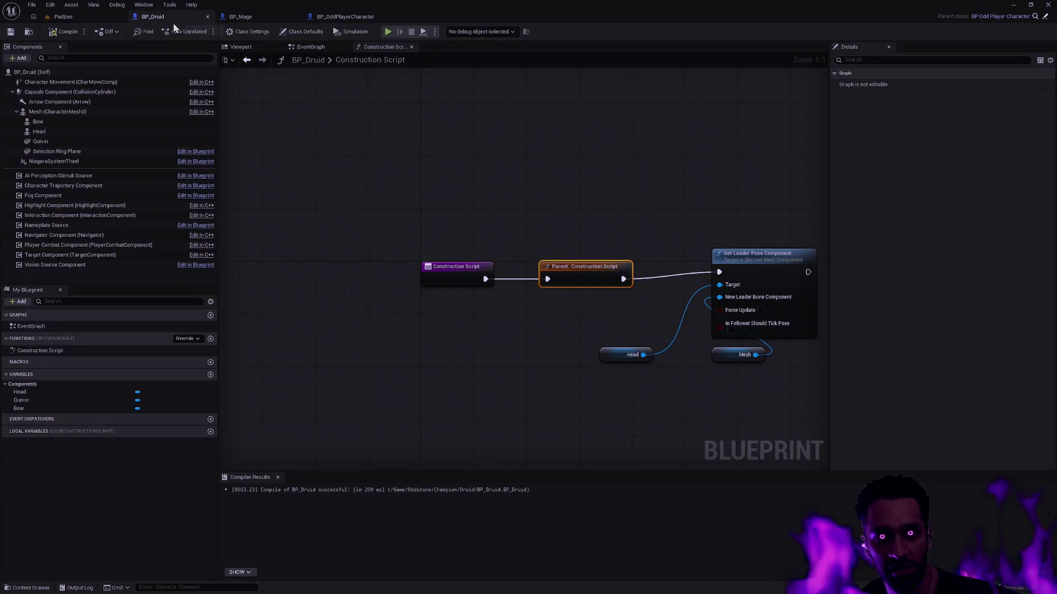
Step: Browse the Content Drawer to Animation > Shield > Mesh and delete SK_Shield
left_click(241, 46)
mouse_move(434, 120)
left_mouse_down()
mouse_move(485, 239)
mouse_move(659, 208)
left_mouse_up()
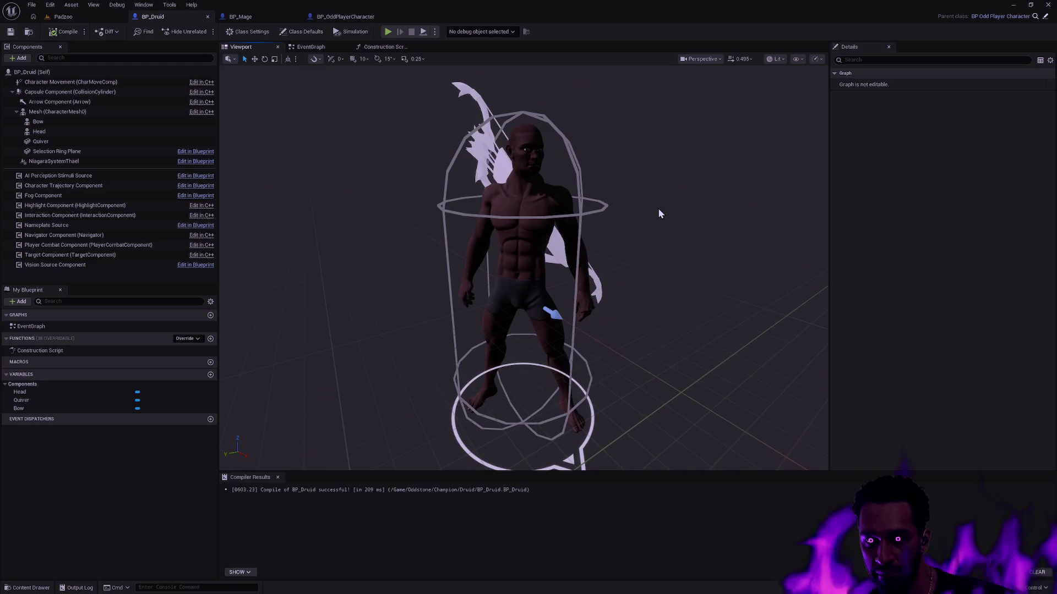
key("ctrl+space")
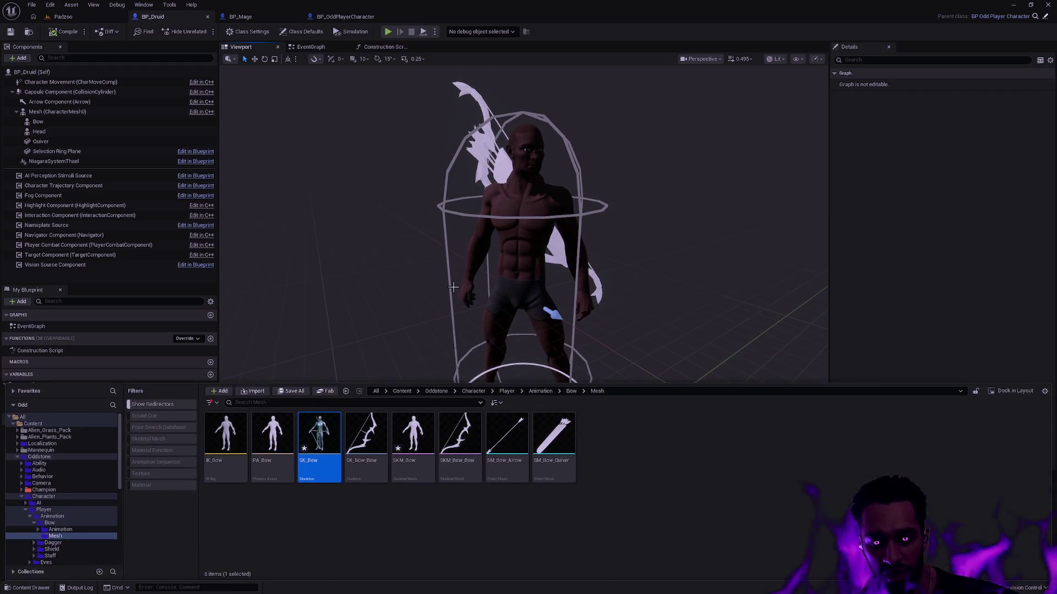
left_click(541, 392)
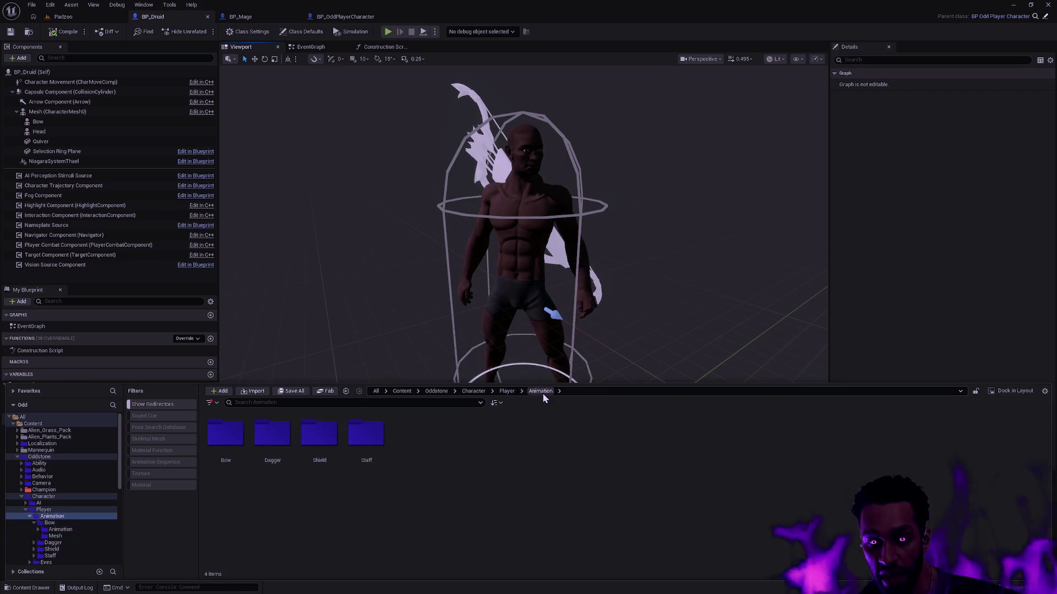
double_click(319, 435)
double_click(276, 440)
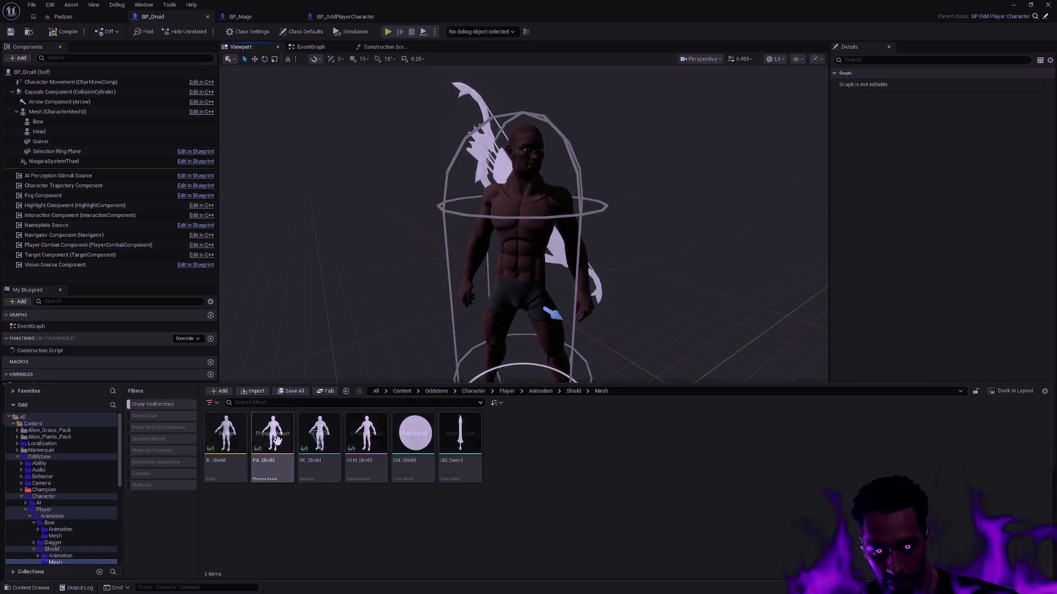
left_click(317, 468)
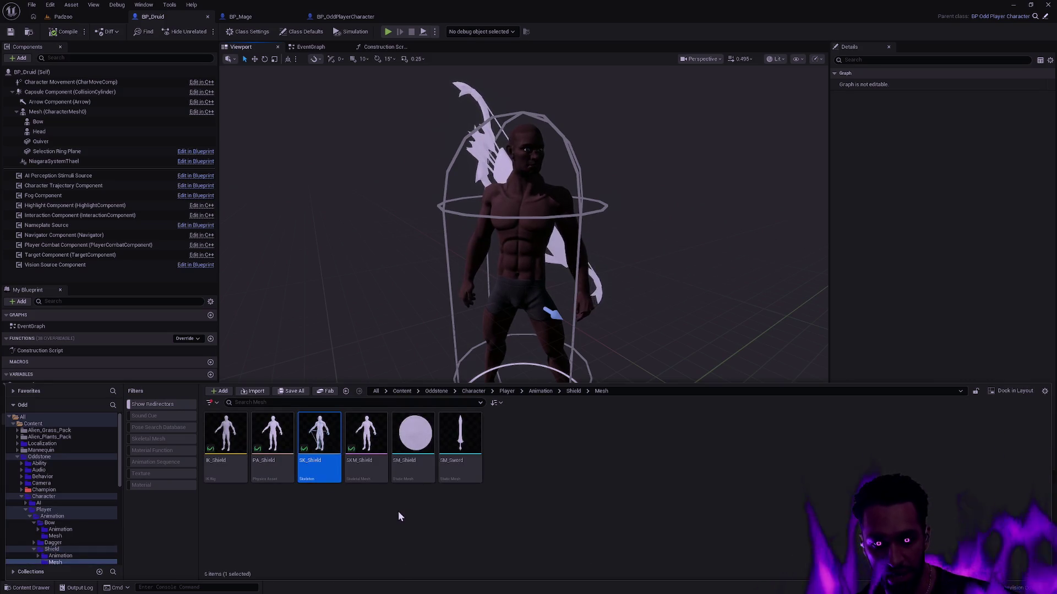
key("Delete")
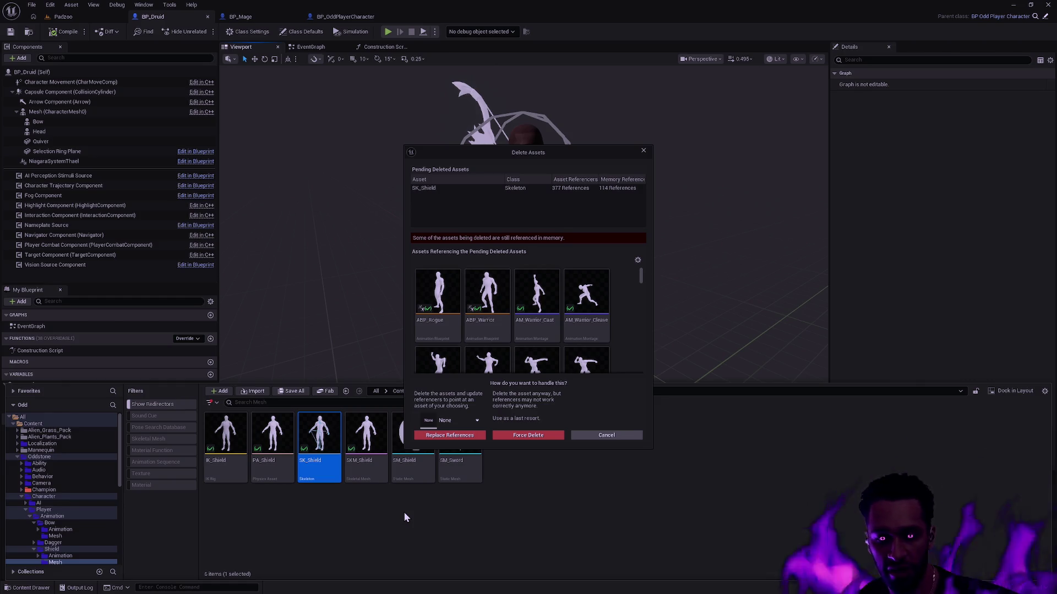
Step: Replace SK_Shield's references with SK_Male, confirm, and dismiss the skeleton-in-use message
left_click(446, 421)
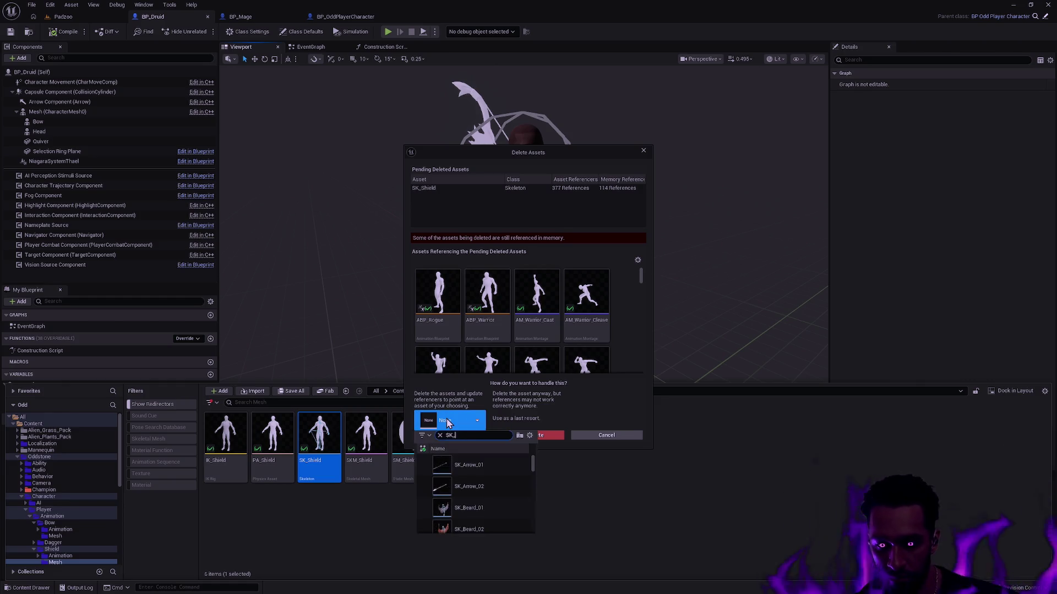
left_click(480, 478)
left_click(476, 435)
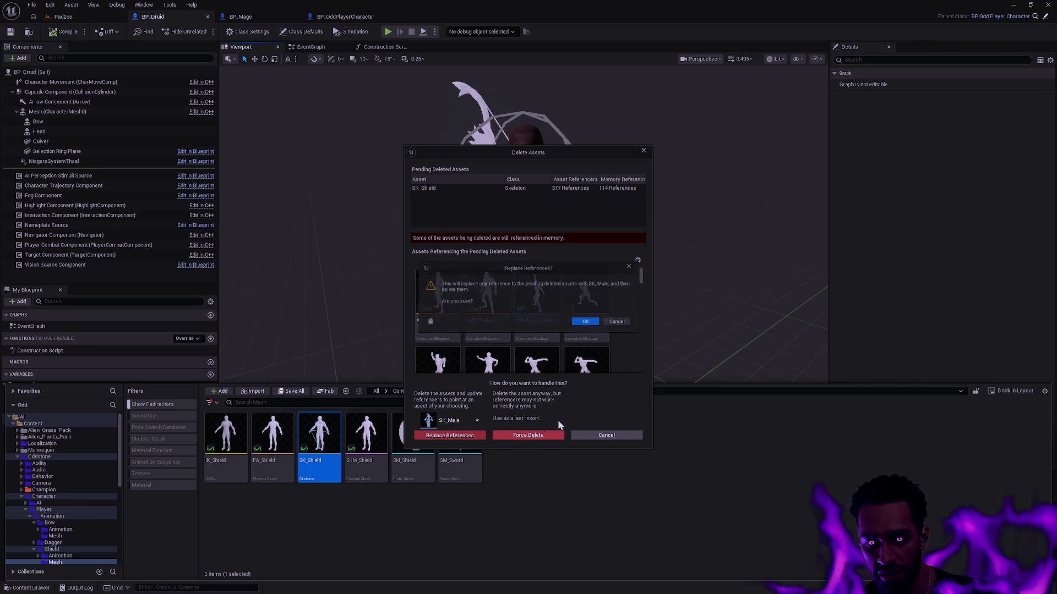
left_click(586, 322)
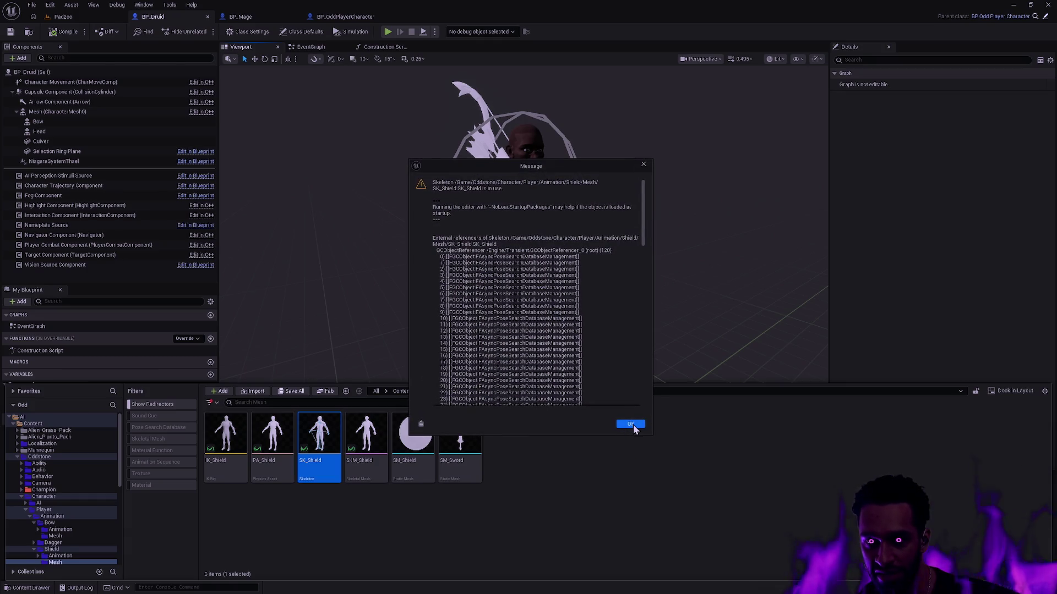
left_click(631, 424)
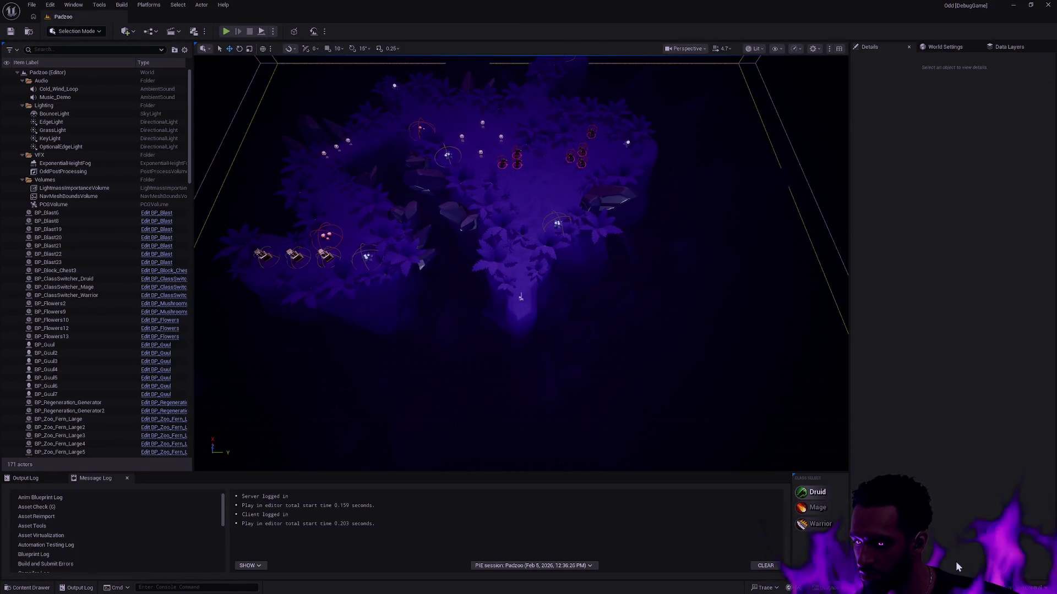
Step: Search the project's assets for 'BP_Warrior' to find BP_Warrior
key("ctrl+space")
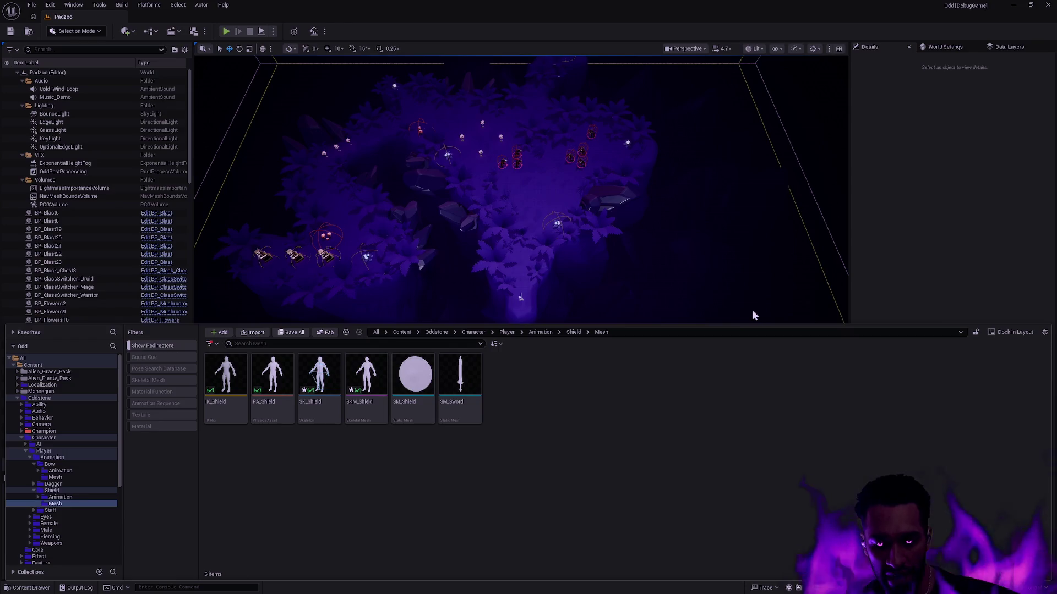
key("ctrl+p")
type("BP_Warrior")
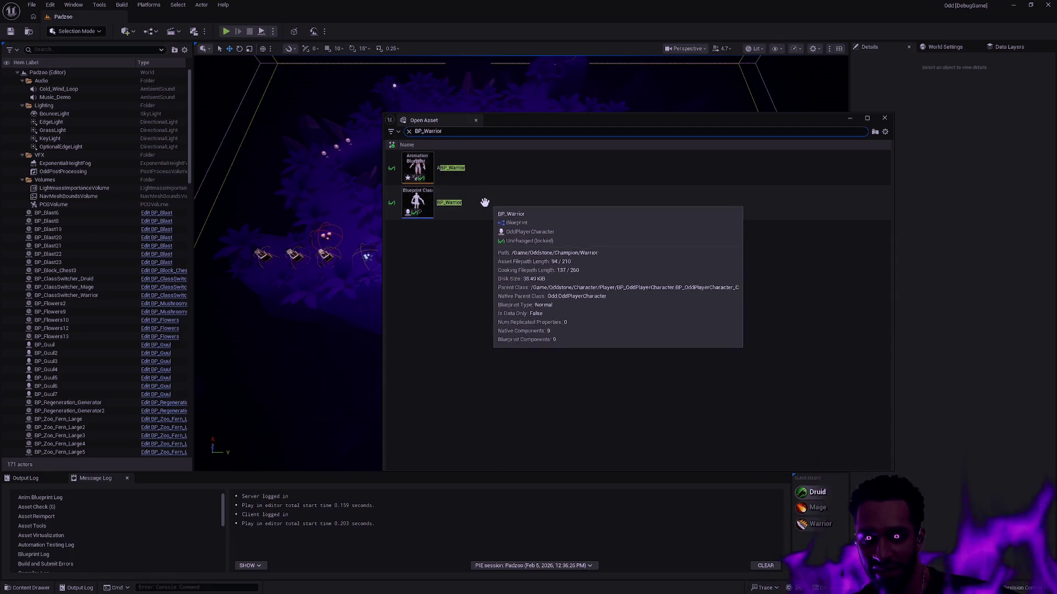
Step: Open BP_Warrior and set its body Skeletal Mesh Asset to SKM_Male
double_click(485, 202)
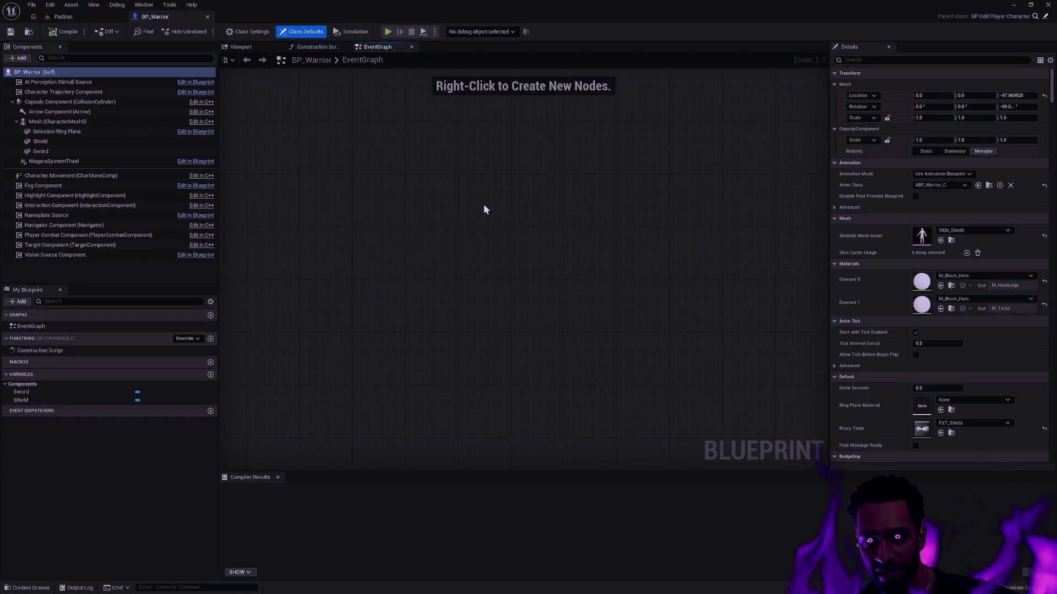
left_click(241, 48)
scroll(528, 264, "up", 6)
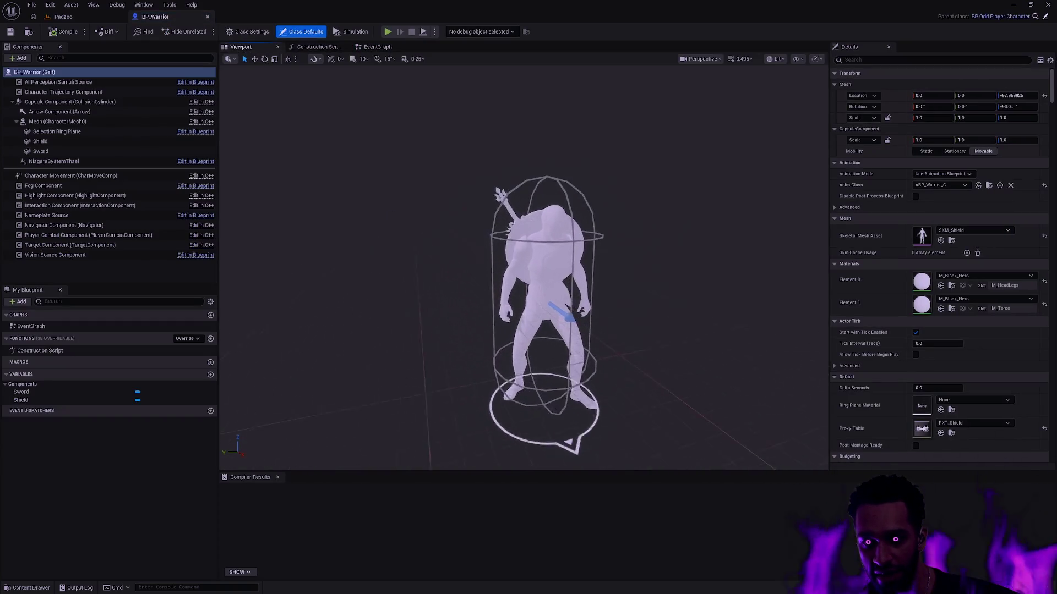
scroll(528, 264, "down", 4)
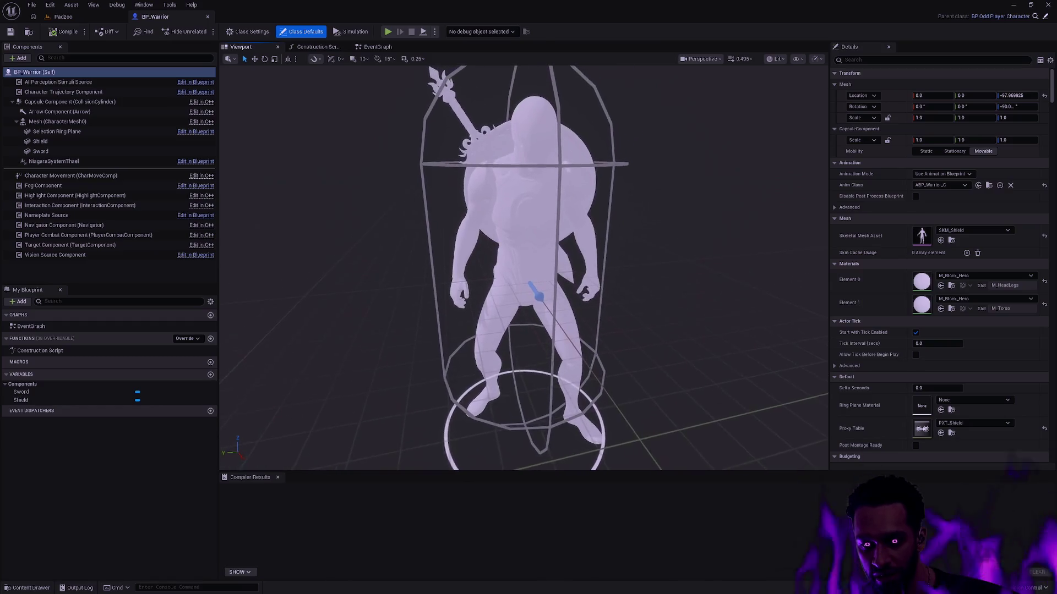
left_click(971, 231)
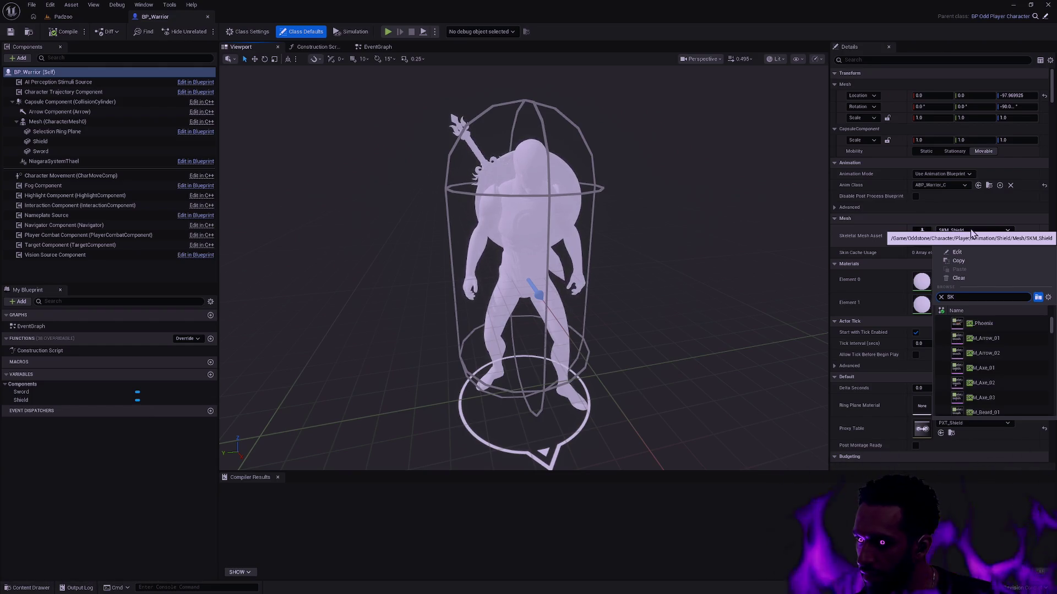
type("_Mal")
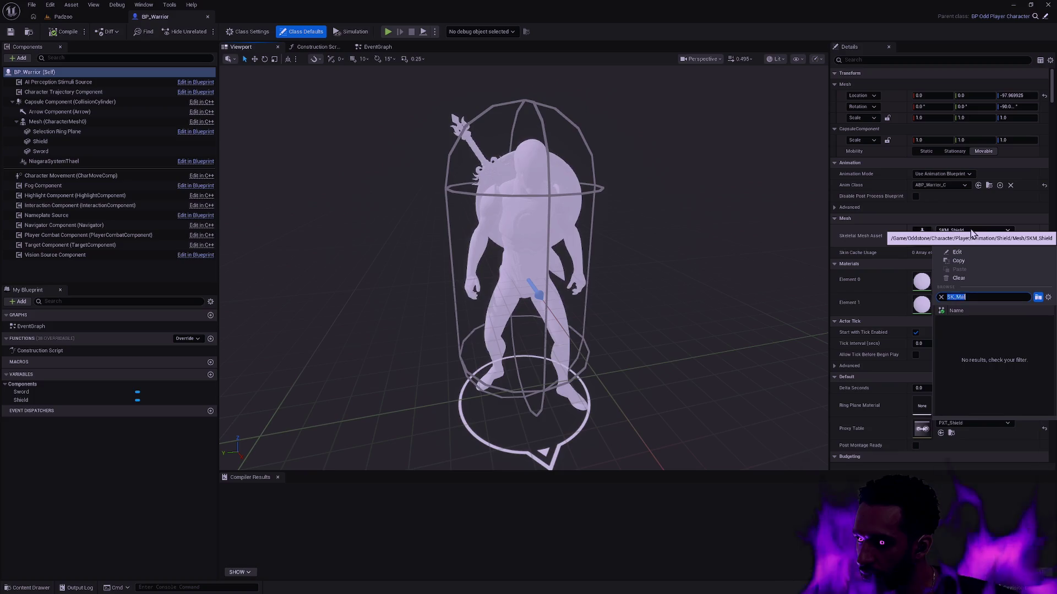
type("e")
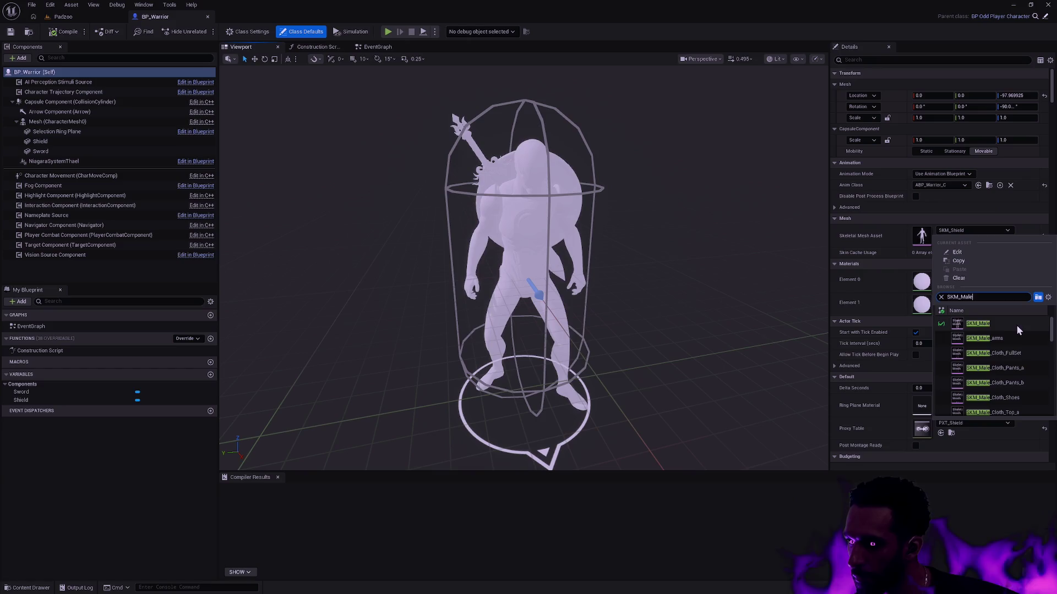
left_click(999, 328)
mouse_move(637, 226)
left_mouse_down()
mouse_move(588, 226)
mouse_move(584, 209)
mouse_move(578, 236)
mouse_move(572, 203)
mouse_move(728, 272)
left_mouse_up()
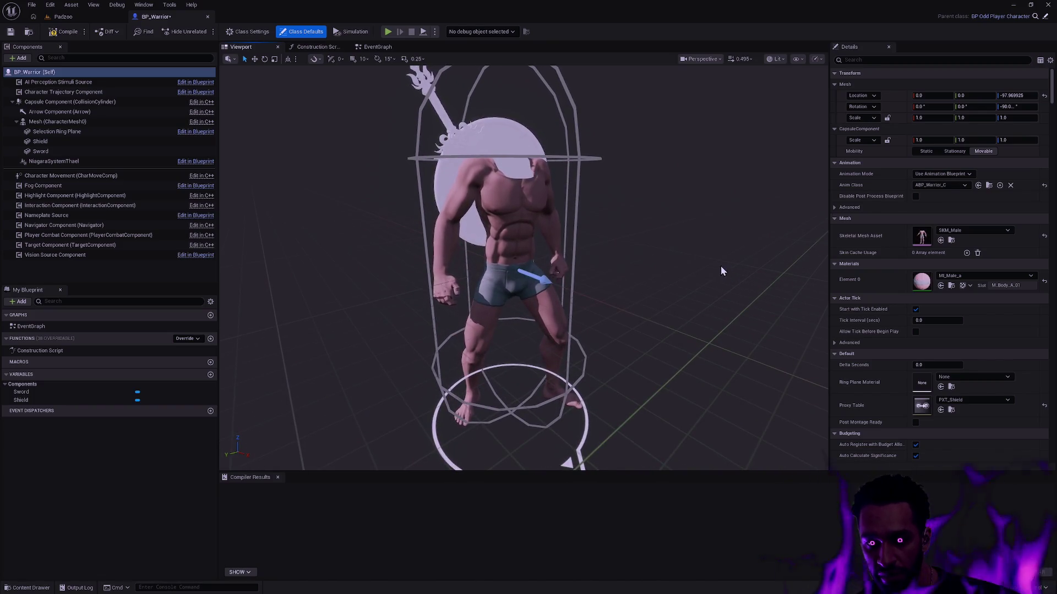
mouse_move(563, 270)
left_mouse_down()
mouse_move(558, 187)
mouse_move(597, 203)
mouse_move(597, 220)
mouse_move(567, 204)
mouse_move(550, 231)
mouse_move(563, 230)
left_mouse_up()
mouse_move(503, 175)
left_mouse_down()
mouse_move(495, 127)
mouse_move(568, 341)
left_mouse_up()
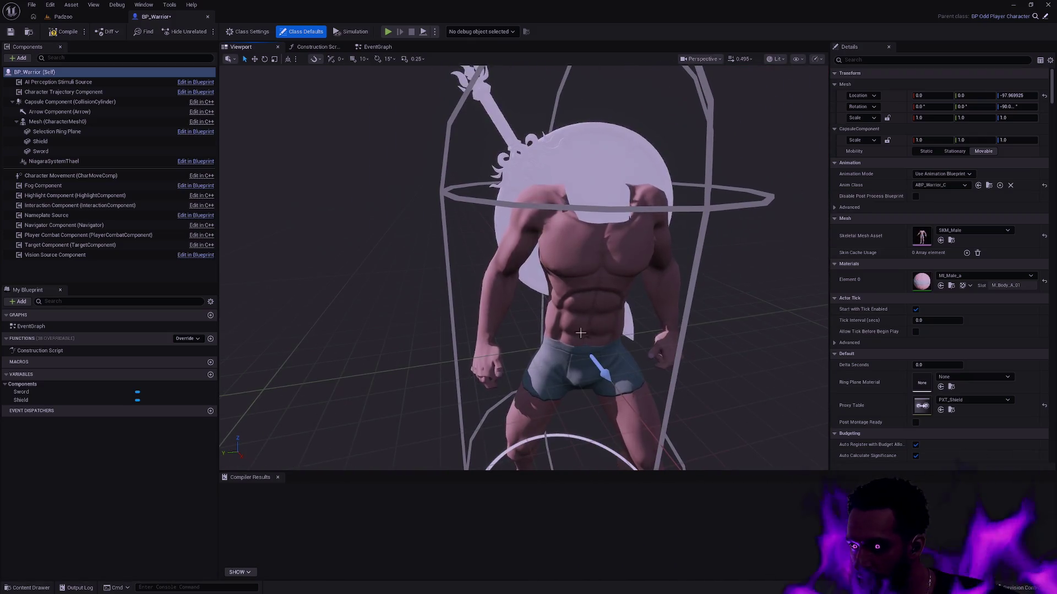
left_click(55, 121)
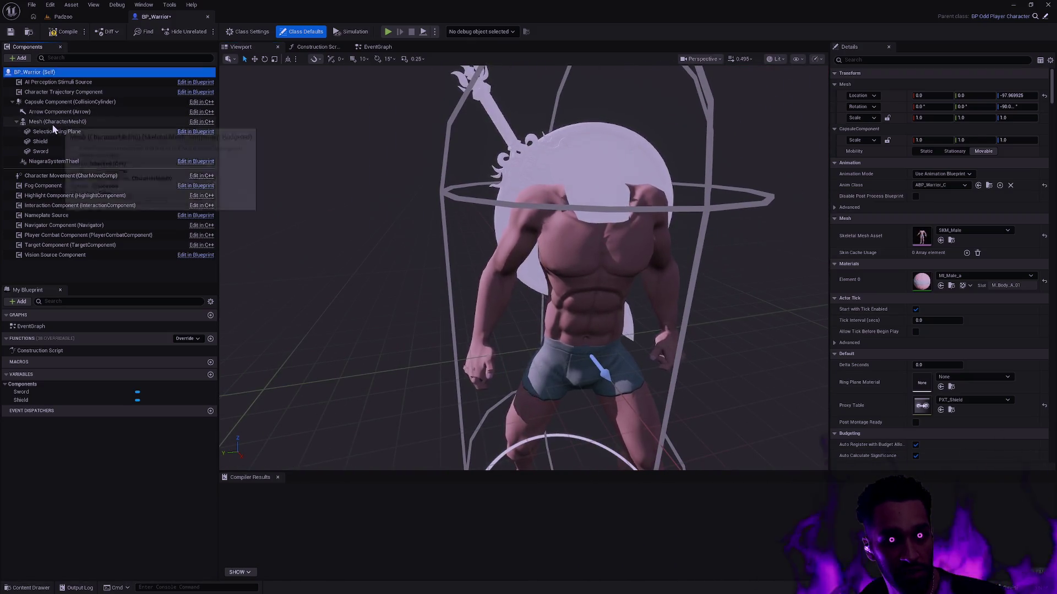
Step: Add a skeletal mesh component named Head under Mesh, using SKM_Head_Male_05
right_click(55, 122)
left_click(20, 58)
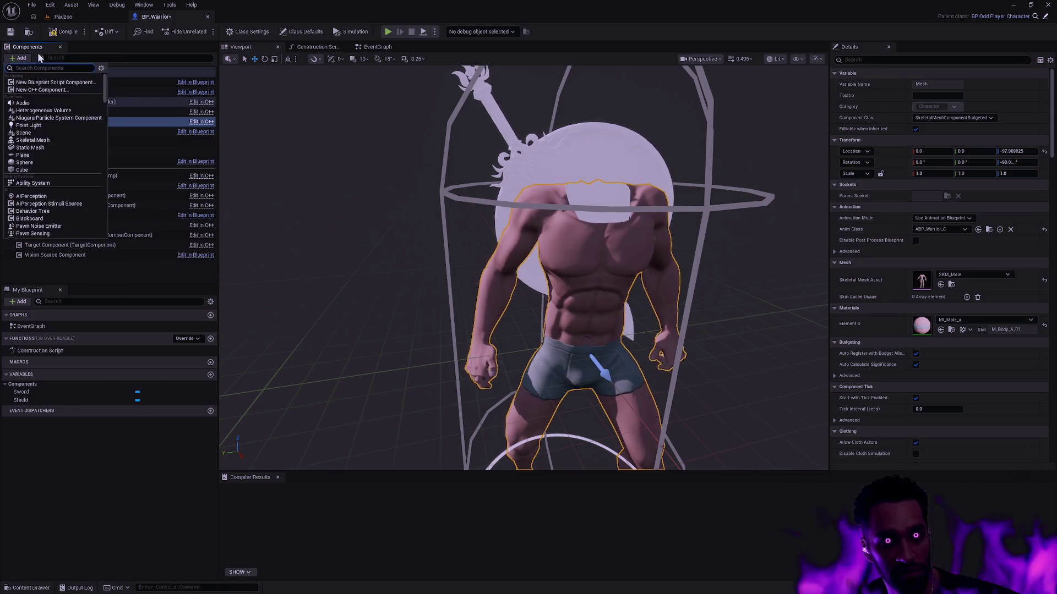
type("skeleta")
left_click(32, 140)
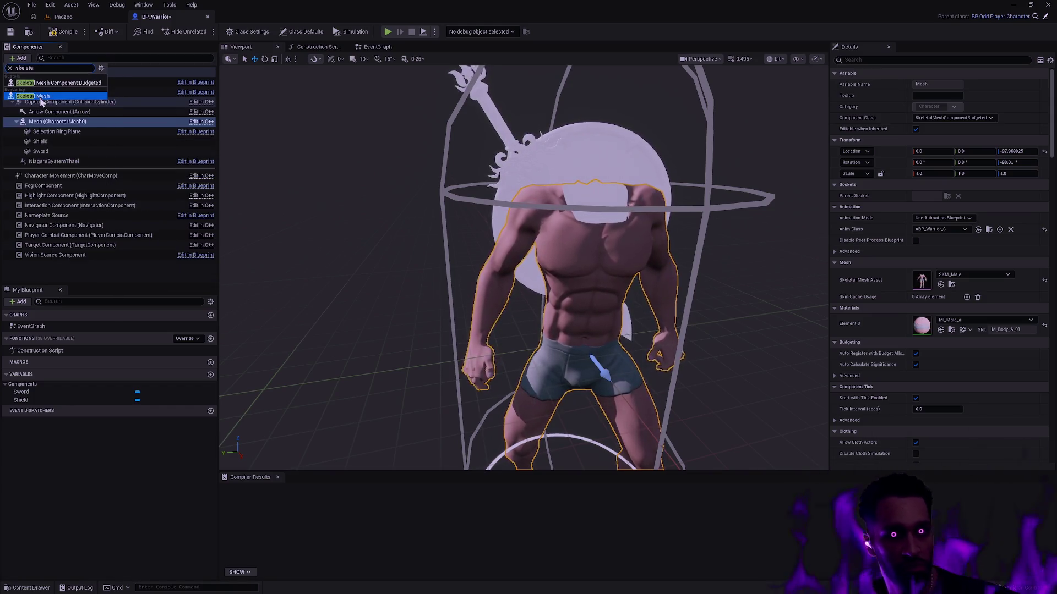
type("Head")
key("Return")
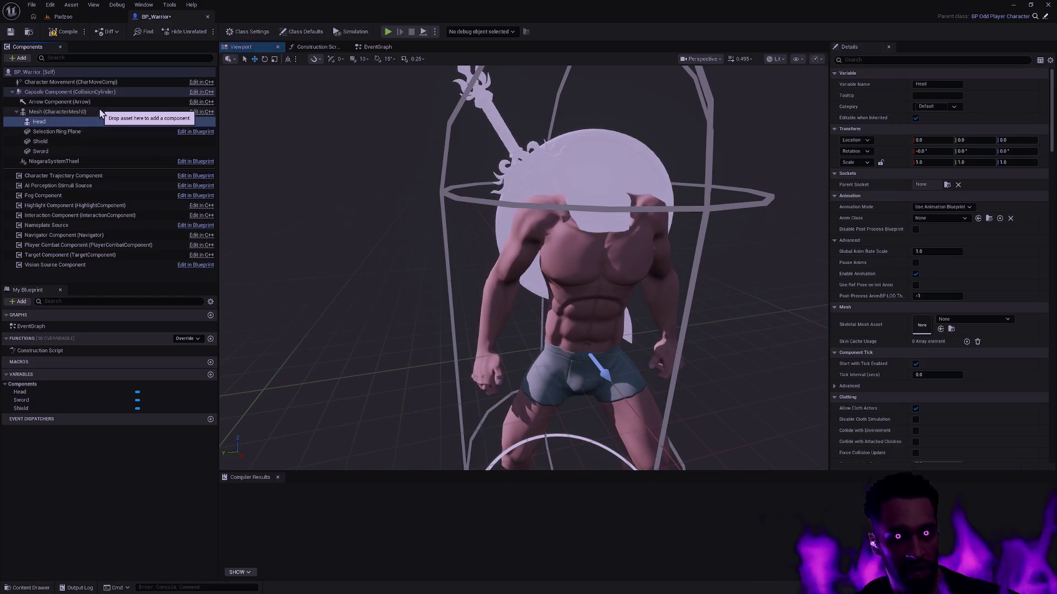
left_click(978, 319)
type("S")
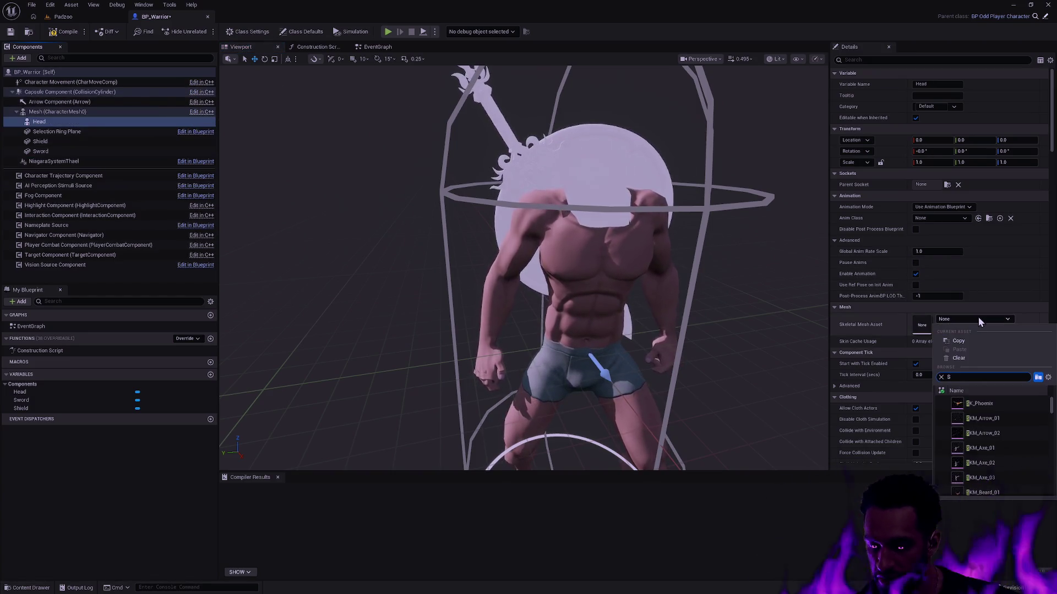
type("KM_Head_Male")
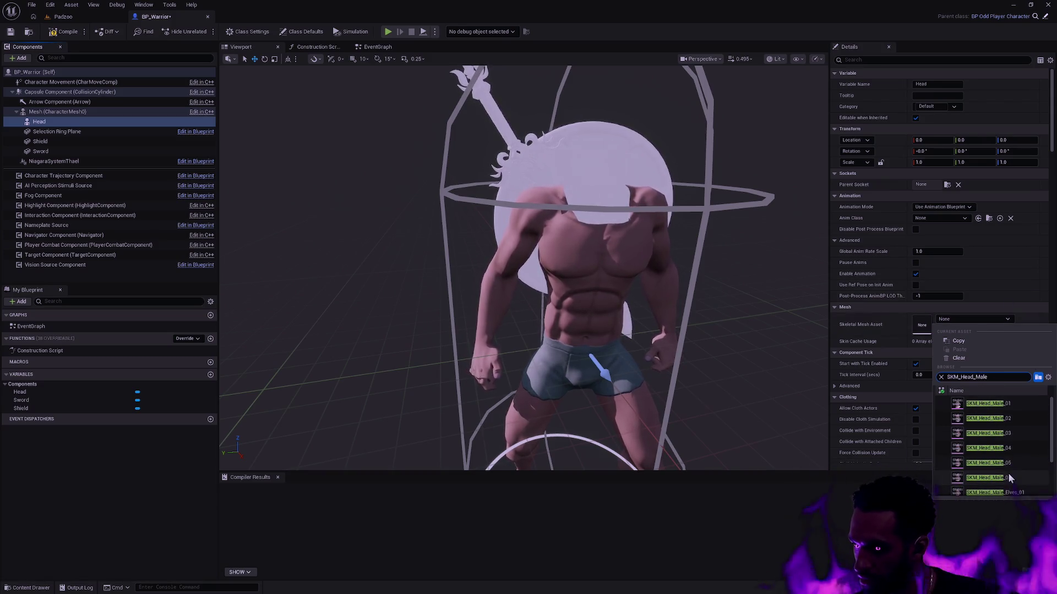
left_click(1015, 462)
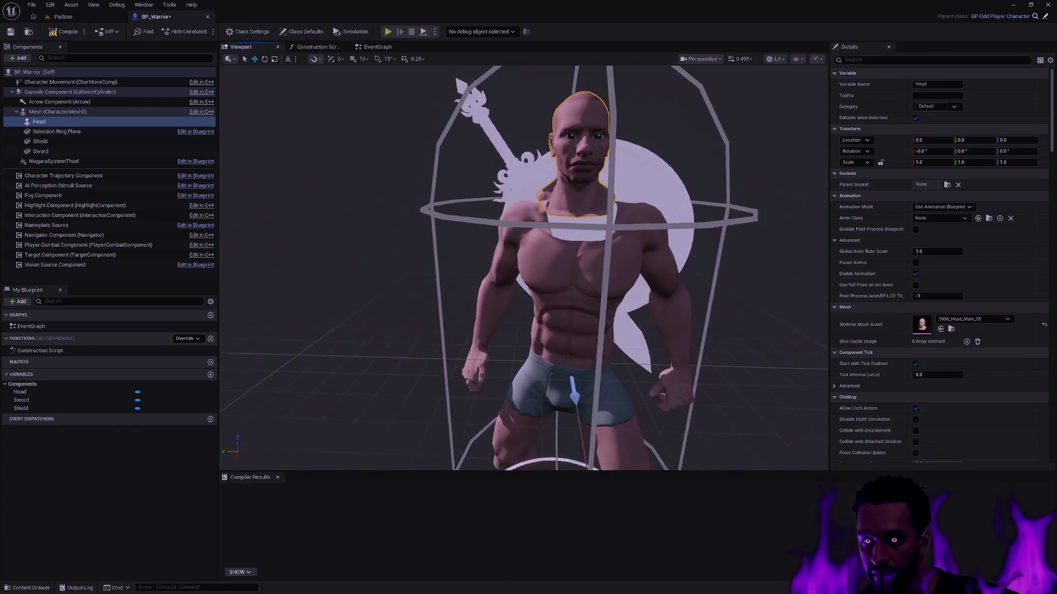
mouse_move(353, 114)
left_mouse_down()
mouse_move(330, 116)
mouse_move(353, 114)
left_mouse_up()
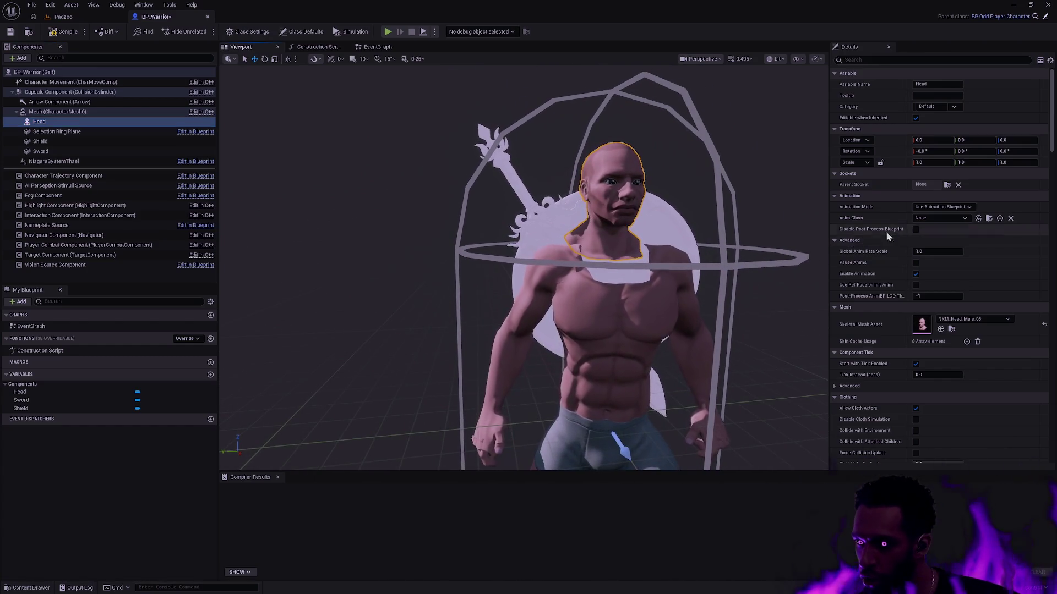
left_click(318, 47)
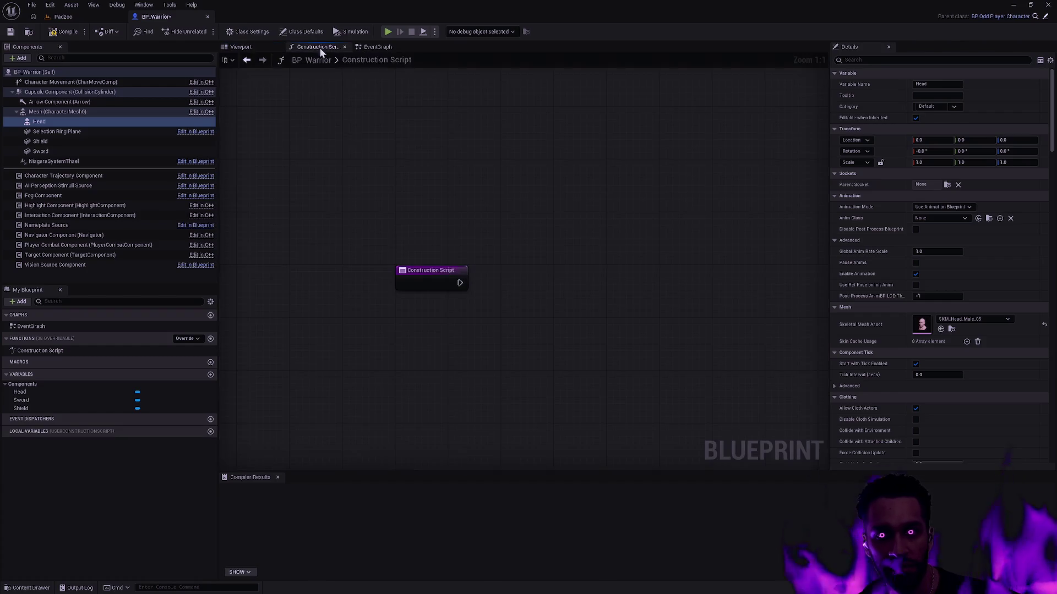
Step: Add a parent Construction Script call, then Set Leader Pose Component with Head target and Mesh leader
right_click(448, 274)
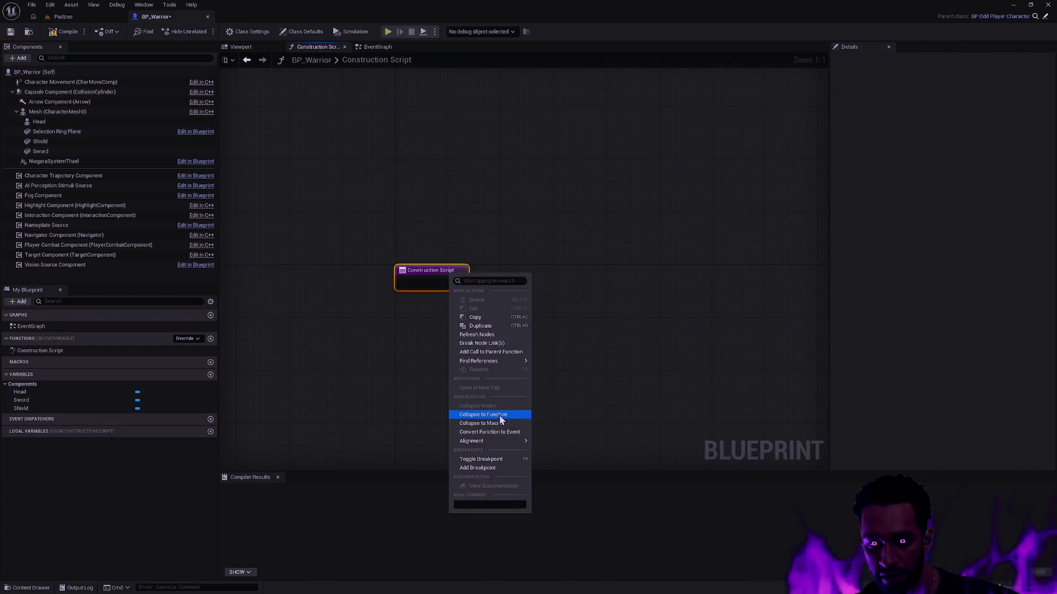
left_click(493, 352)
mouse_move(454, 299)
left_mouse_down()
mouse_move(539, 270)
mouse_move(521, 275)
left_mouse_up()
left_click_drag(633, 282, 633, 280)
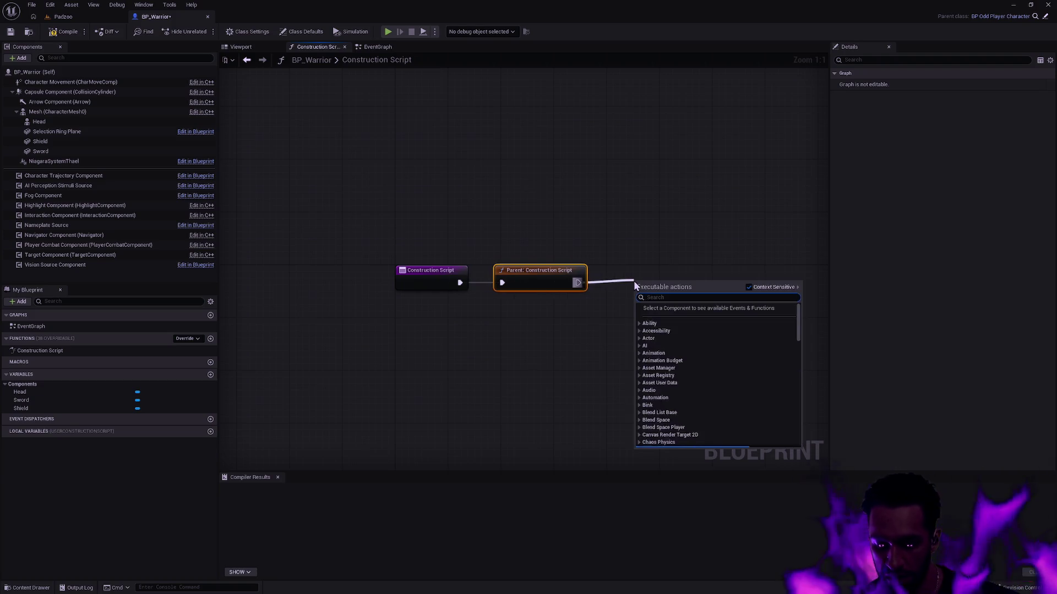
type("set leader")
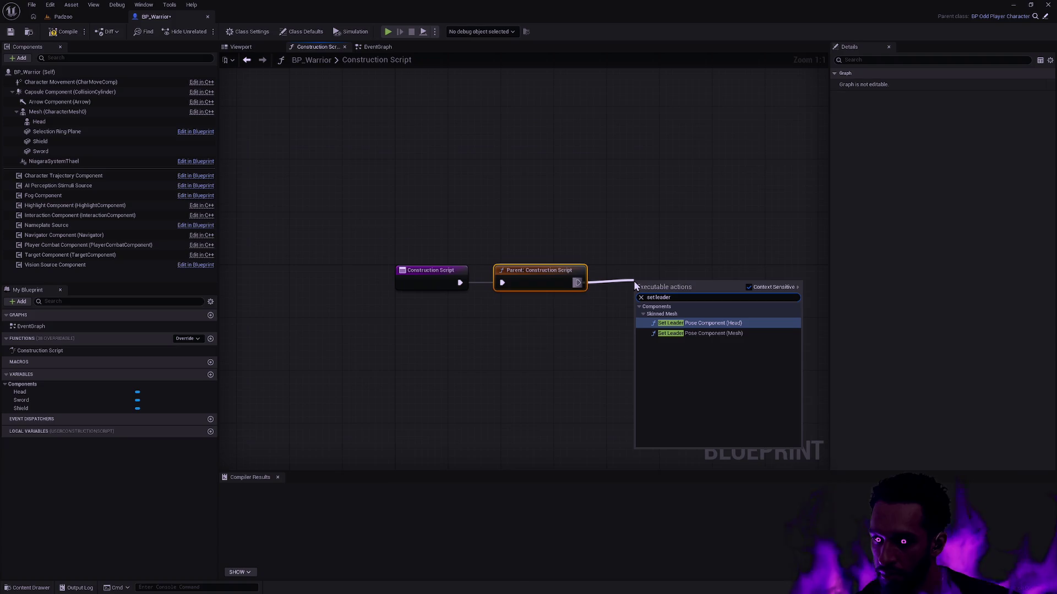
key("Return")
left_click_drag(682, 290, 718, 258)
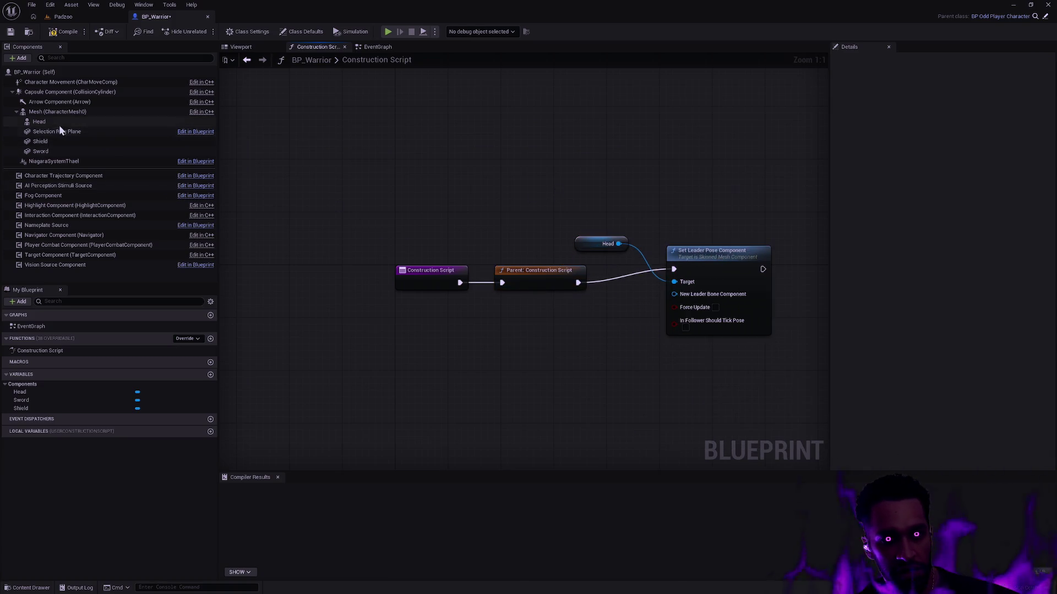
mouse_move(46, 114)
left_mouse_down()
mouse_move(583, 369)
mouse_move(628, 374)
left_mouse_up()
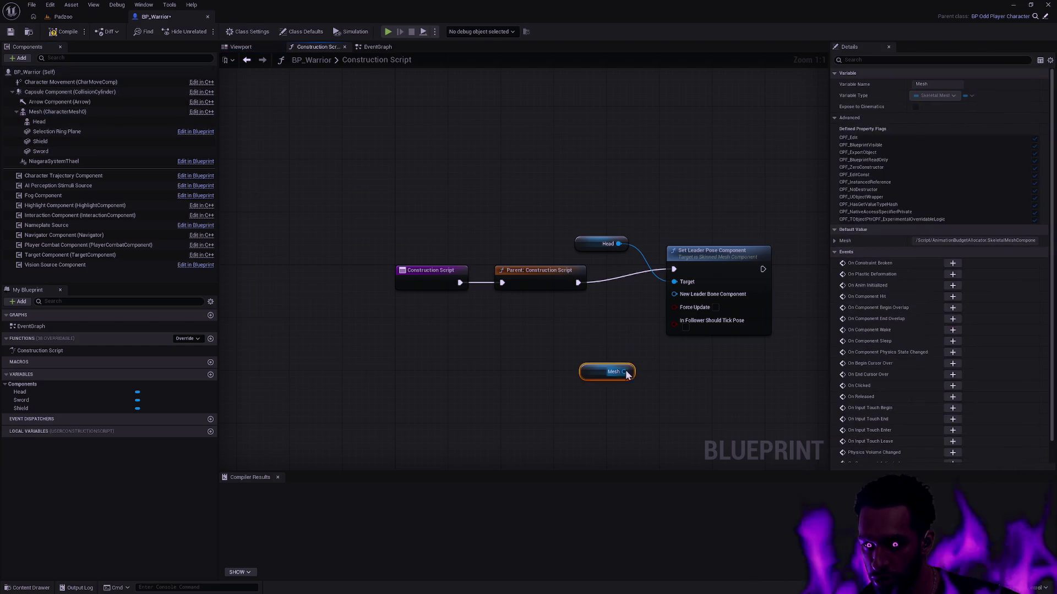
left_click_drag(583, 239, 685, 348)
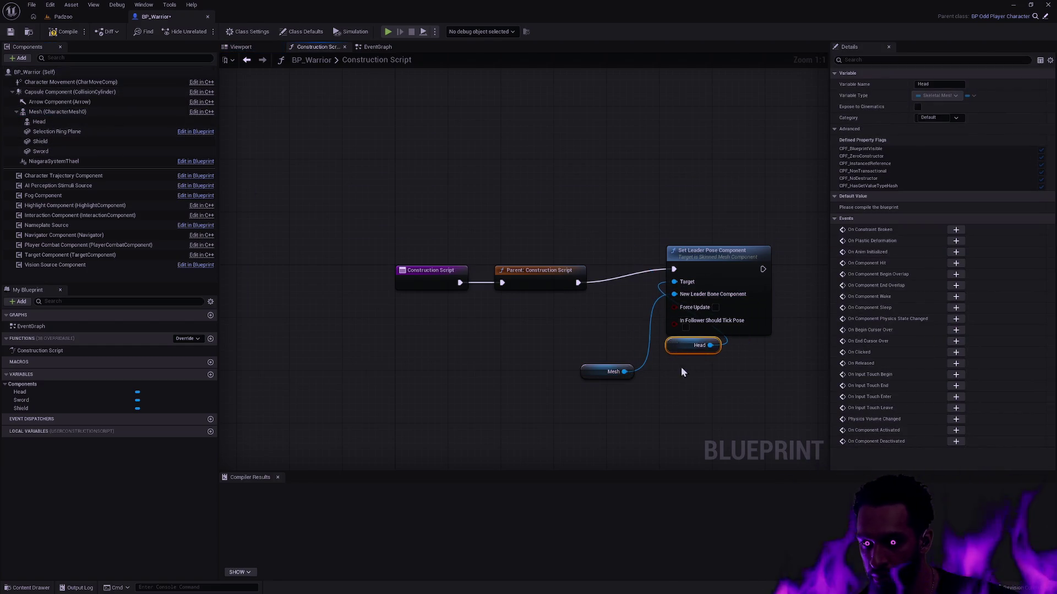
left_click_drag(709, 256, 689, 269)
left_click(562, 363)
Step: Compile BP_Warrior and check the head on the body in the preview
left_click(67, 31)
left_click(241, 47)
mouse_move(564, 194)
left_mouse_down()
mouse_move(559, 258)
mouse_move(550, 223)
left_mouse_up()
mouse_move(528, 275)
left_mouse_down()
mouse_move(531, 330)
mouse_move(662, 341)
left_mouse_up()
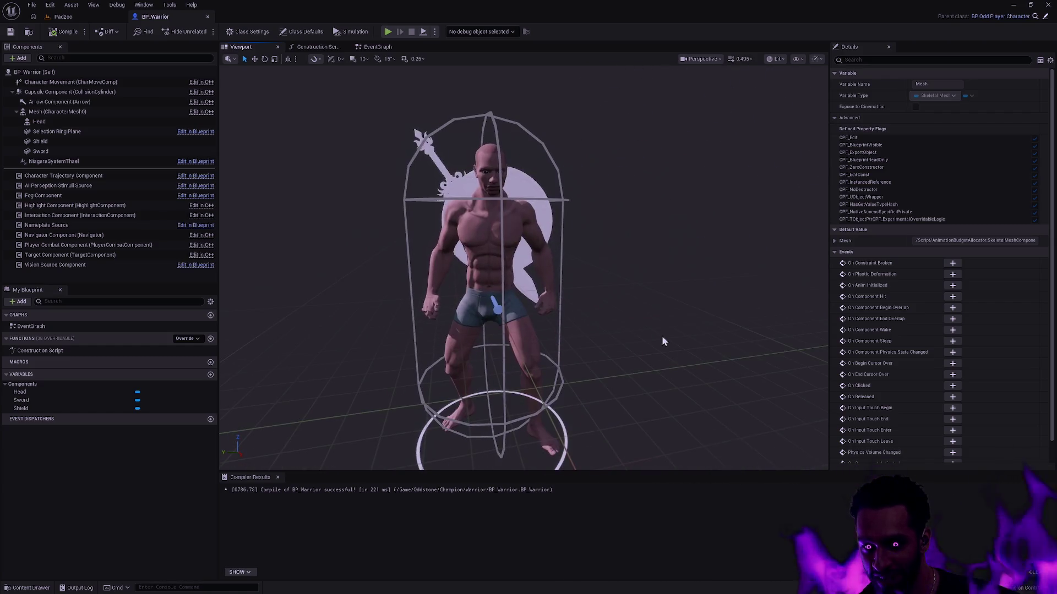
left_click(57, 18)
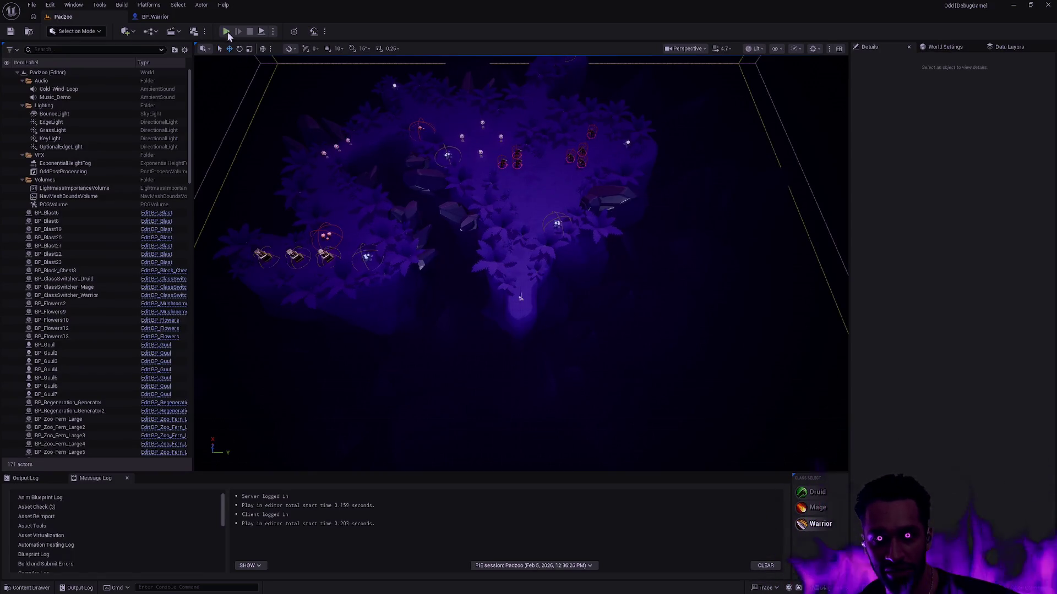
Step: Start a full-screen play session, walk the Warrior around, and cast the E and R abilities
left_click(226, 32)
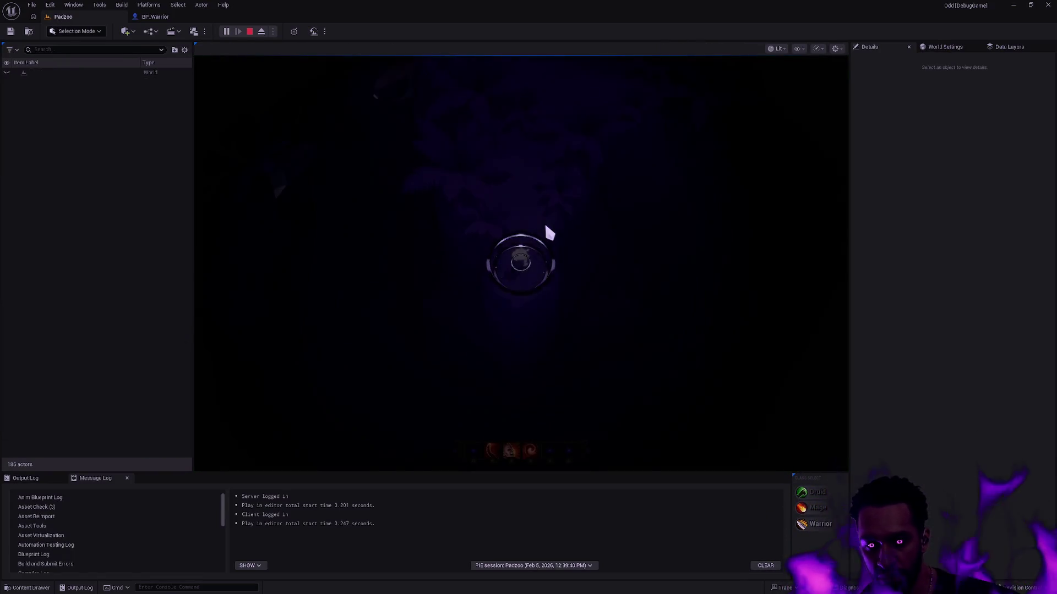
key("F11")
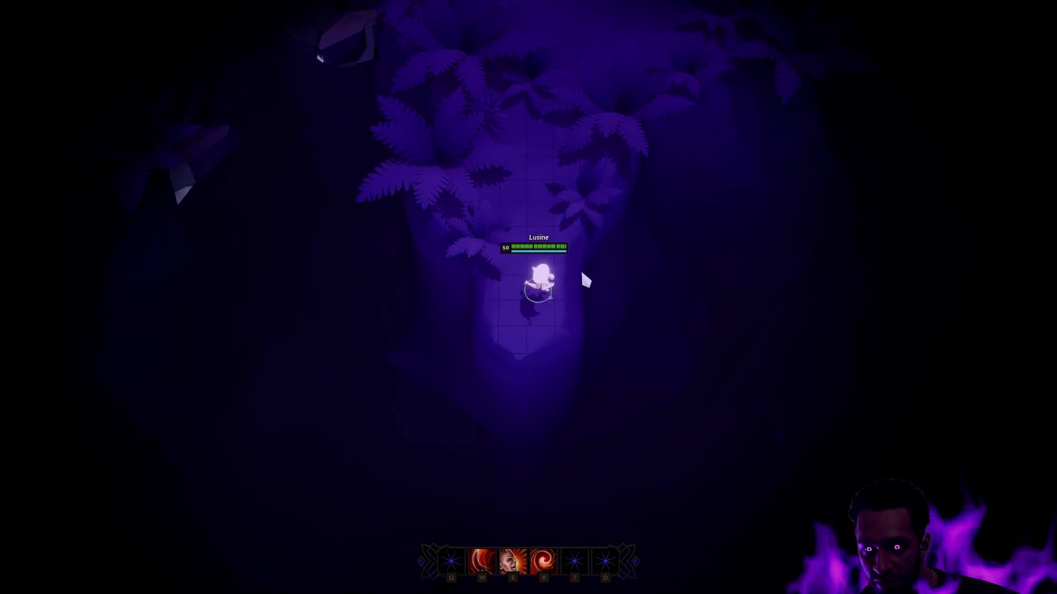
left_click(501, 279)
left_click(564, 241)
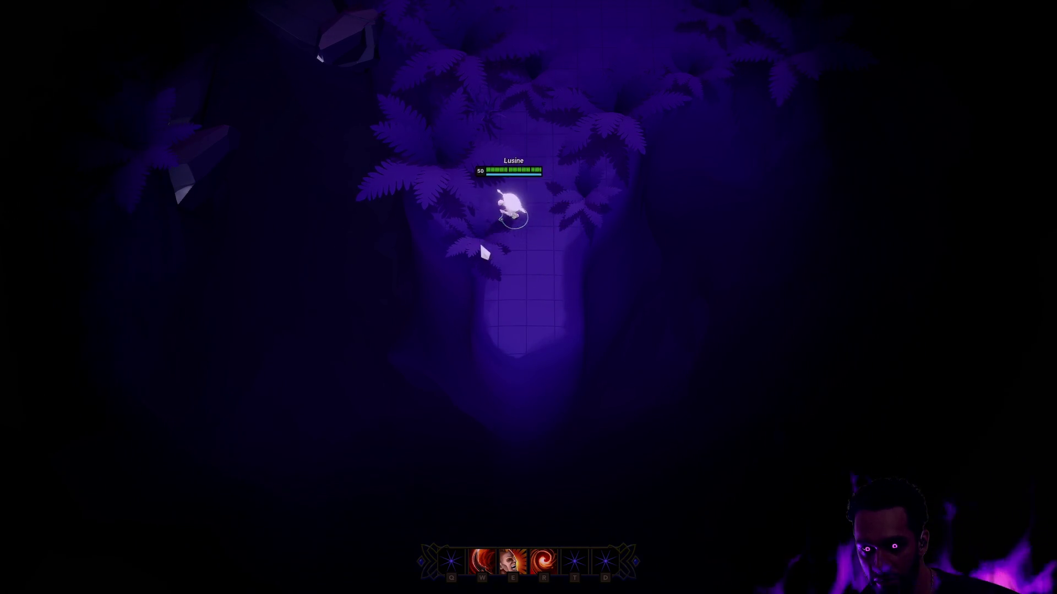
left_click(535, 196)
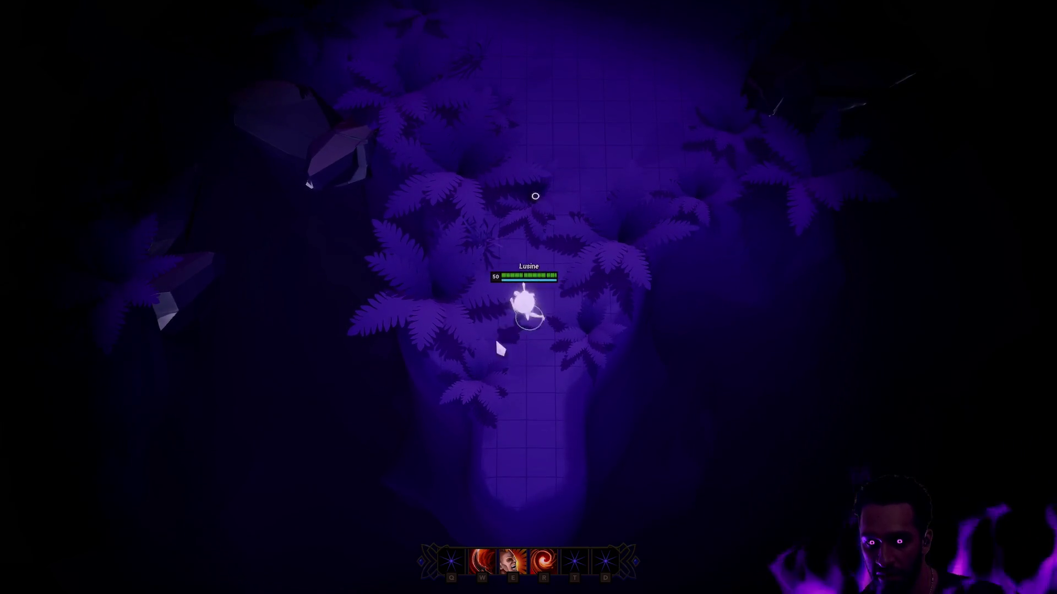
key("e")
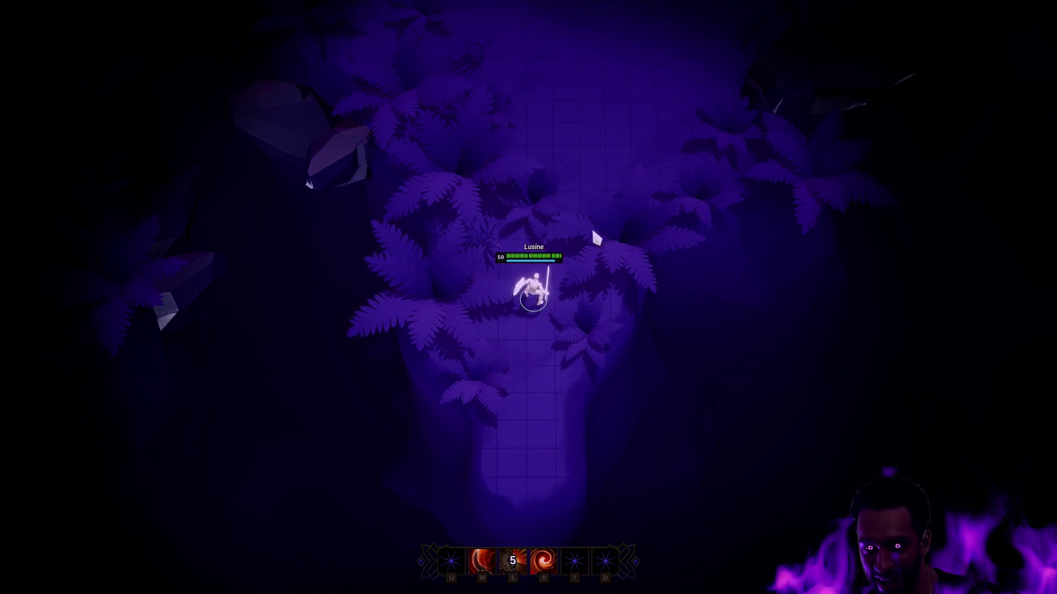
left_click(604, 214)
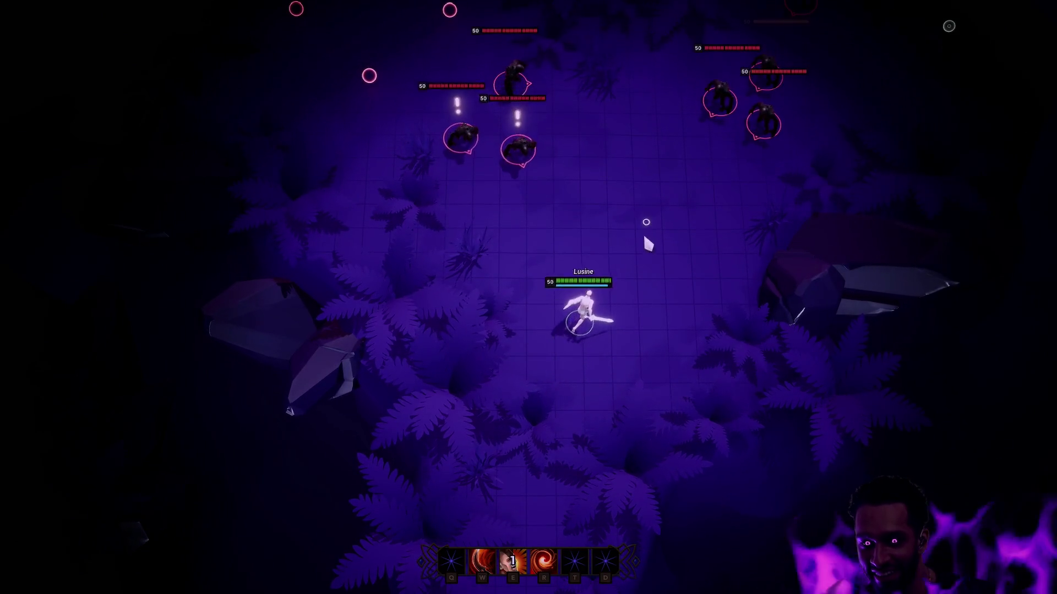
key("r")
Step: Kite the enemy pack, hitting it with the W and E abilities
left_click(519, 323)
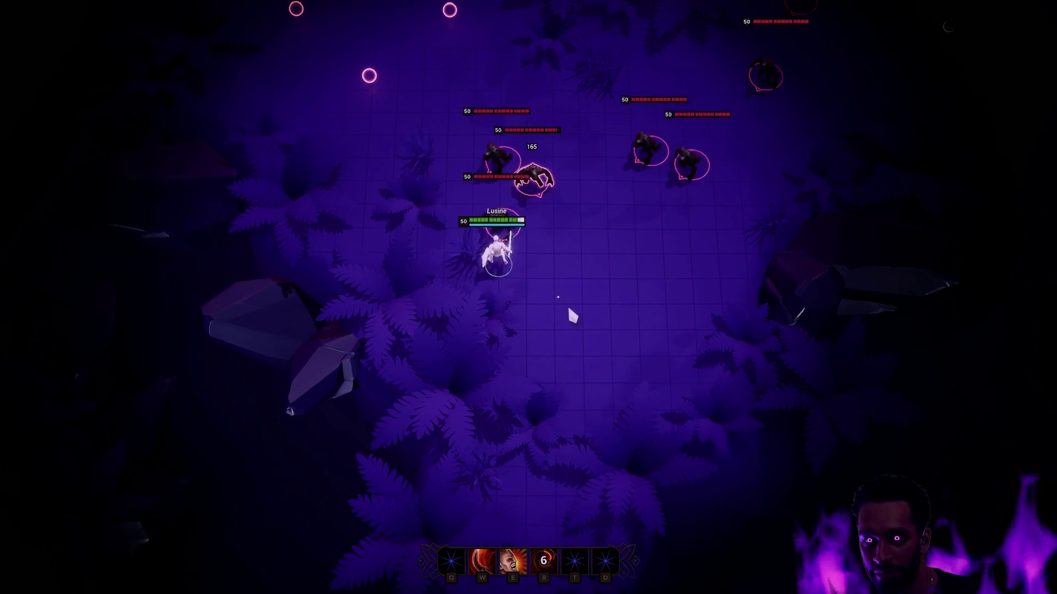
left_click(636, 345)
left_click(746, 278)
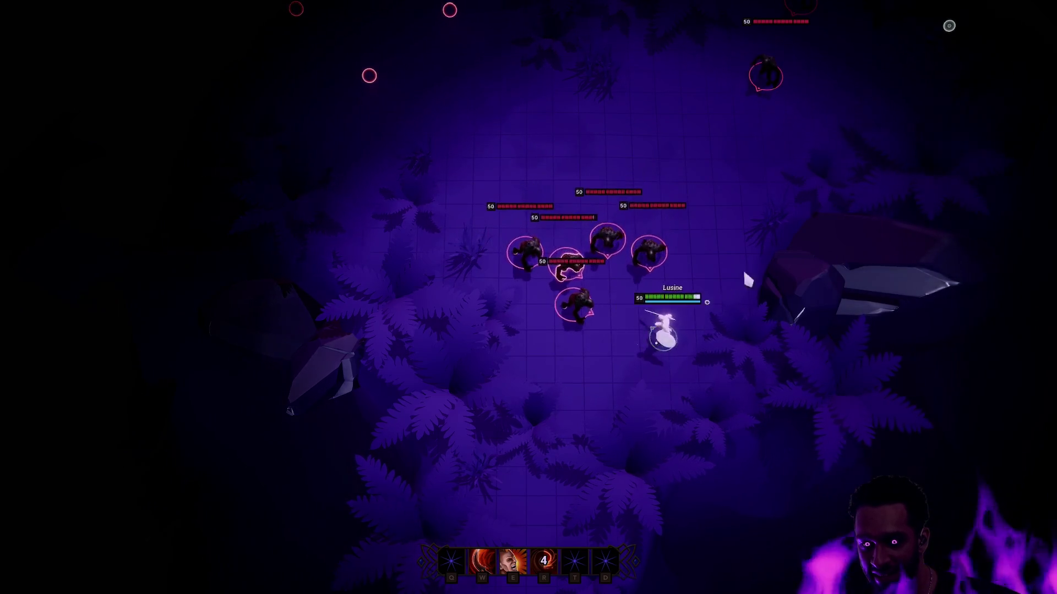
left_click(612, 108)
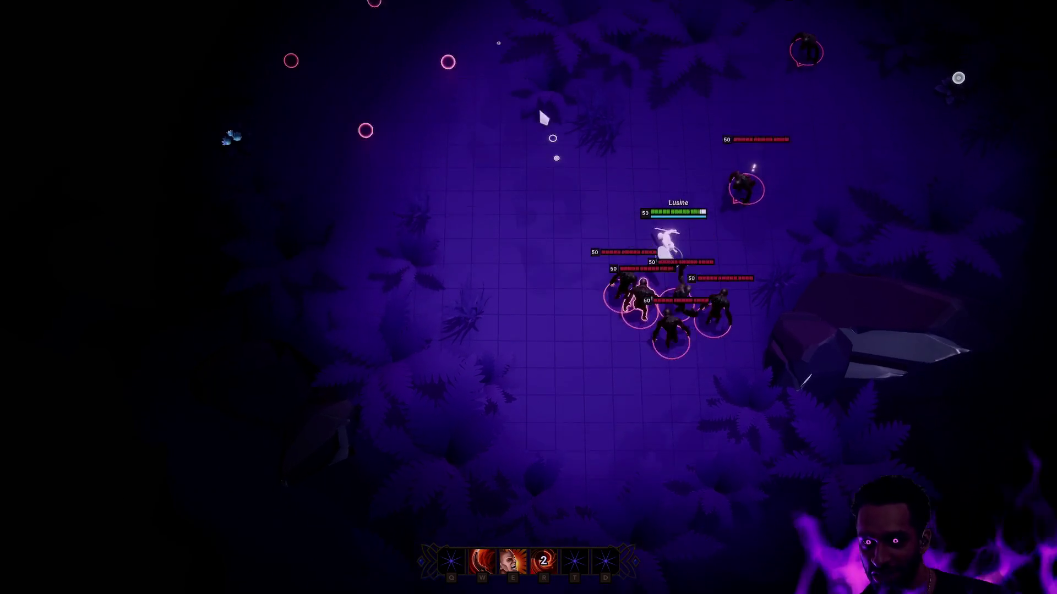
key("w")
left_click(513, 313)
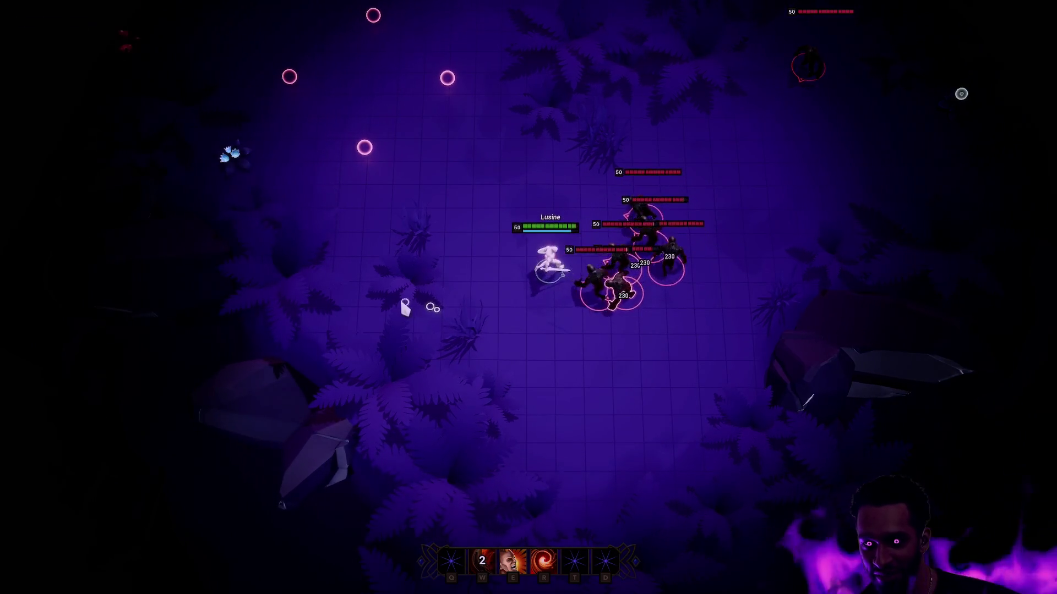
left_click(485, 365)
left_click(567, 454)
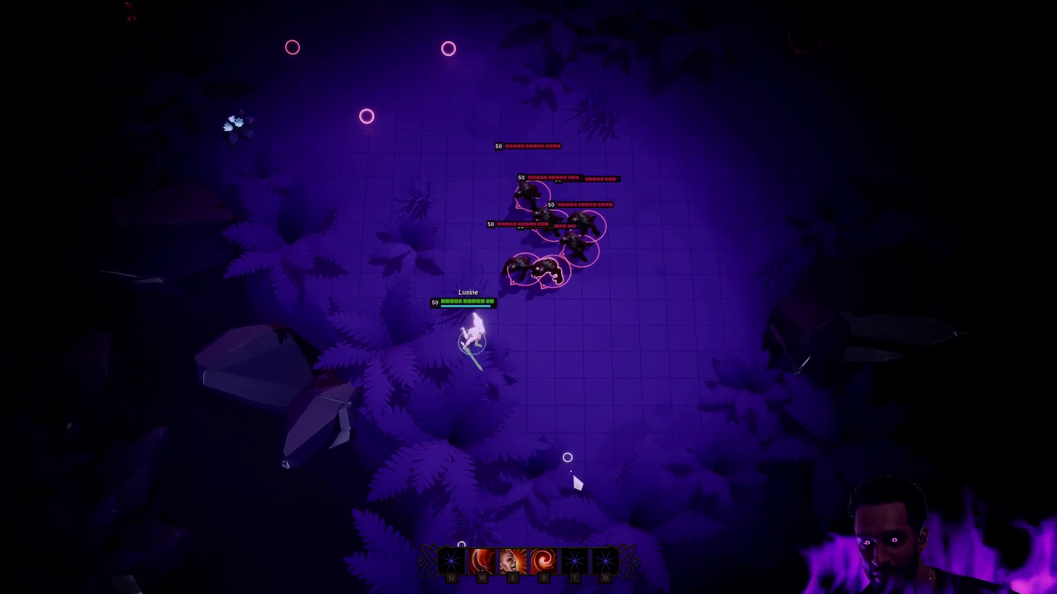
left_click(640, 394)
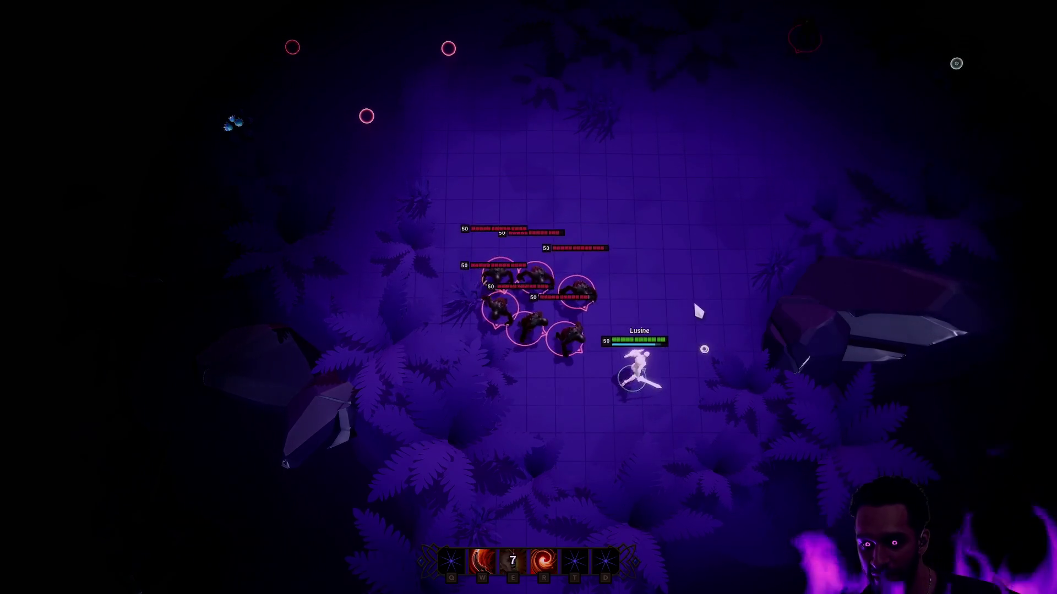
key("e")
Step: Fight the pack again with R and W, then stop the play session
left_click(587, 168)
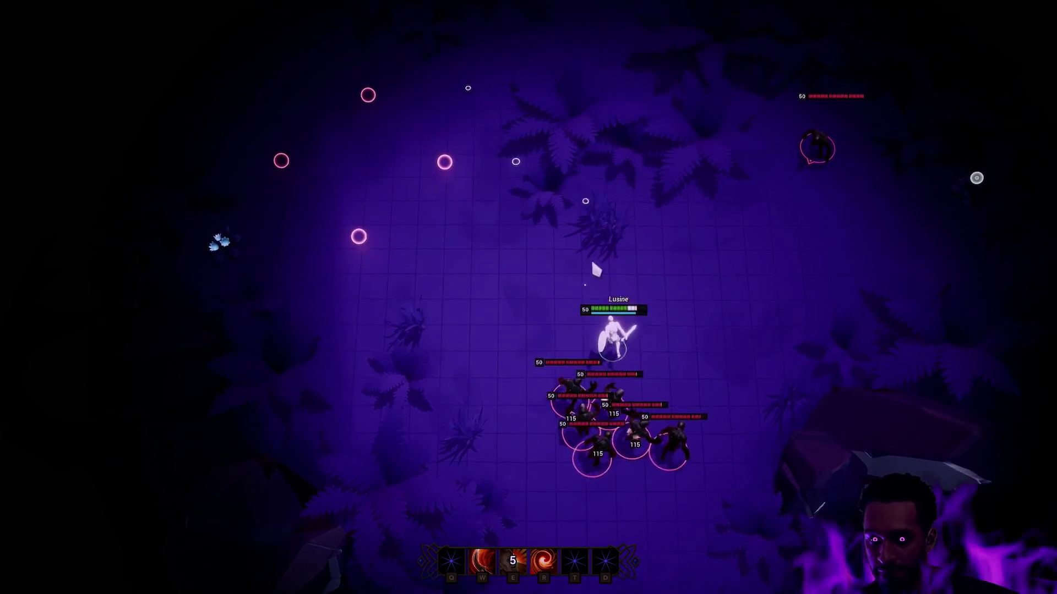
key("r")
left_click(487, 303)
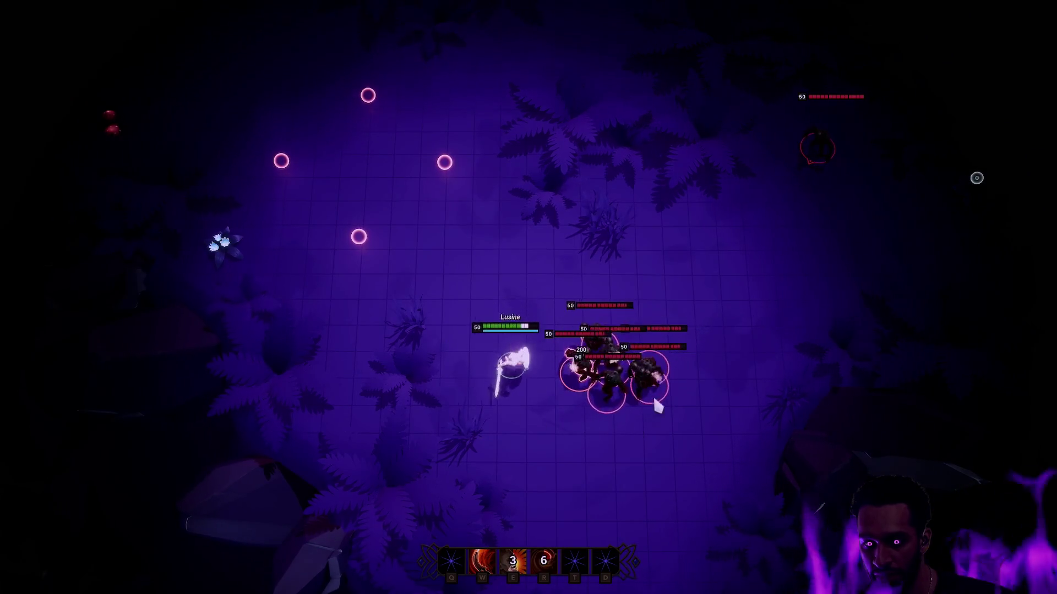
key("w")
left_click(472, 264)
left_click(424, 283)
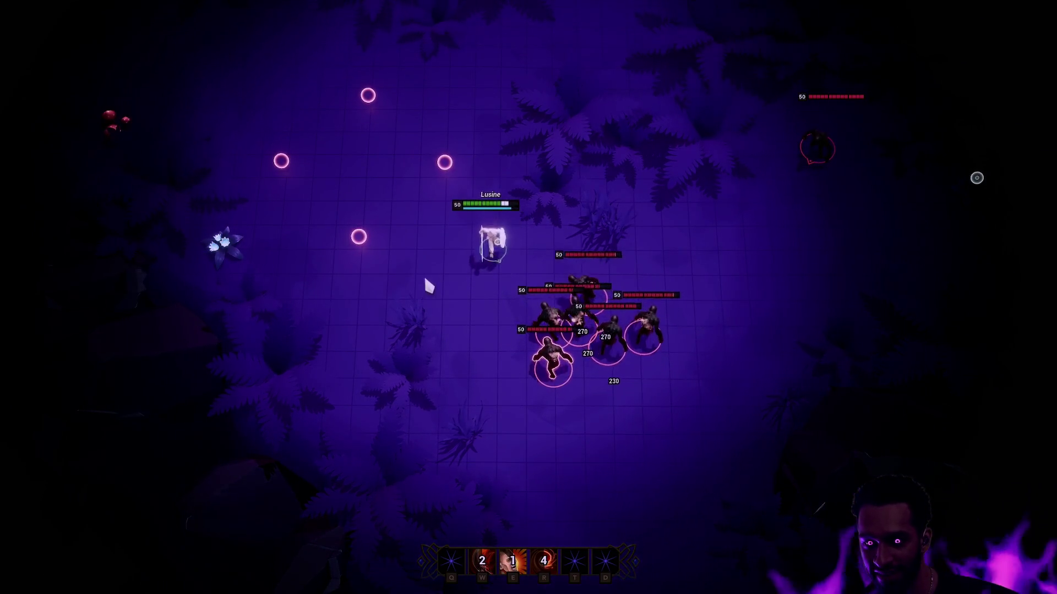
left_click(447, 362)
key("Escape")
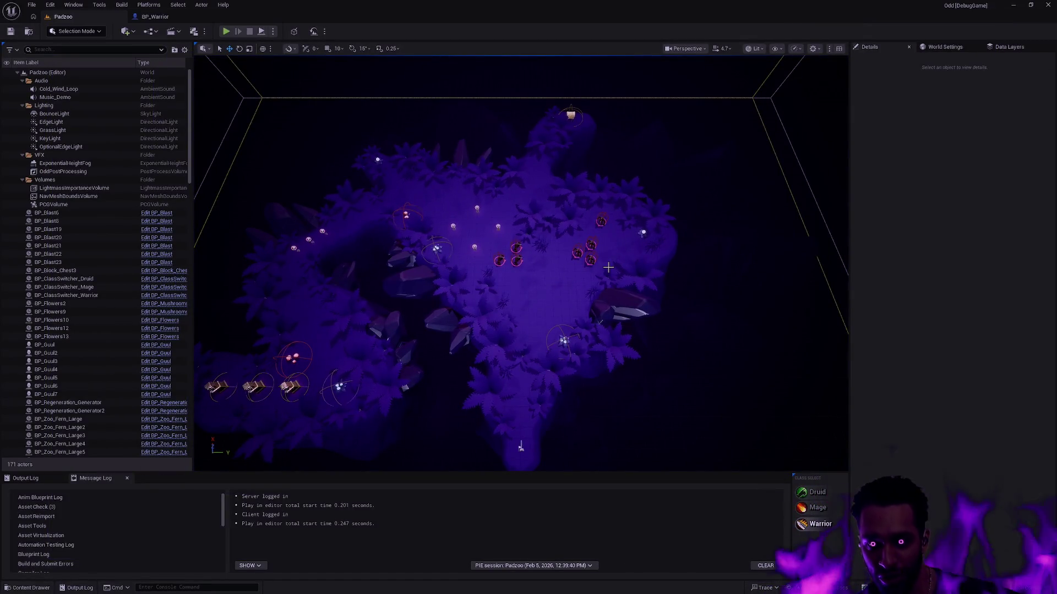
Step: Orbit and zoom around BP_Warrior's body, head, sword and shield, then close the blueprint
mouse_move(608, 268)
left_mouse_down()
mouse_move(561, 276)
mouse_move(584, 290)
left_mouse_up()
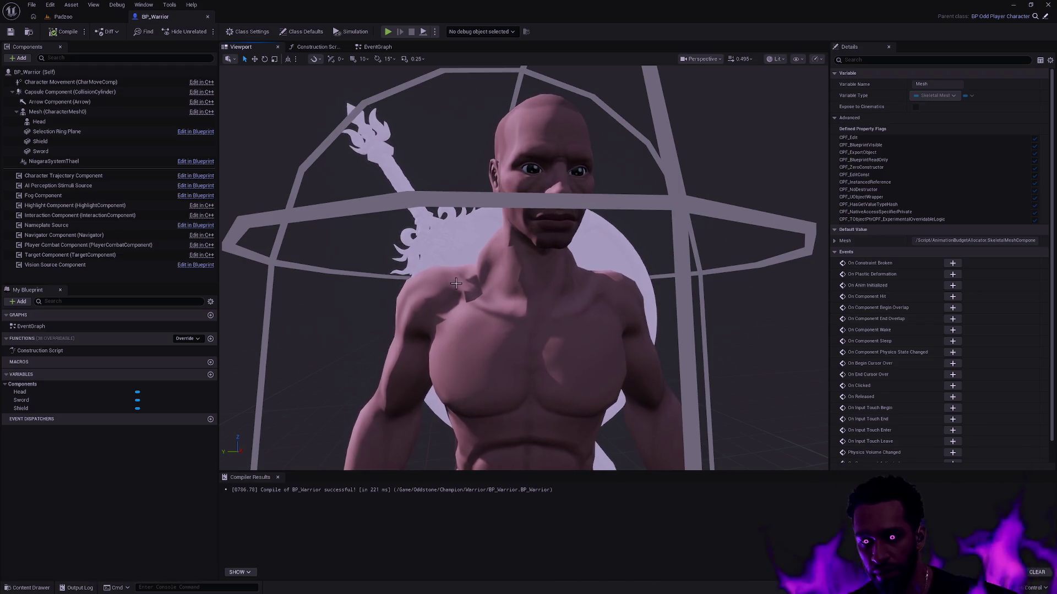
scroll(455, 283, "down", 5)
scroll(456, 284, "up", 10)
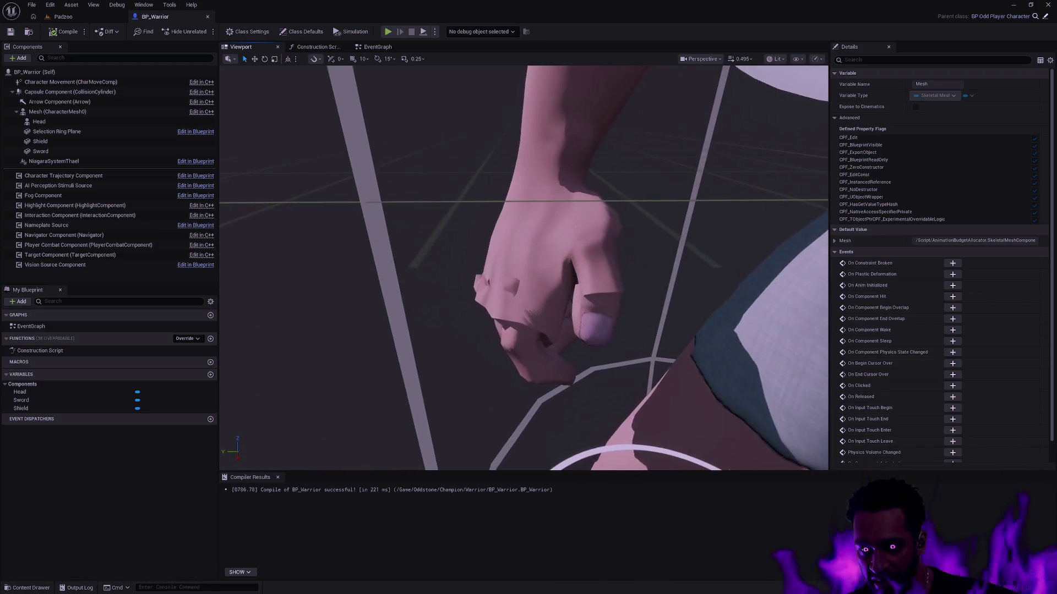
scroll(523, 268, "down", 8)
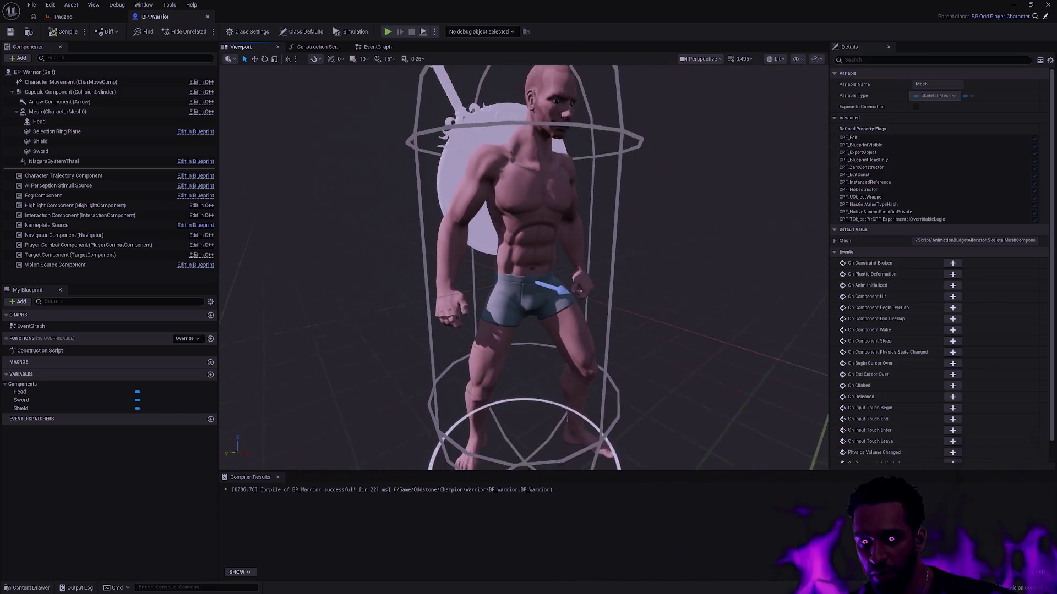
left_click_drag(499, 363, 498, 308)
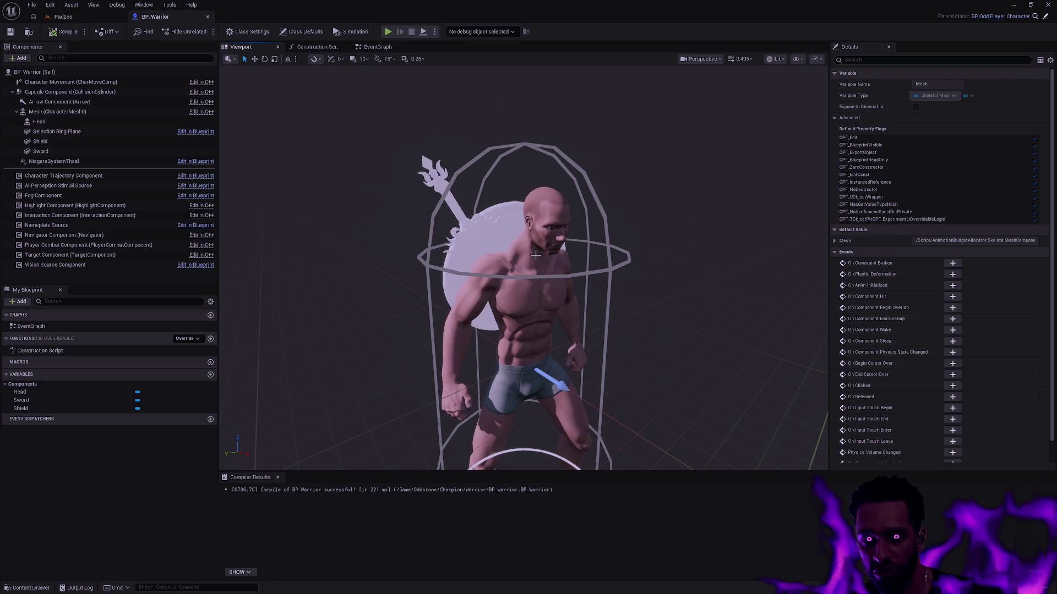
mouse_move(597, 301)
left_mouse_down()
mouse_move(551, 302)
mouse_move(550, 330)
mouse_move(596, 296)
left_mouse_up()
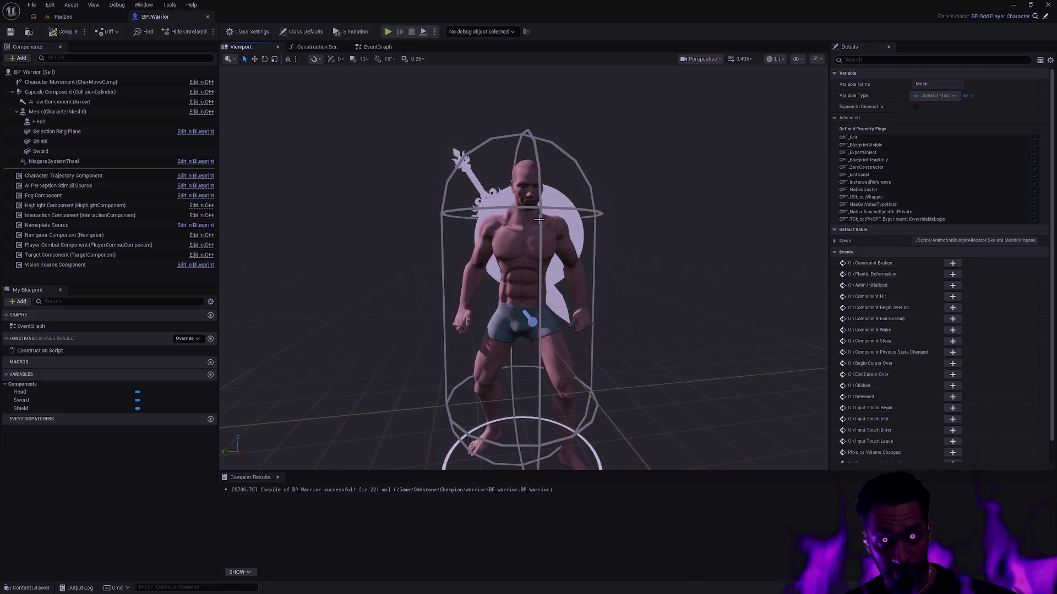
mouse_move(558, 204)
left_mouse_down()
mouse_move(545, 206)
mouse_move(633, 201)
mouse_move(633, 259)
mouse_move(617, 270)
mouse_move(678, 258)
left_mouse_up()
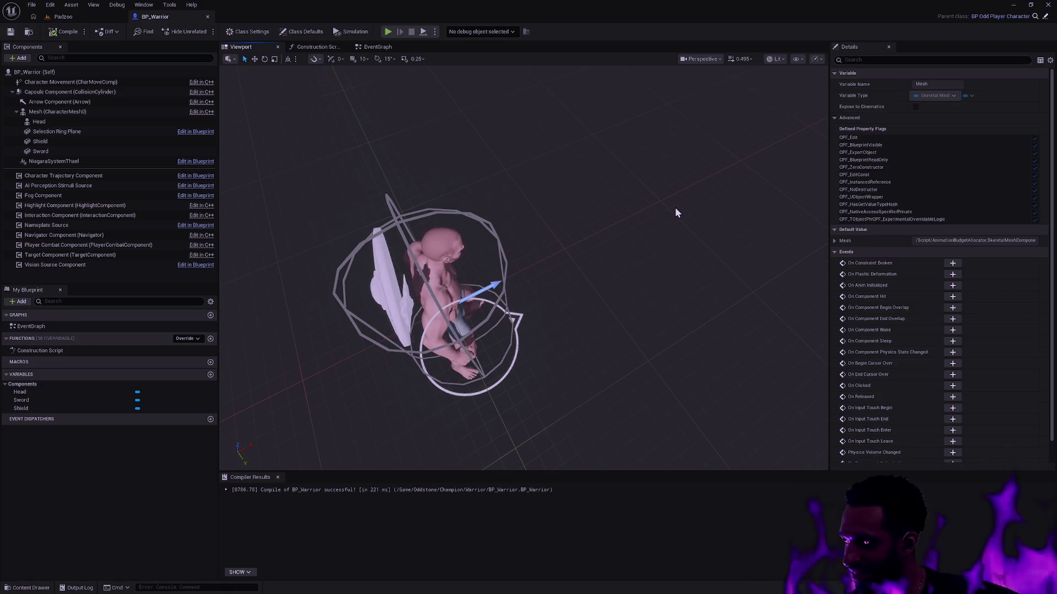
mouse_move(665, 209)
left_mouse_down()
mouse_move(606, 226)
mouse_move(605, 196)
left_mouse_up()
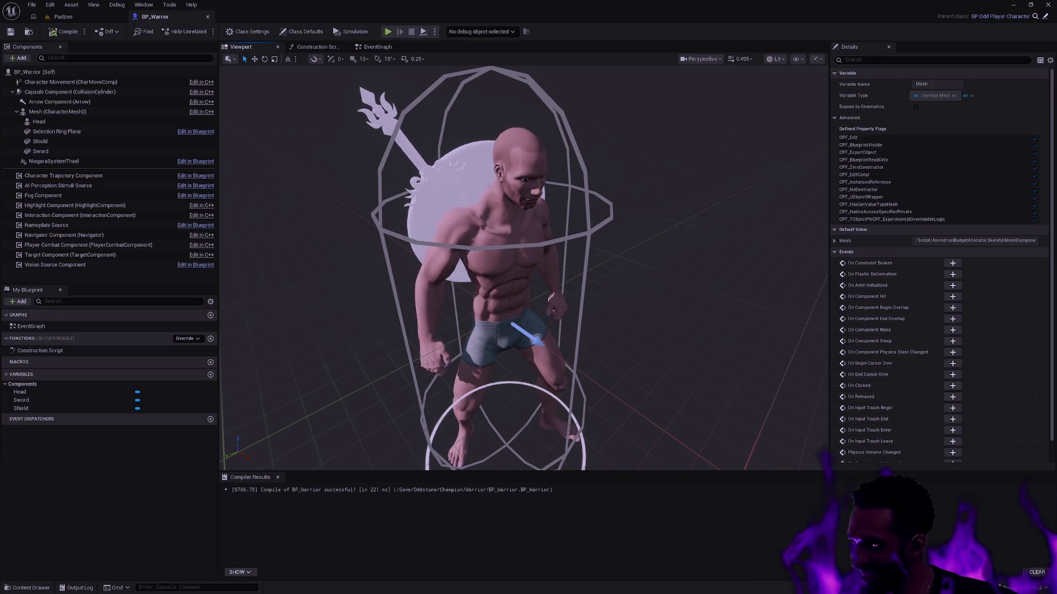
mouse_move(606, 196)
left_mouse_down()
mouse_move(578, 214)
mouse_move(498, 206)
left_mouse_up()
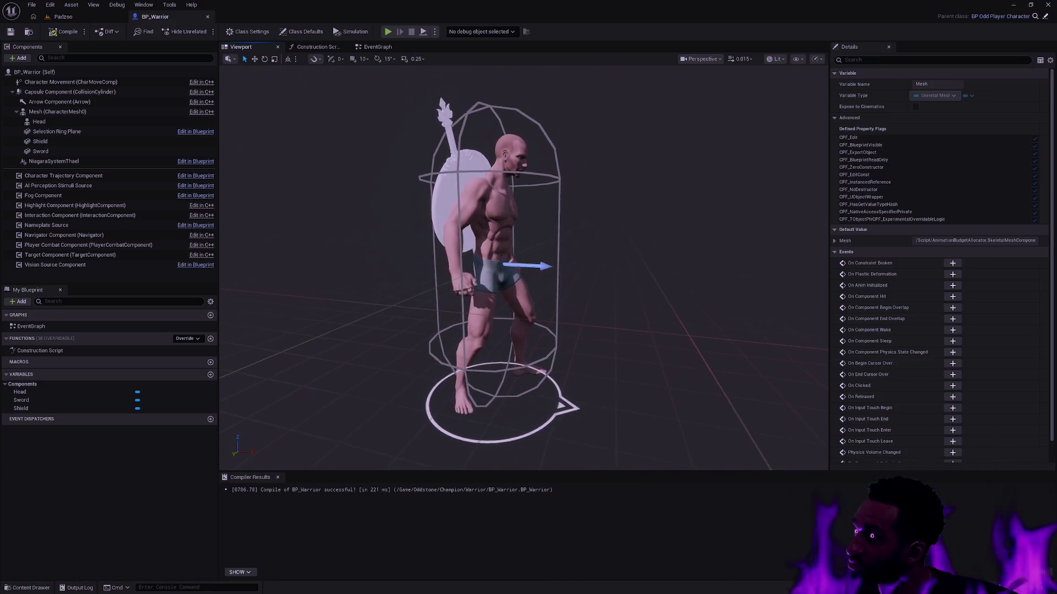
left_click(208, 17)
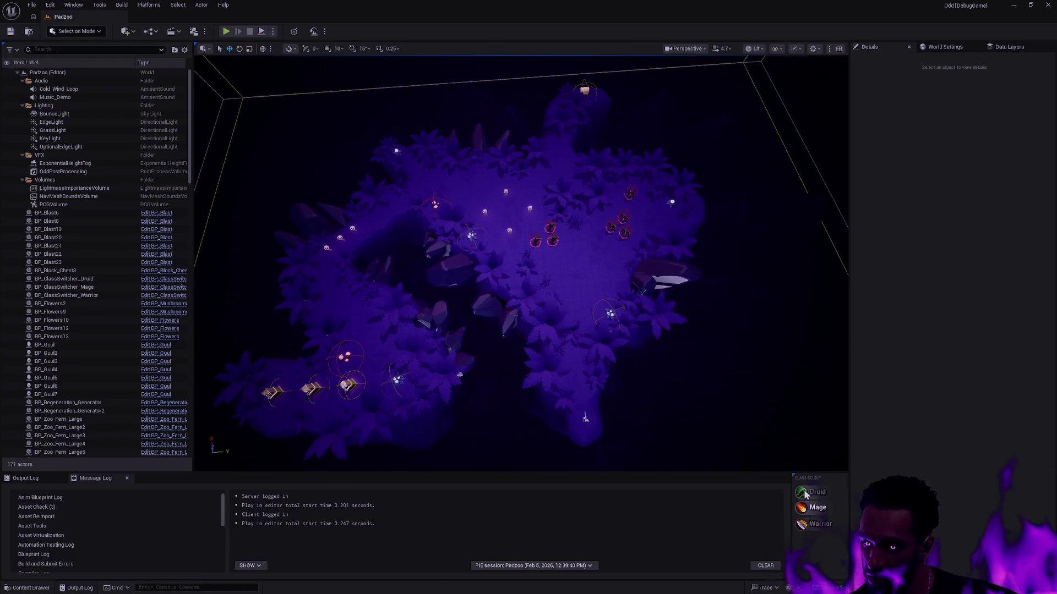
Step: Browse the Content Drawer to the Staff/Mesh folder and select SK_Staff
key("ctrl+space")
left_click(572, 333)
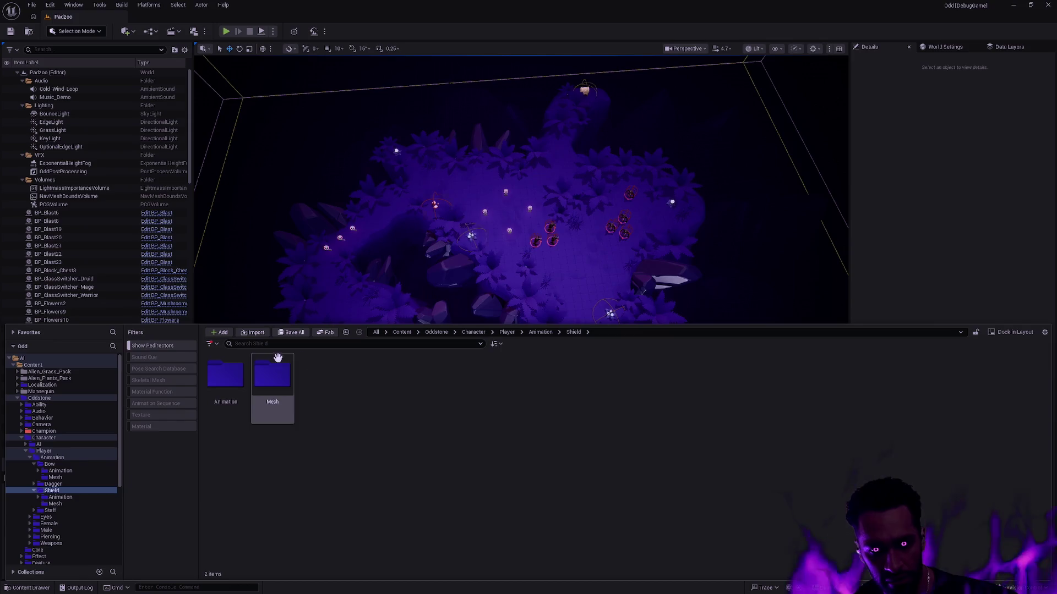
left_click(541, 332)
double_click(368, 379)
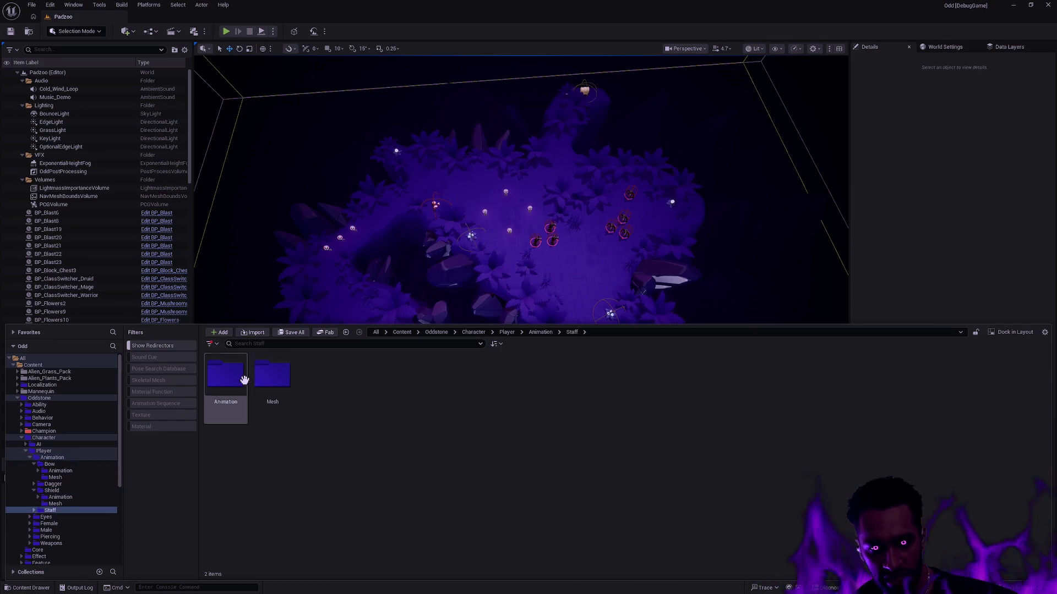
double_click(274, 374)
left_click(337, 403)
Step: Delete SK_Staff, replacing its references with SK_Male, and confirm
key("Delete")
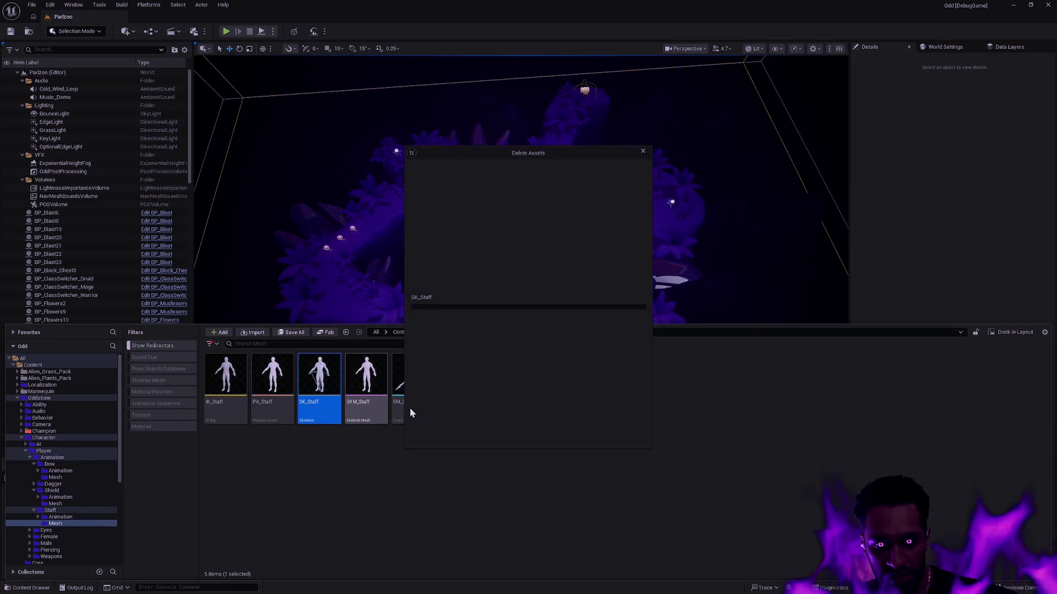
left_click(450, 421)
type("_Mal")
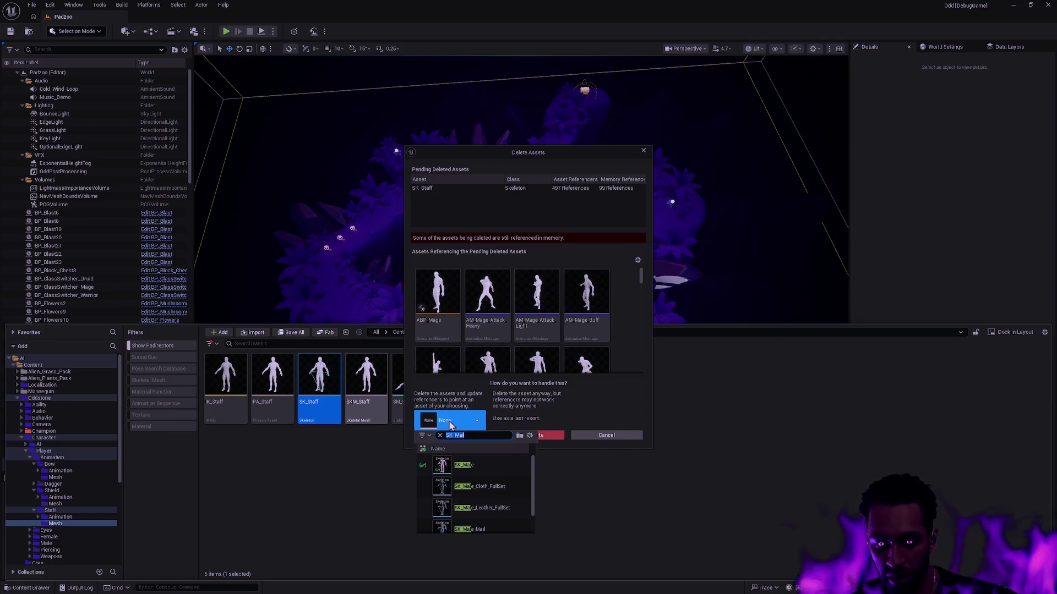
left_click(464, 465)
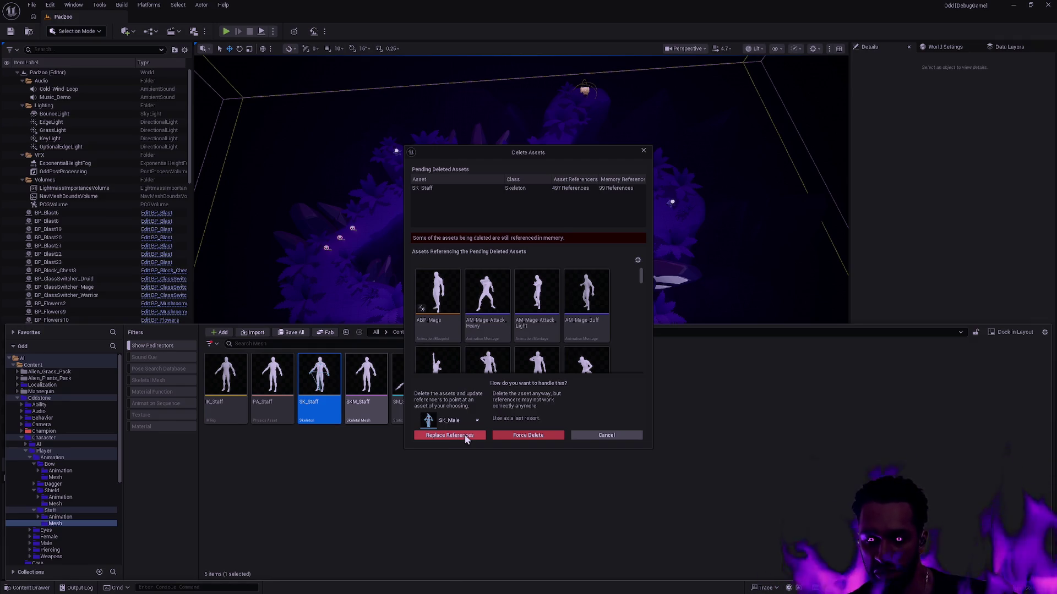
left_click(463, 434)
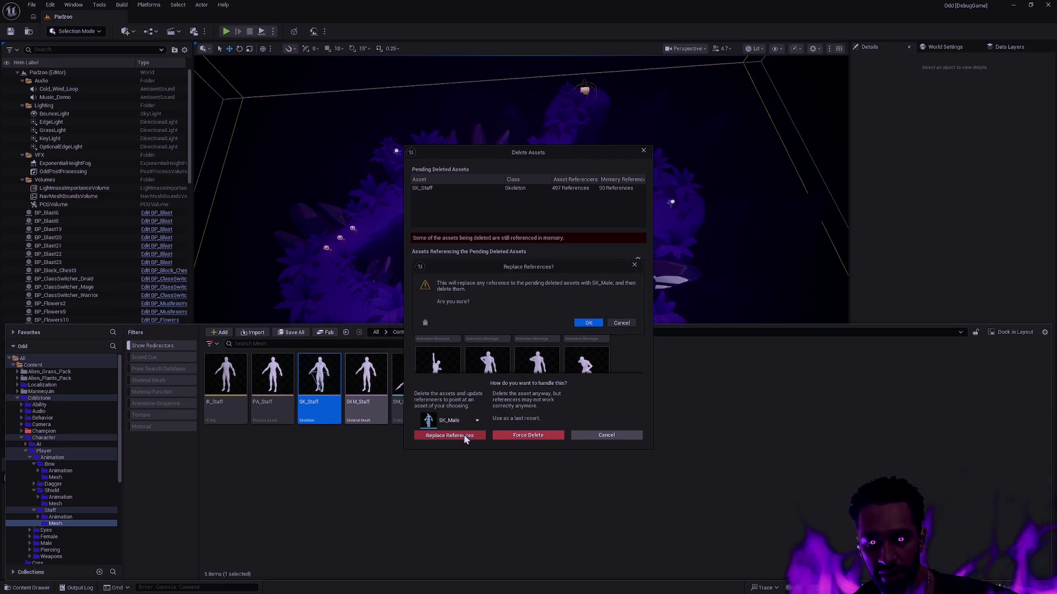
left_click(590, 322)
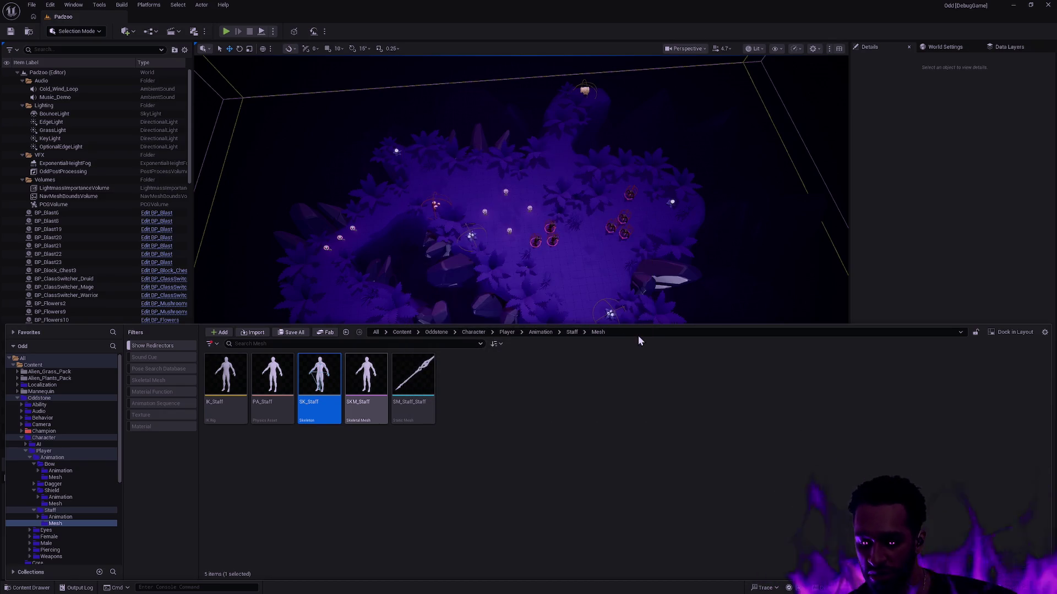
Step: Dismiss the consolidation and critical failure messages and clear the selection
scroll(638, 319, "down", 10)
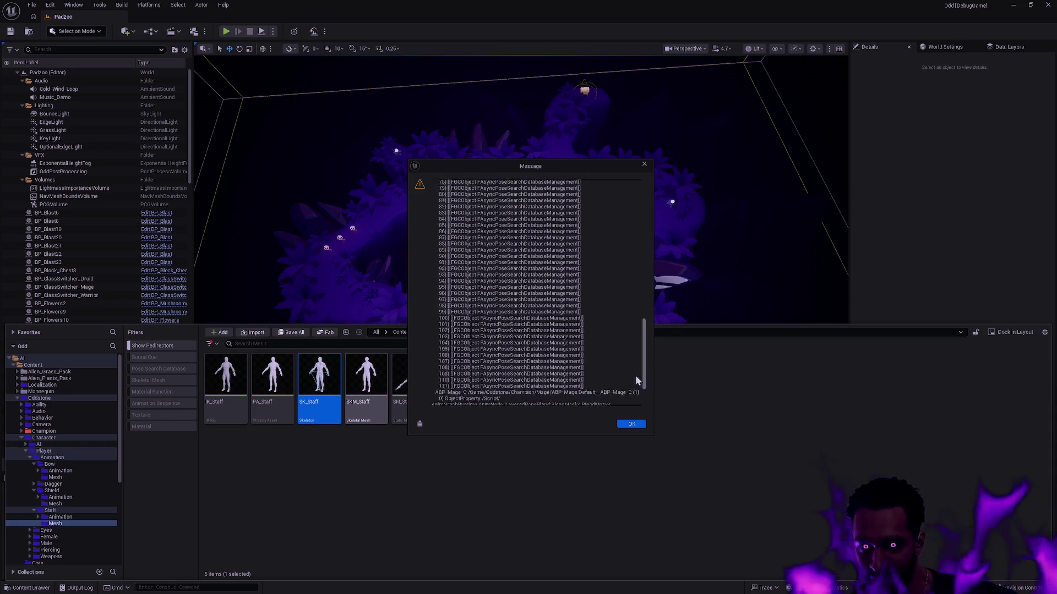
left_click(633, 428)
left_click(627, 425)
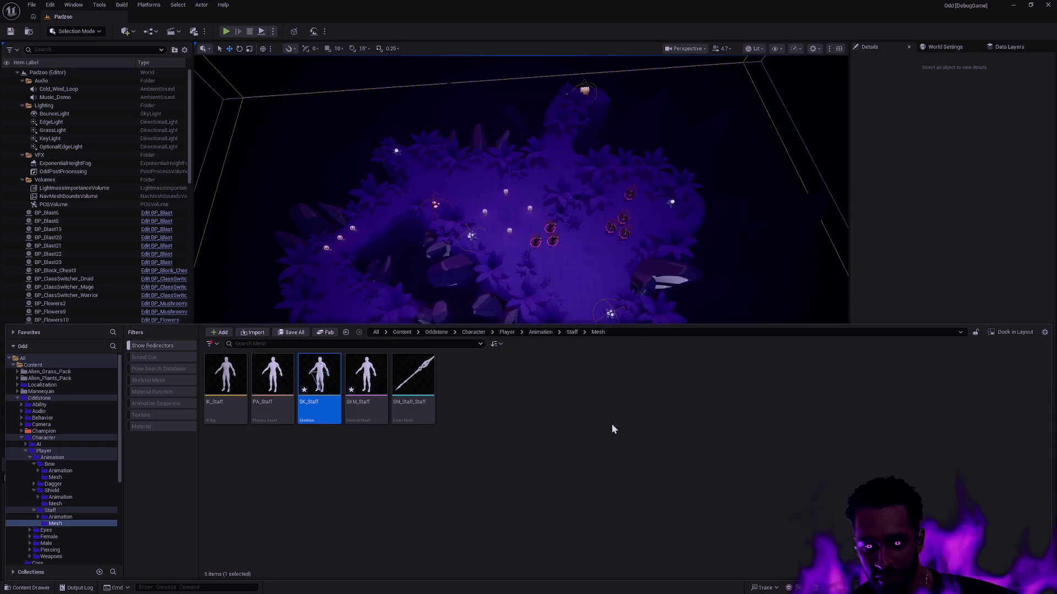
left_click(533, 414)
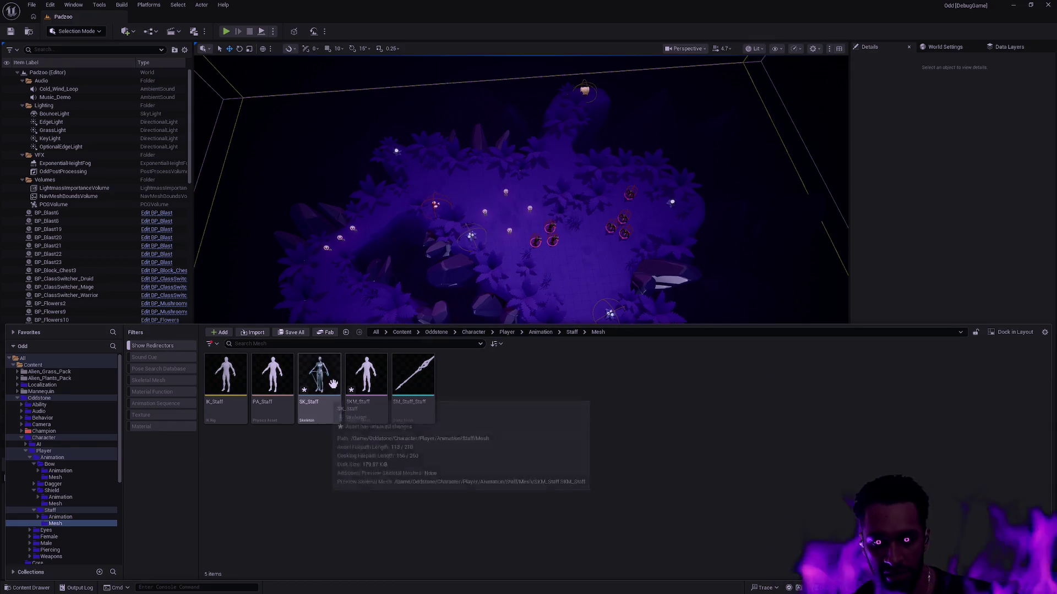
key("ctrl+p")
Step: Open BP_Mage and set its body skeletal mesh to SKM_Male
type("BP_Mage")
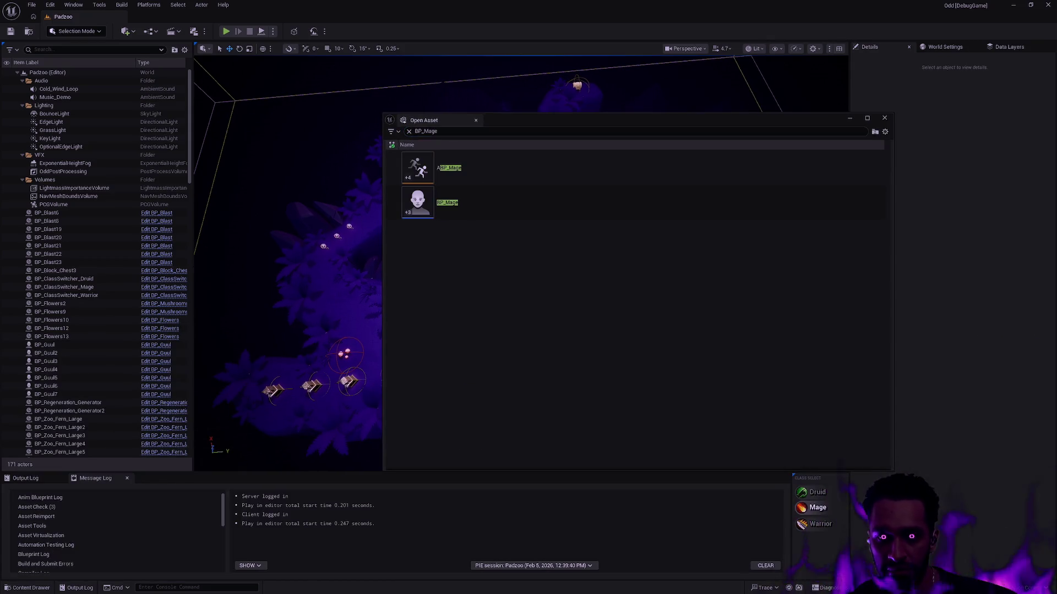
double_click(480, 214)
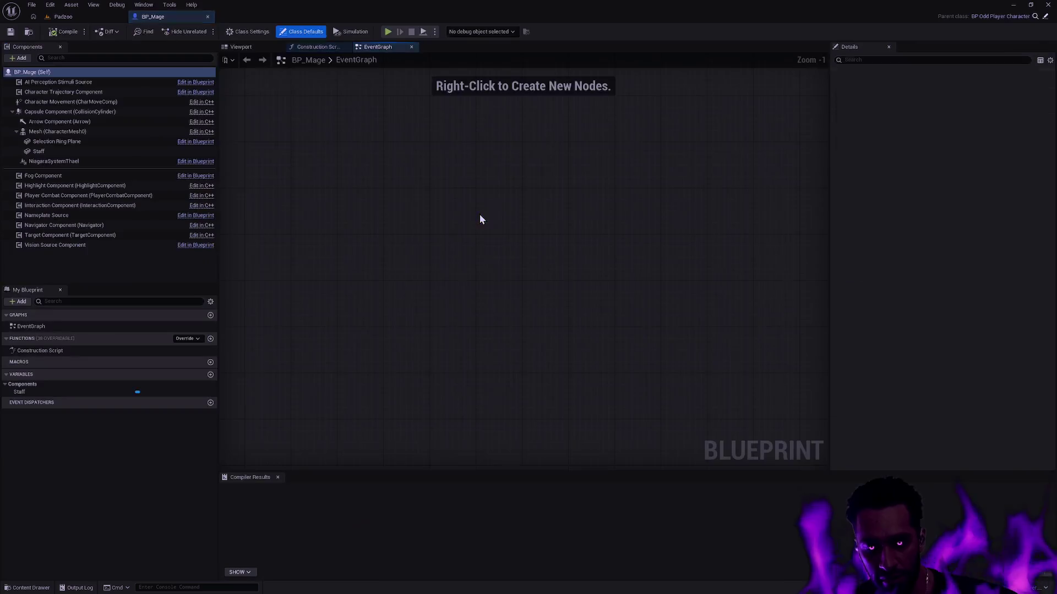
left_click(969, 227)
type("SKM_M")
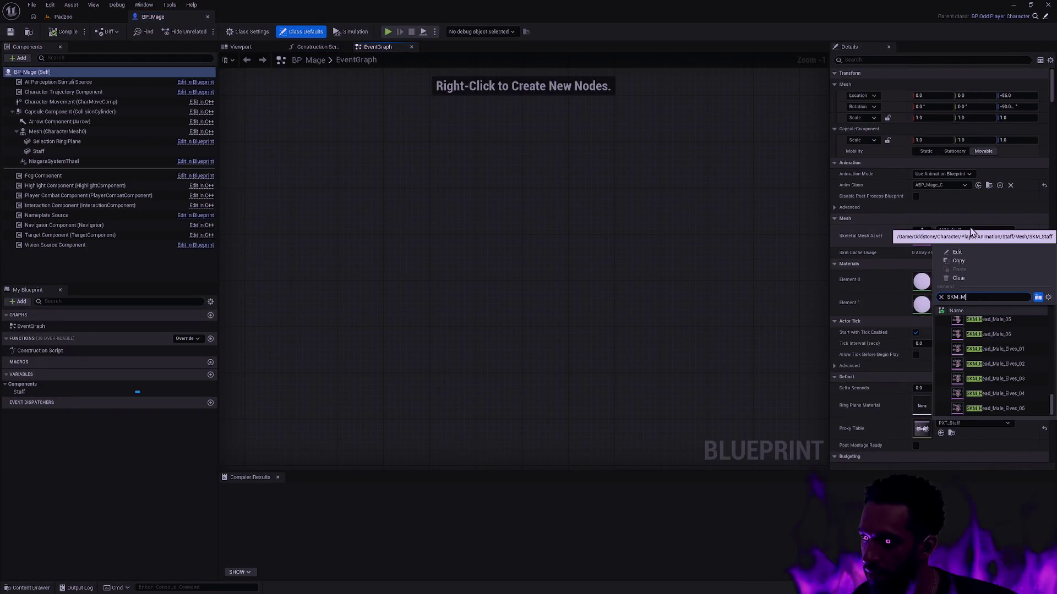
type("ale")
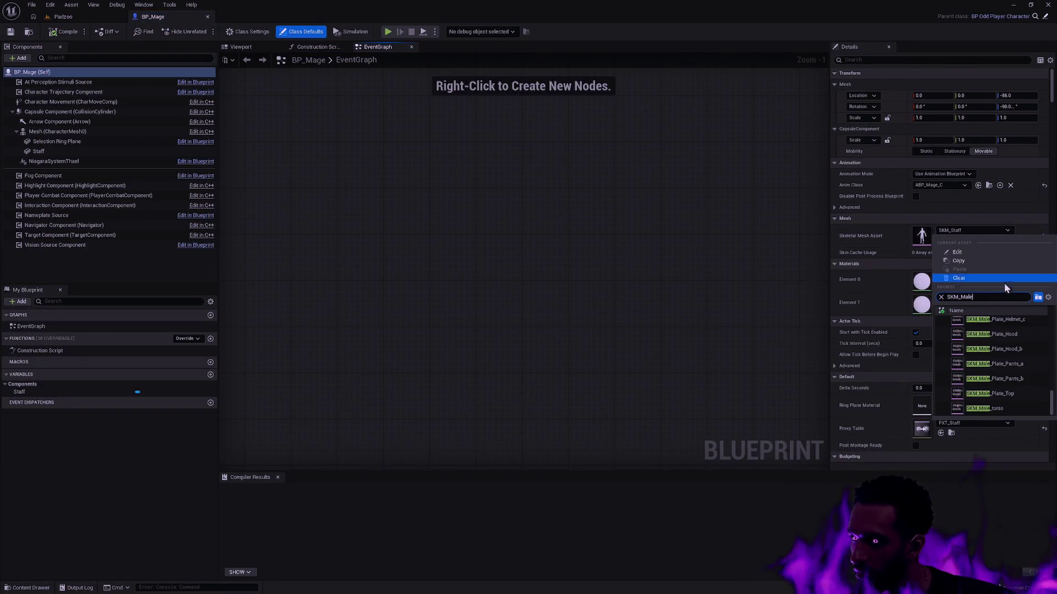
scroll(1019, 377, "up", 5)
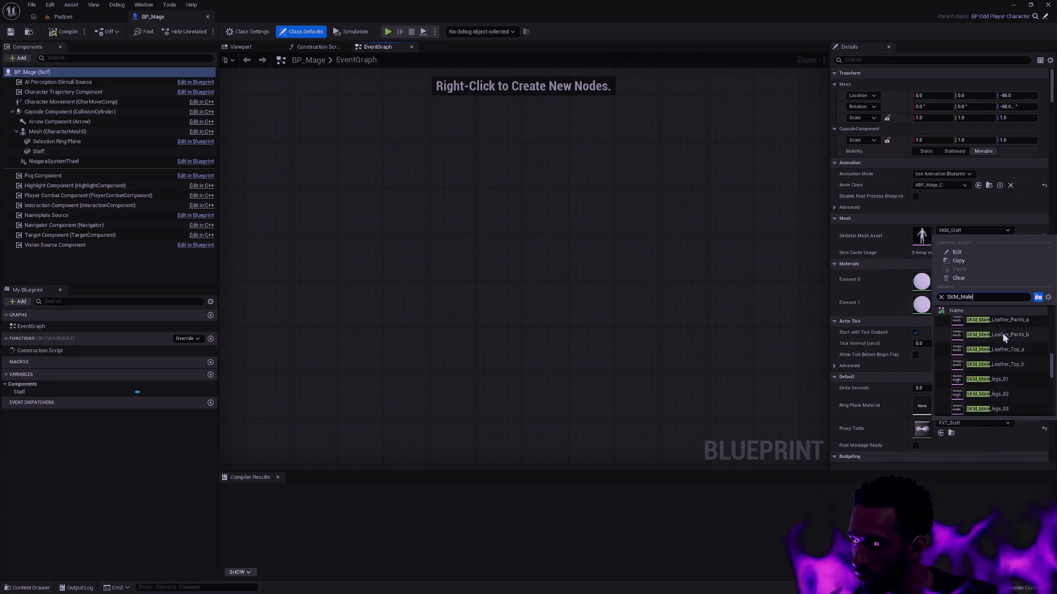
scroll(1022, 365, "up", 3)
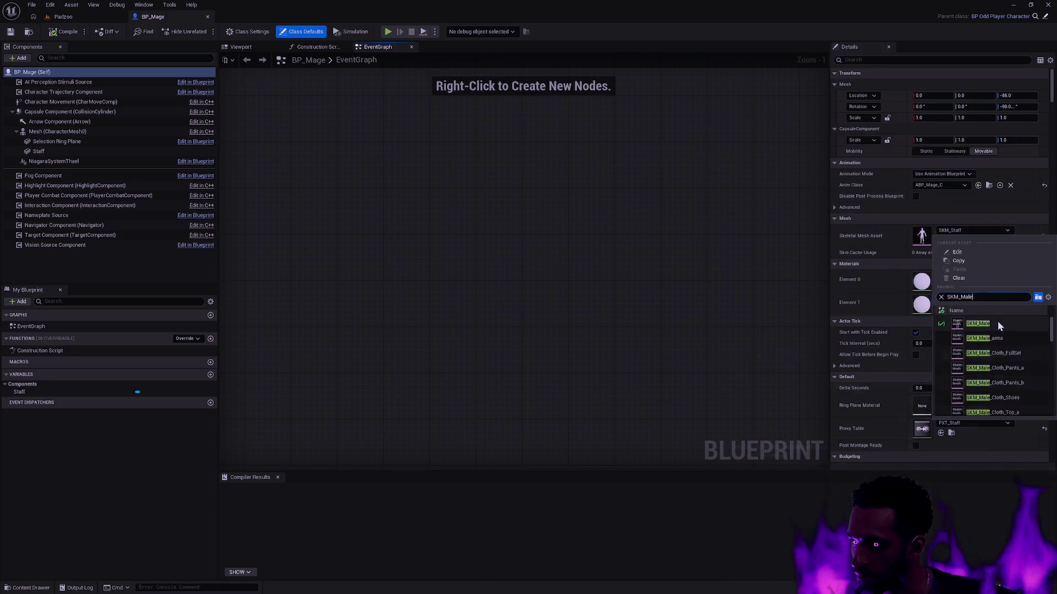
left_click(997, 321)
Step: Fly the camera around the character in the Viewport, revealing the headless body
left_click(246, 48)
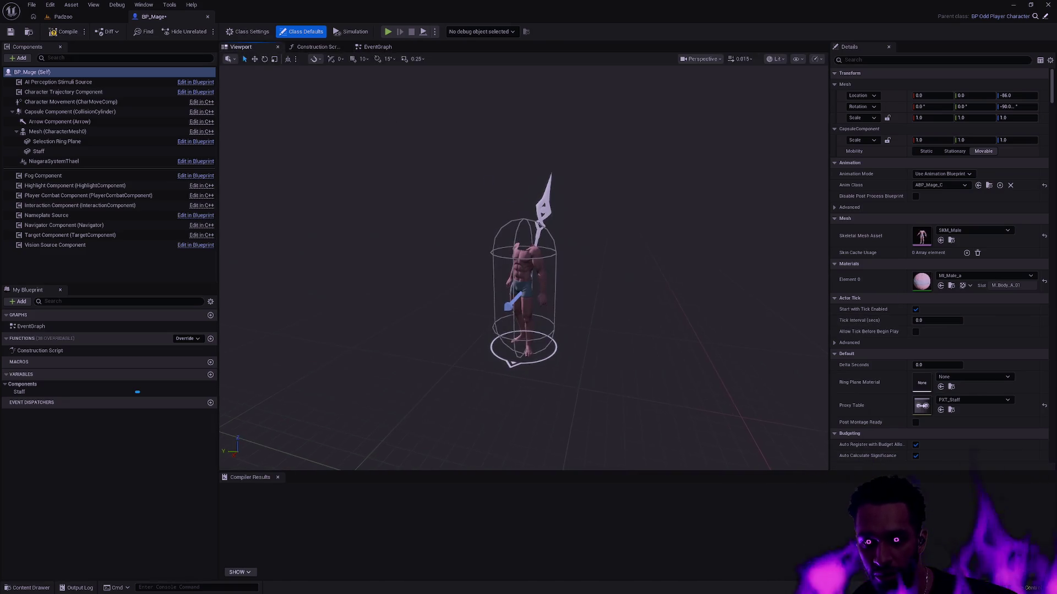
scroll(576, 275, "up", 4)
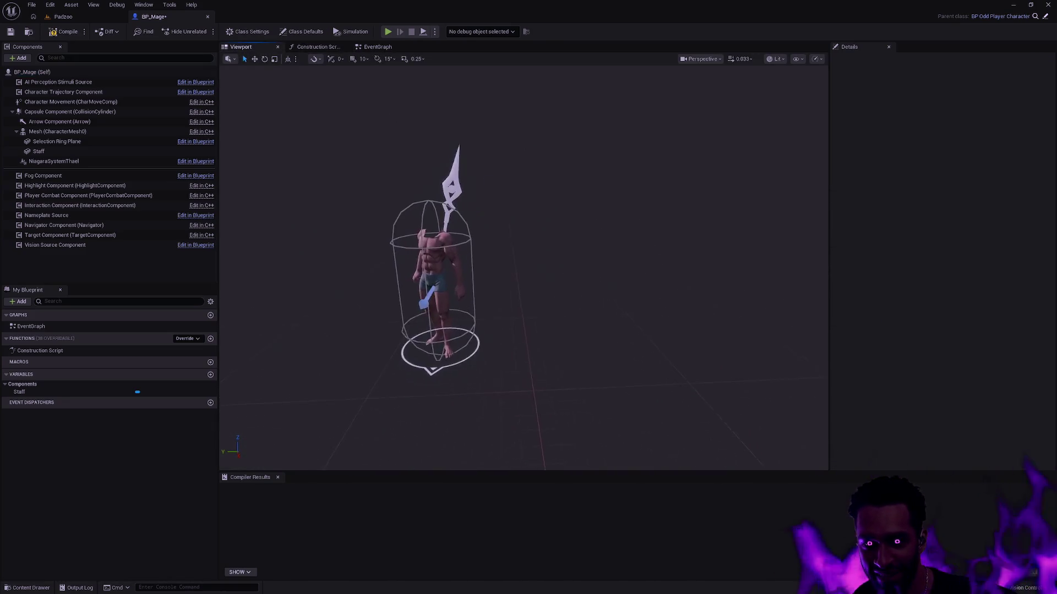
key("w")
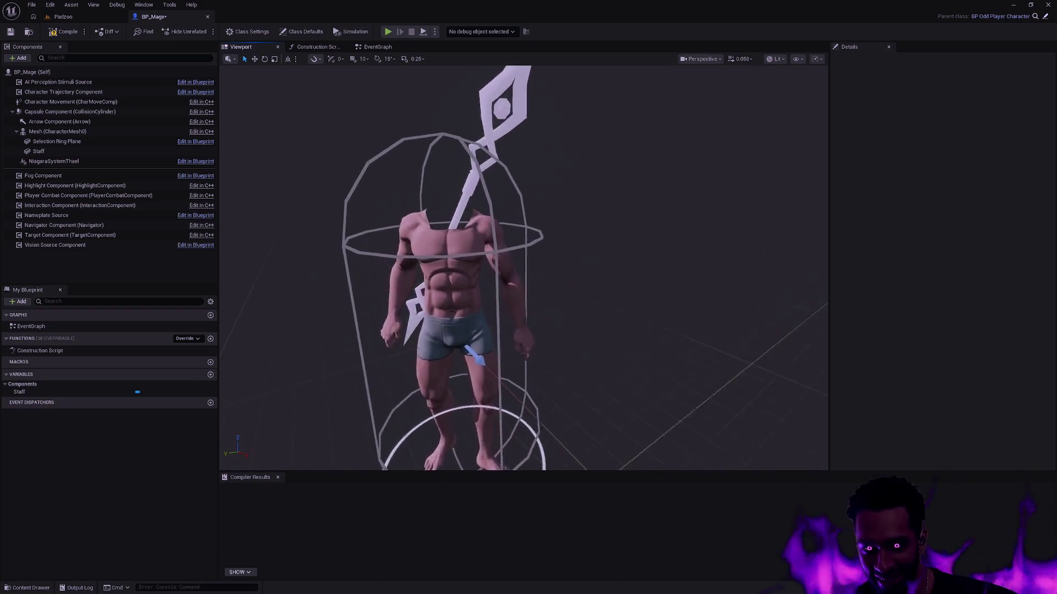
key("s")
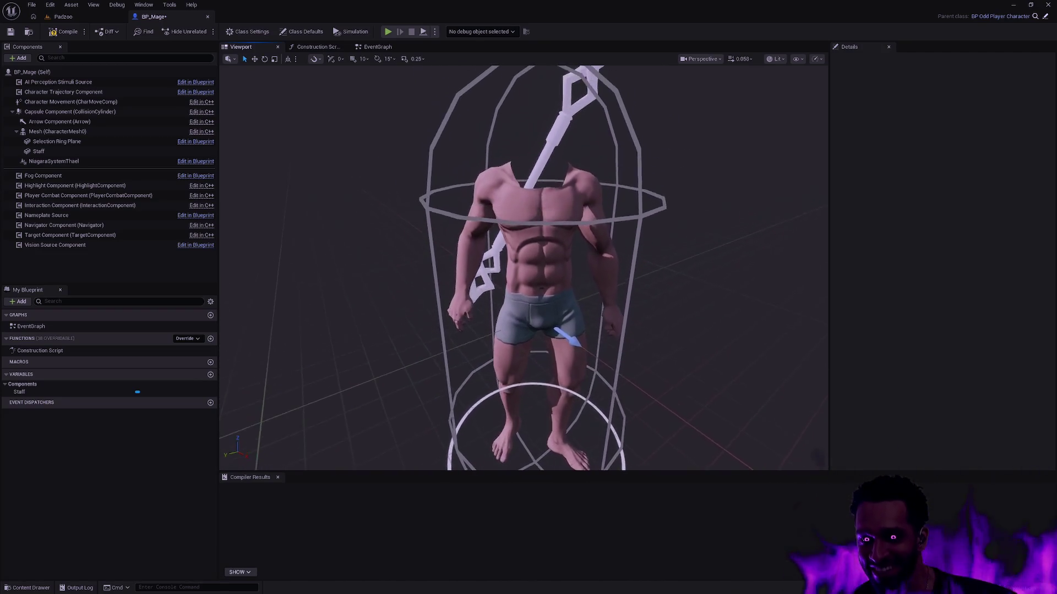
key("w")
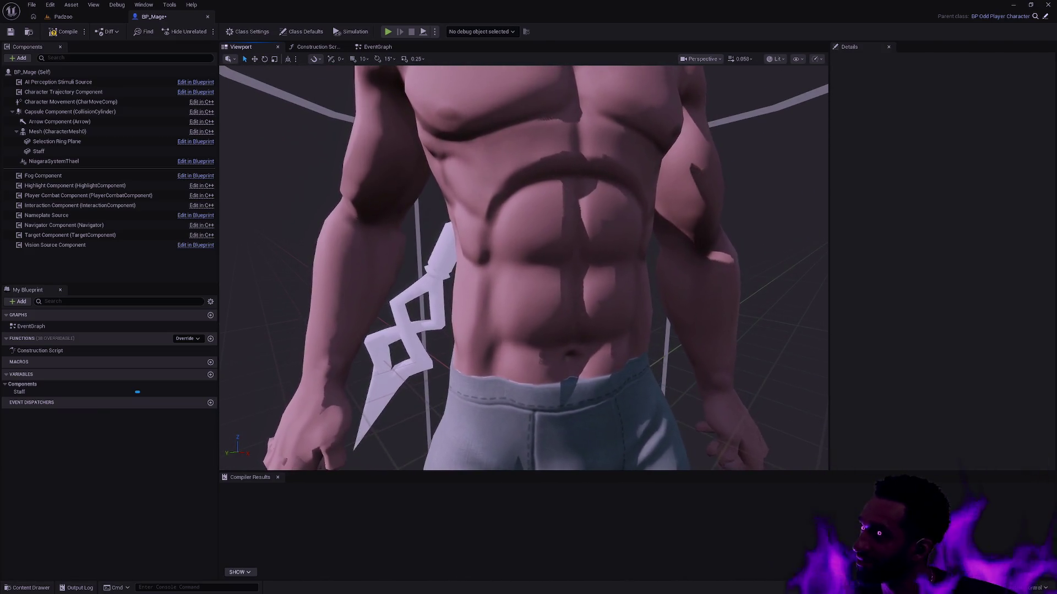
key("s")
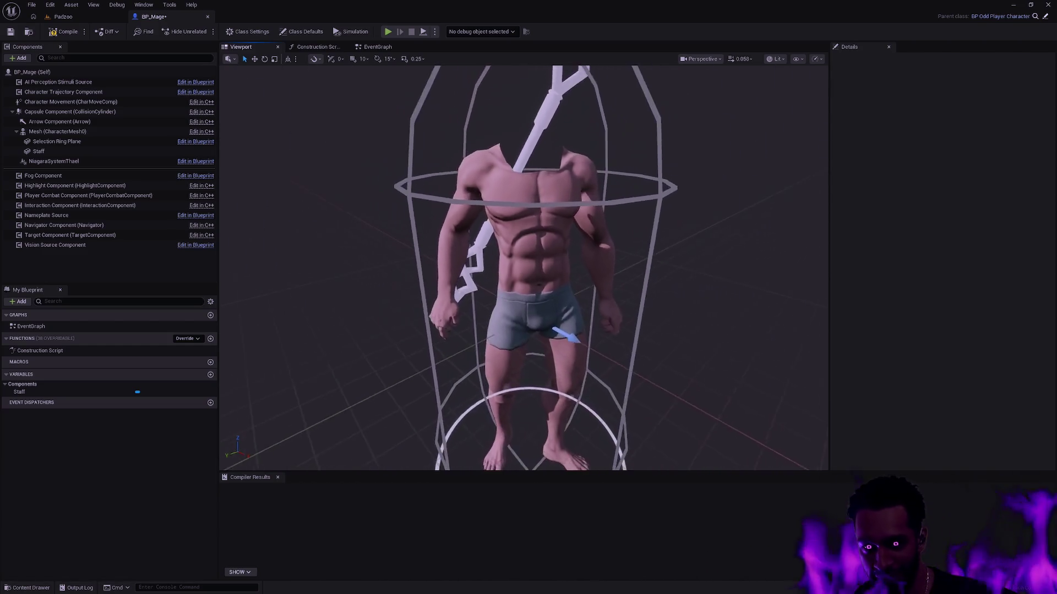
Step: Add a skeletal mesh component named Head under the body Mesh
right_click(61, 132)
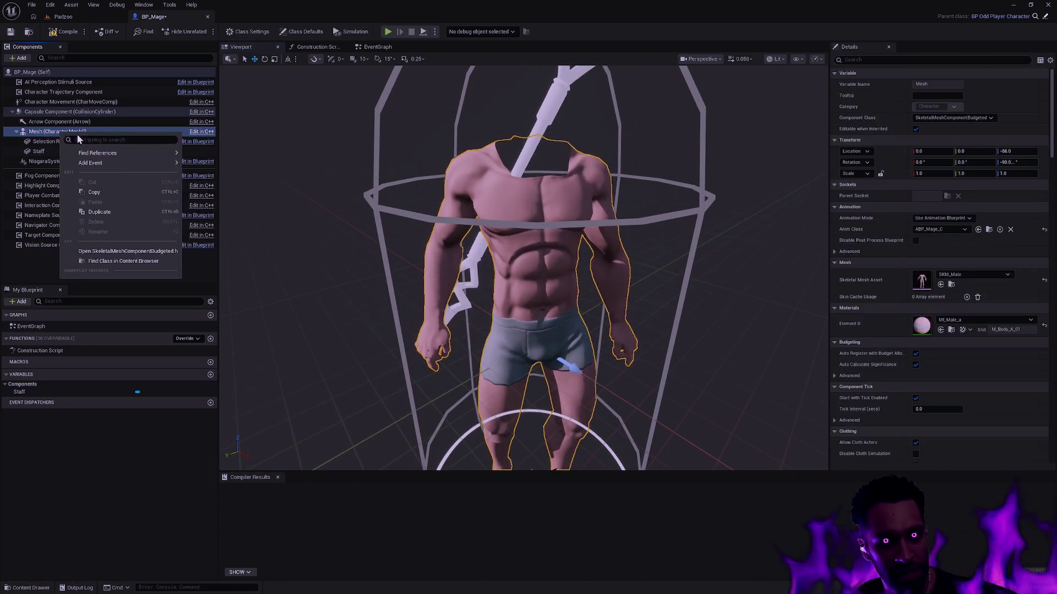
left_click(21, 59)
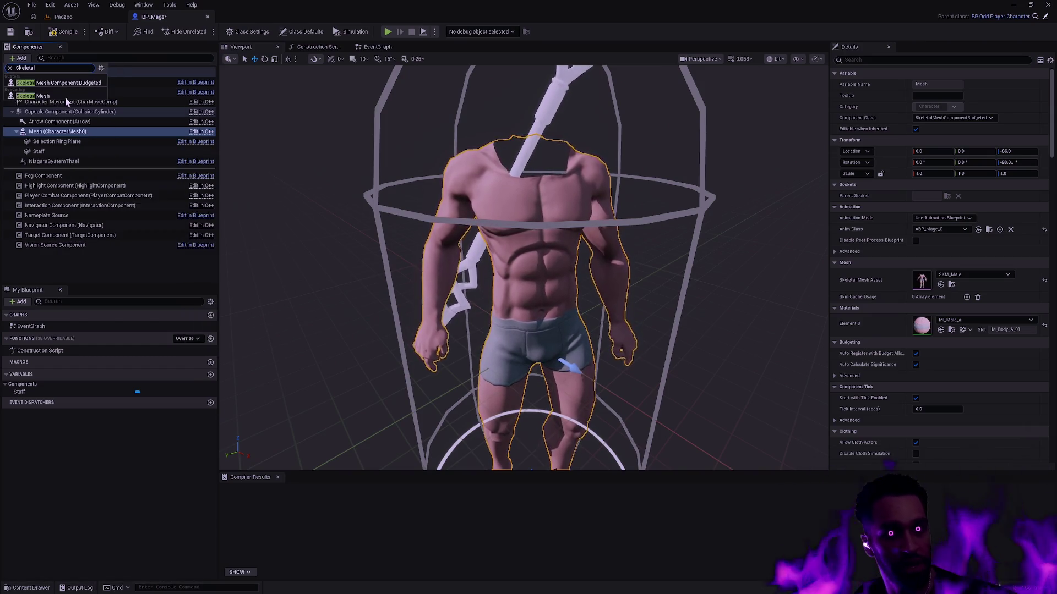
left_click(62, 96)
type("Head")
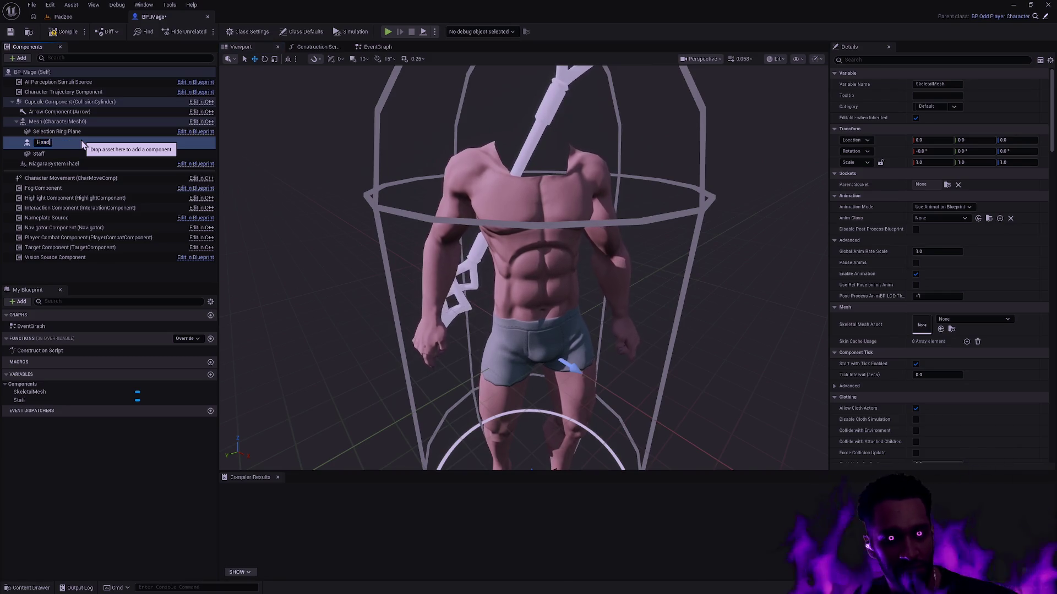
key("Return")
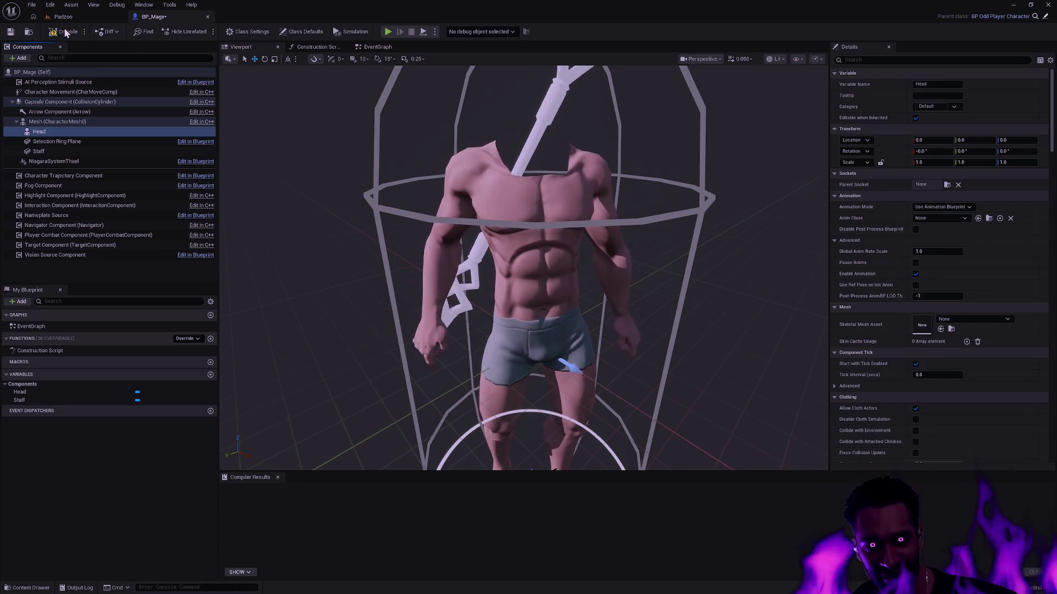
Step: Search the Head component's skeletal mesh picker for SKM_Head_Male
mouse_move(636, 256)
left_mouse_down()
mouse_move(621, 242)
mouse_move(662, 216)
left_mouse_up()
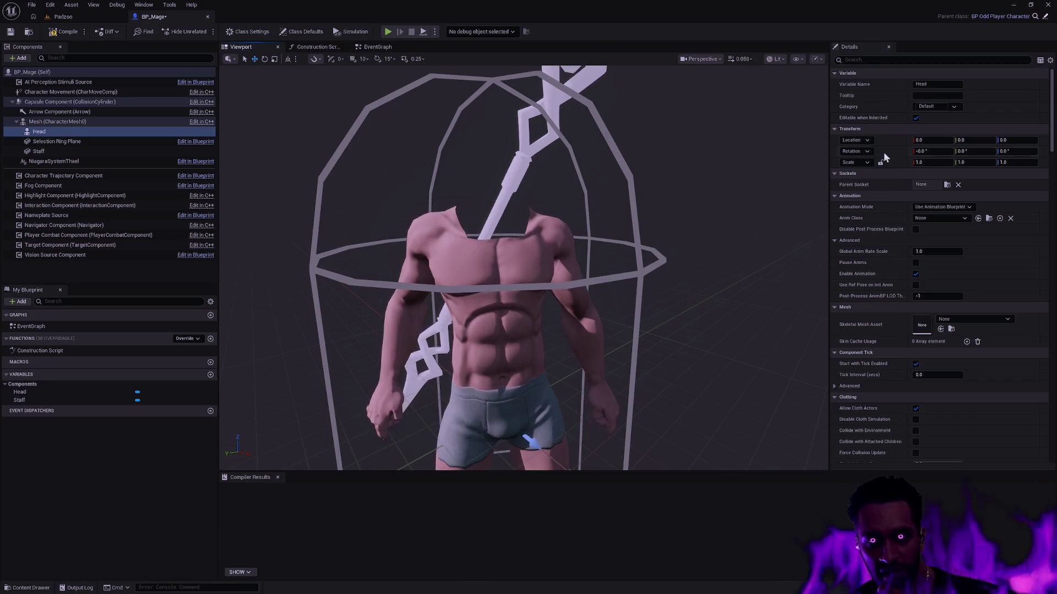
left_click(961, 320)
type("SKM_Head_M")
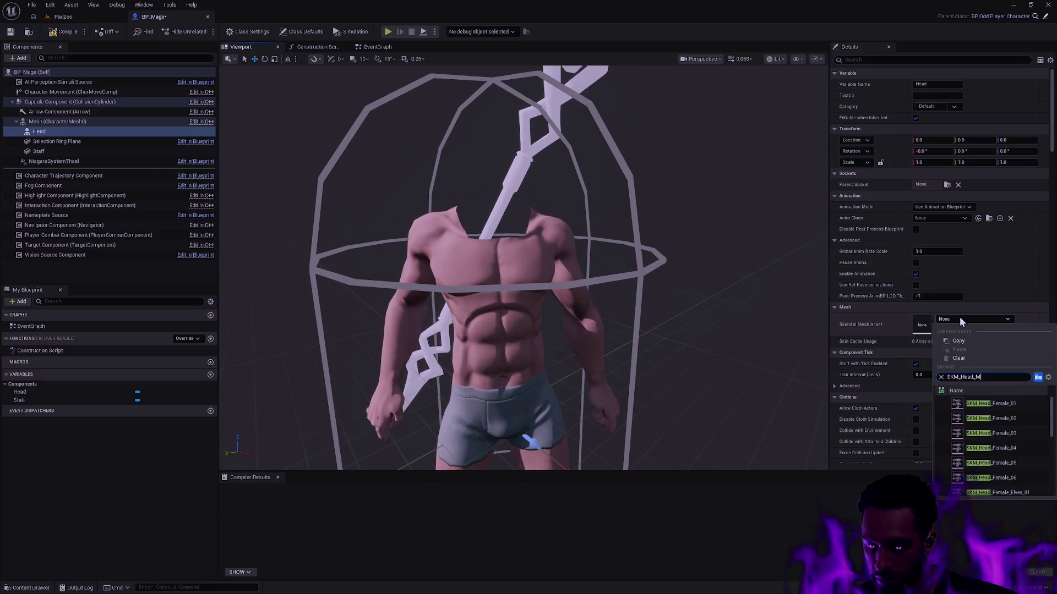
type("ale")
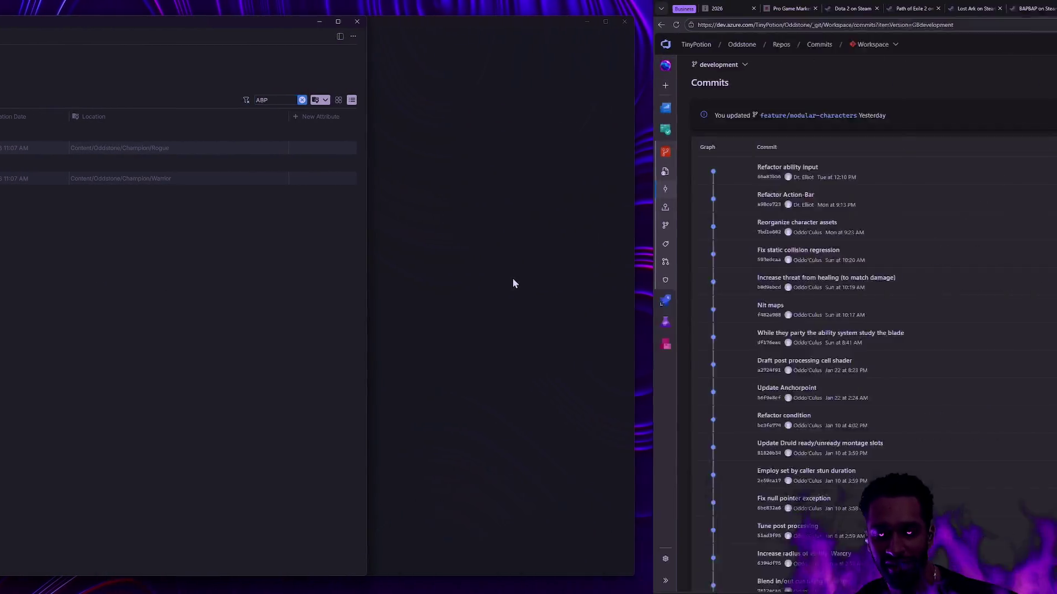
Step: Search Bing for 'li ming HOTS', browse the image results, then close the tab
key("ctrl+t")
type("li ming ")
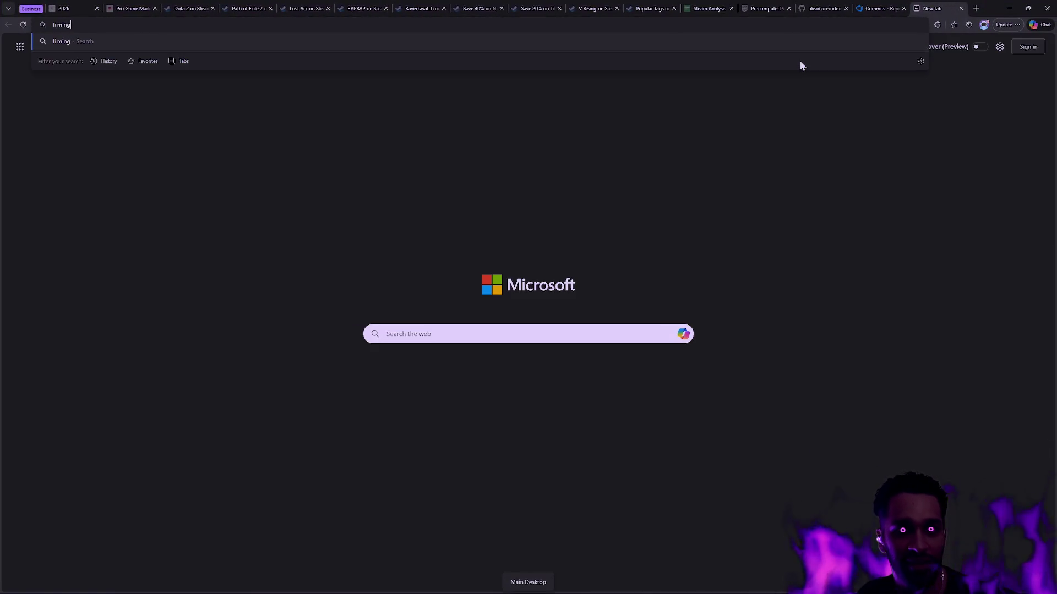
type("HOTS")
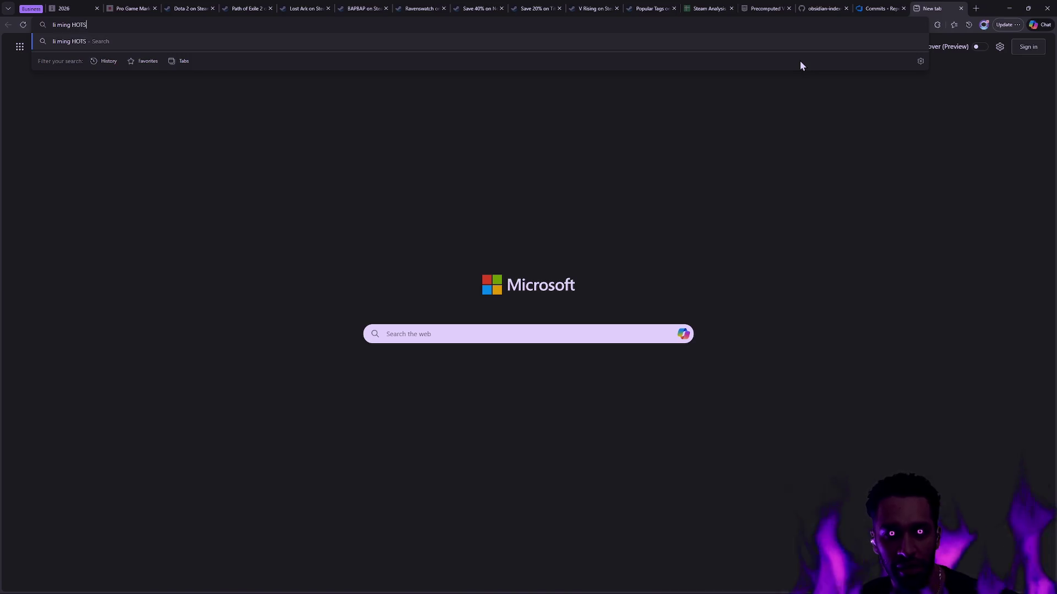
key("Return")
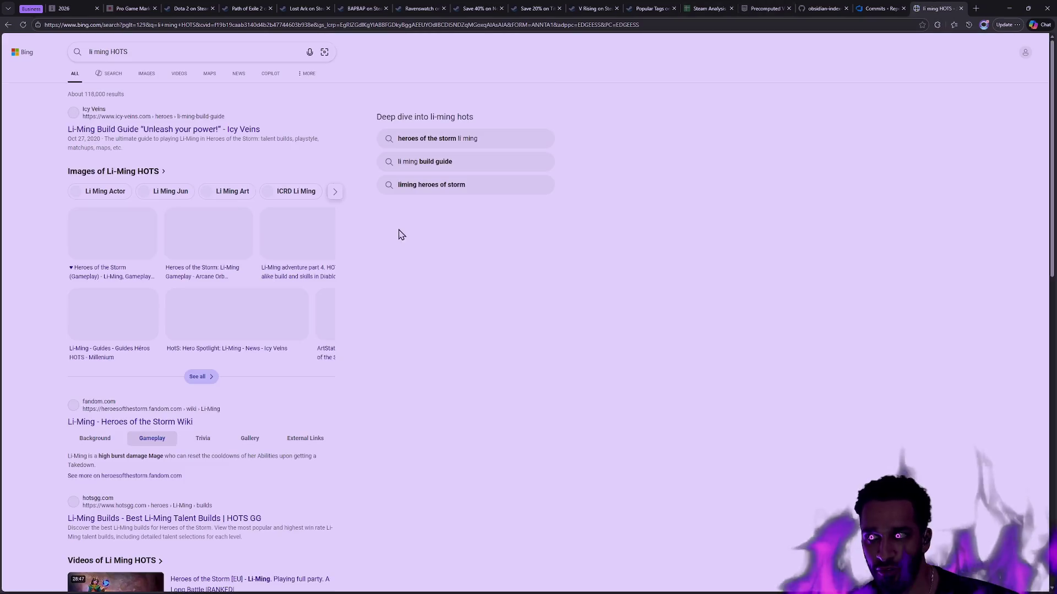
left_click(147, 75)
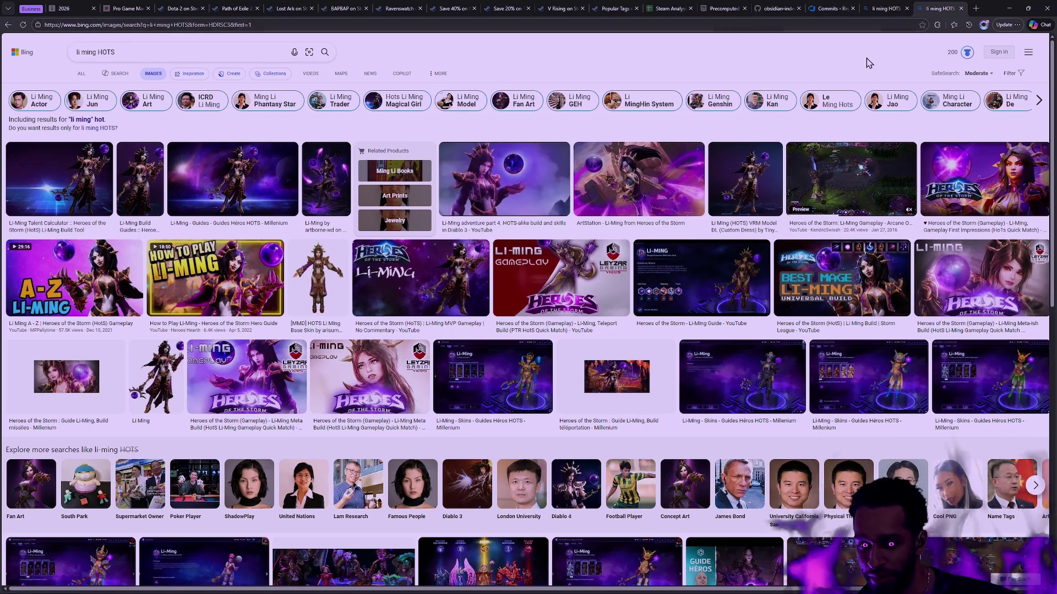
key("alt+Left")
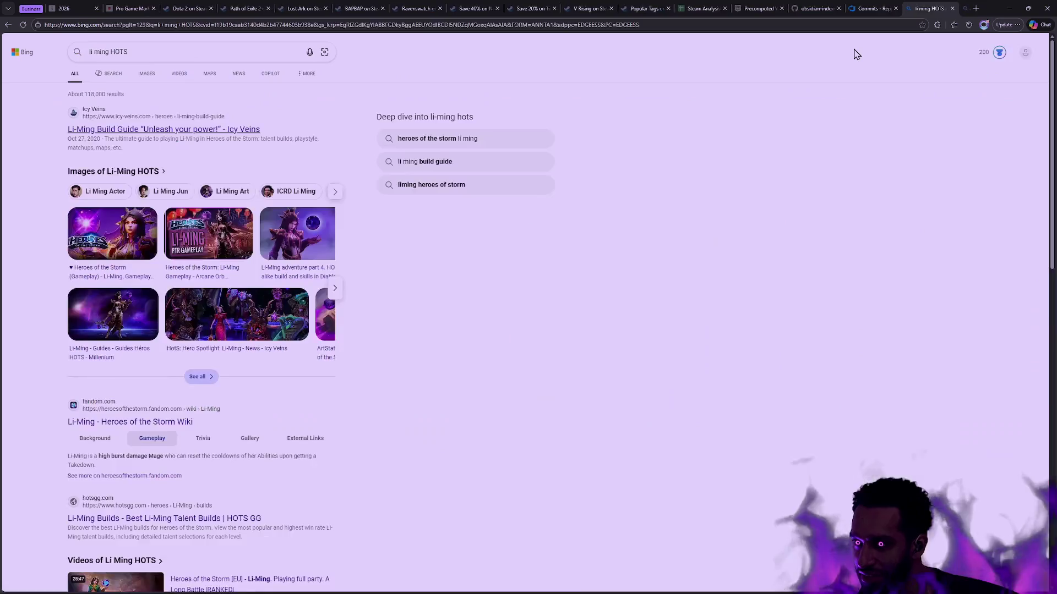
left_click(960, 9)
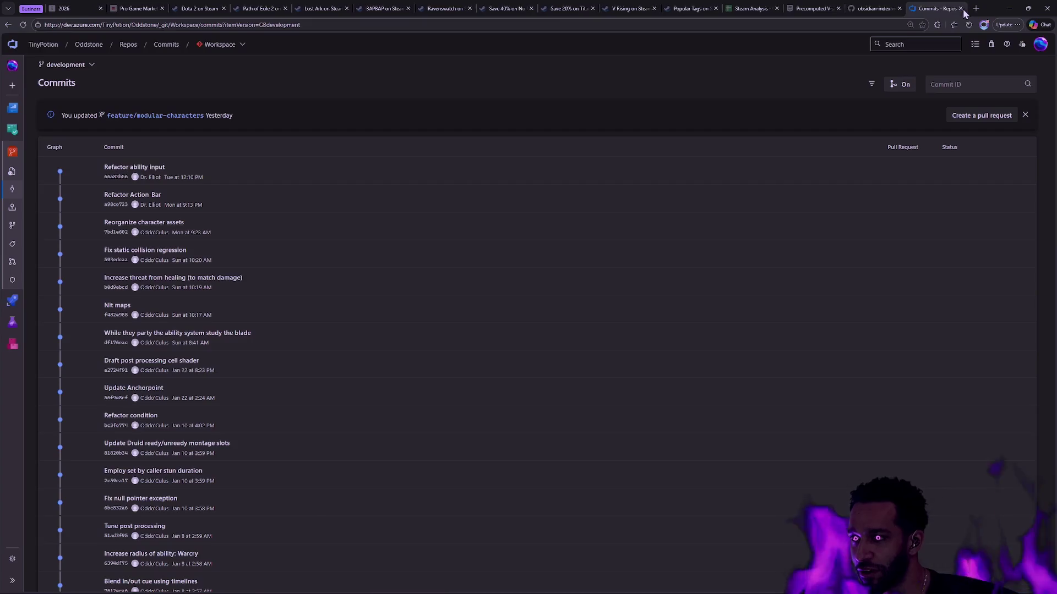
Step: Switch over to Rider, then back to the BP_Mage Blueprint editor
key("alt+Tab")
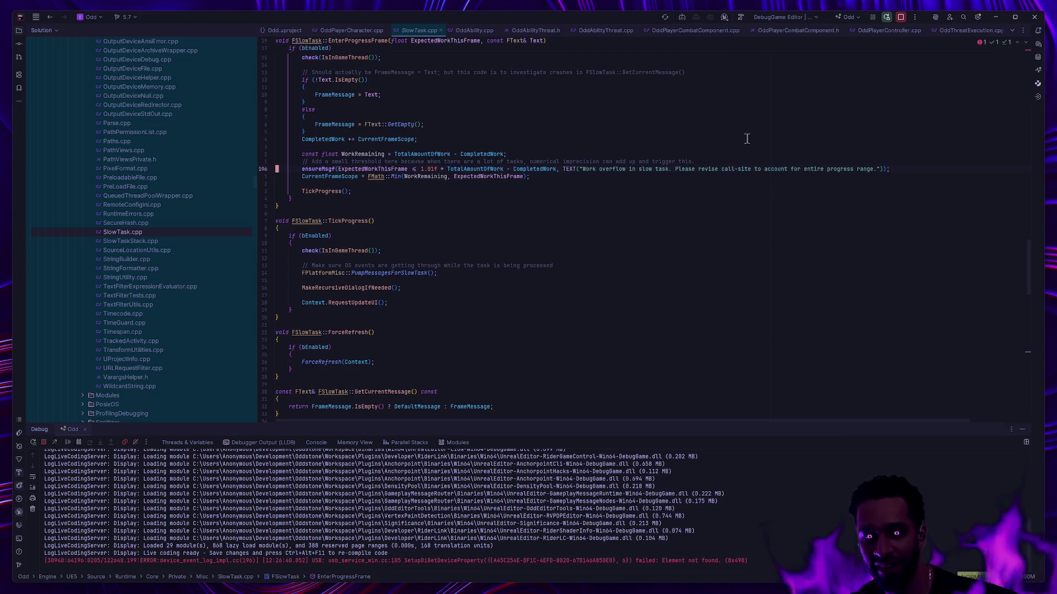
key("alt+Tab")
Step: Zoom toward the headless character and compile BP_Mage
mouse_move(684, 328)
left_mouse_down()
mouse_move(662, 359)
mouse_move(665, 351)
left_mouse_up()
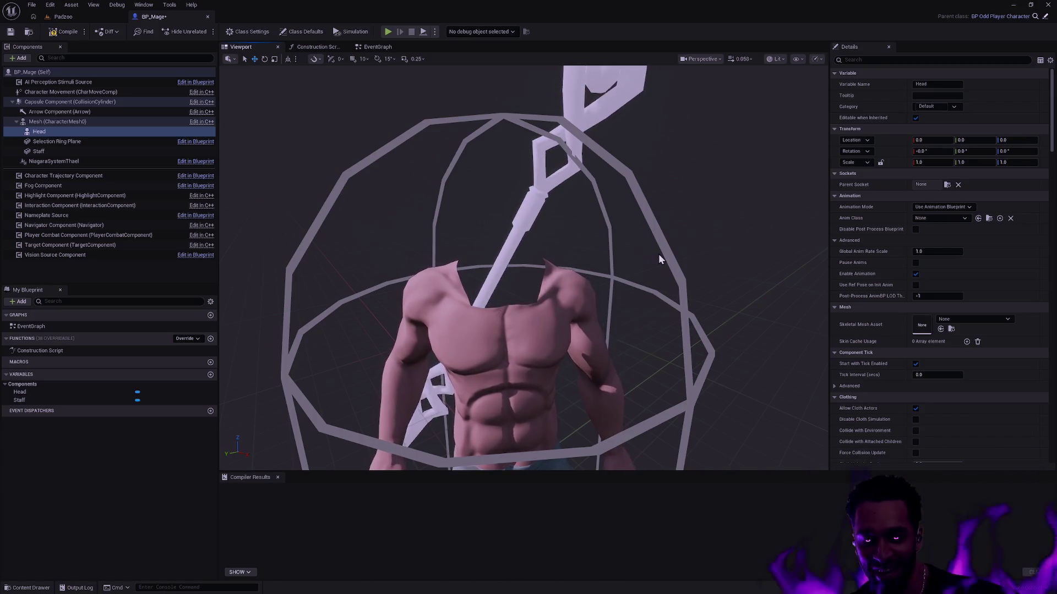
left_click(66, 32)
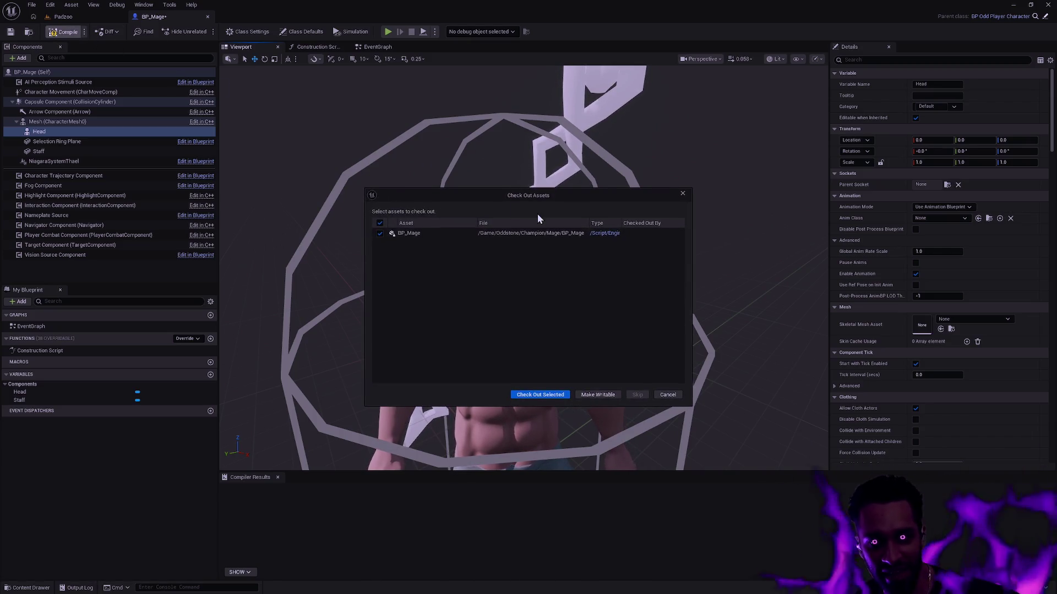
Step: Accept checking out BP_Mage, recompile, and accept the check-out again
left_click(668, 395)
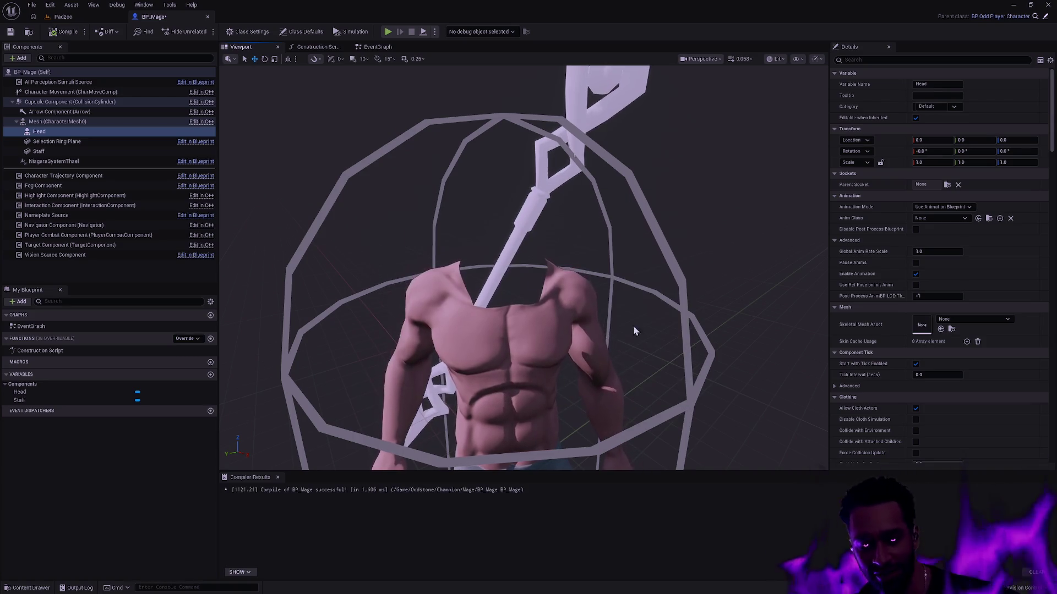
left_click(66, 32)
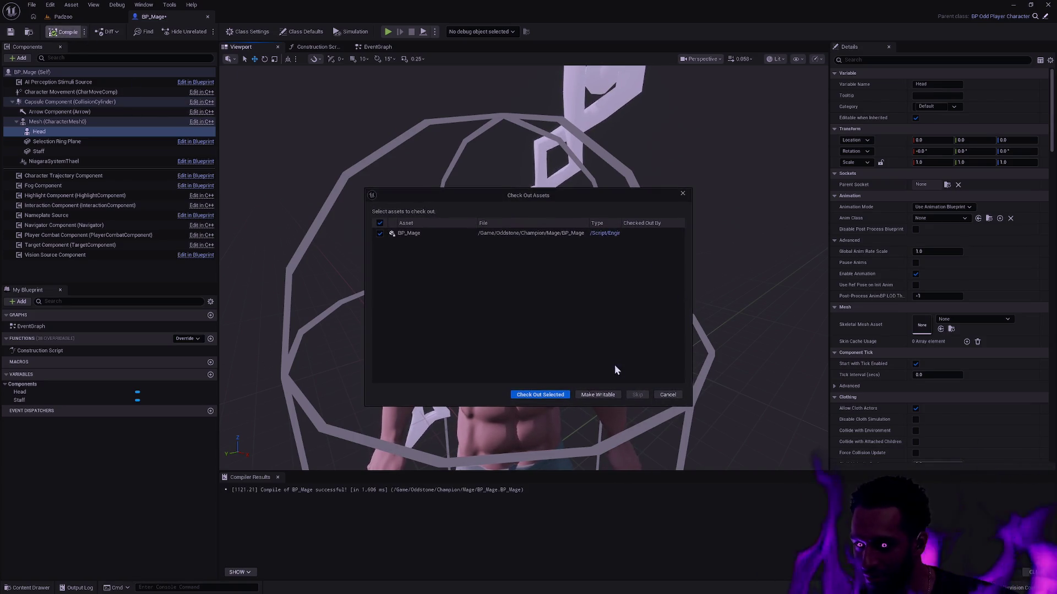
left_click(676, 396)
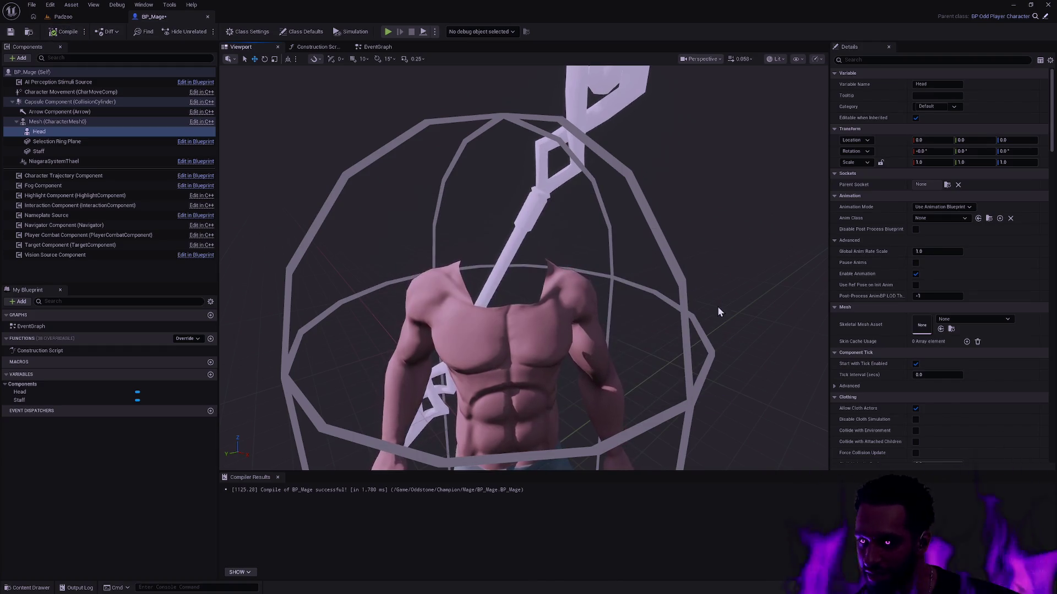
scroll(1052, 105, "down", 1)
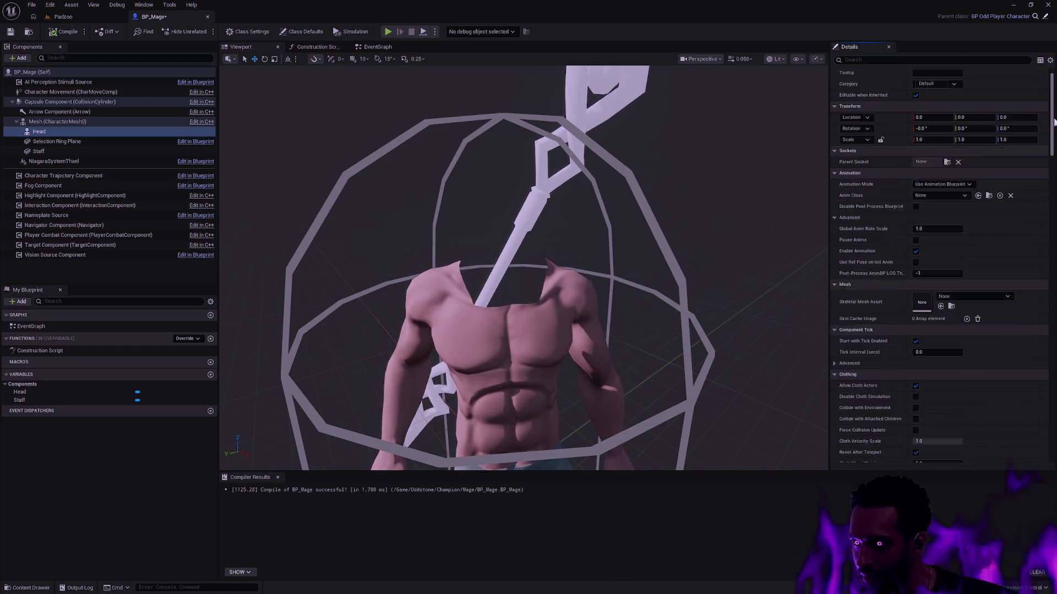
scroll(1052, 104, "up", 1)
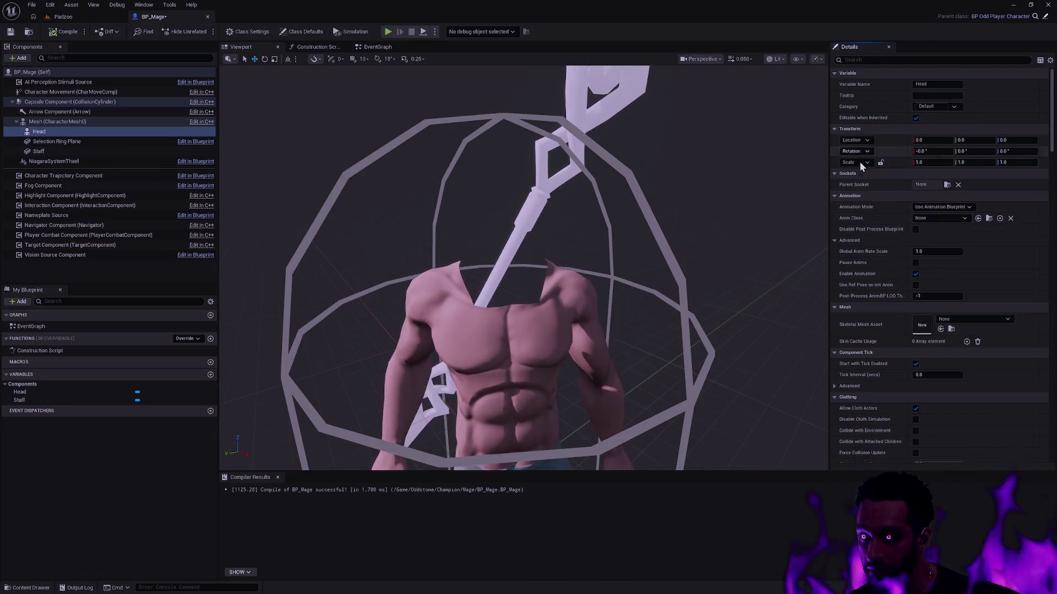
left_click(991, 319)
Step: Assign SKM_Head_Male_04 as the Head component's skeletal mesh
type("SKM_H")
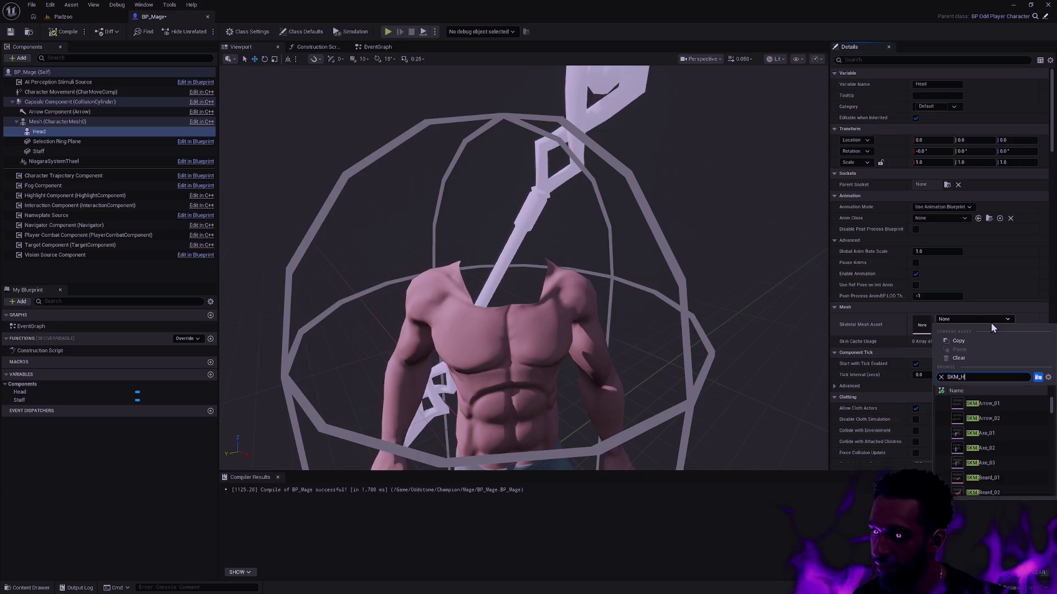
type("ead_Male")
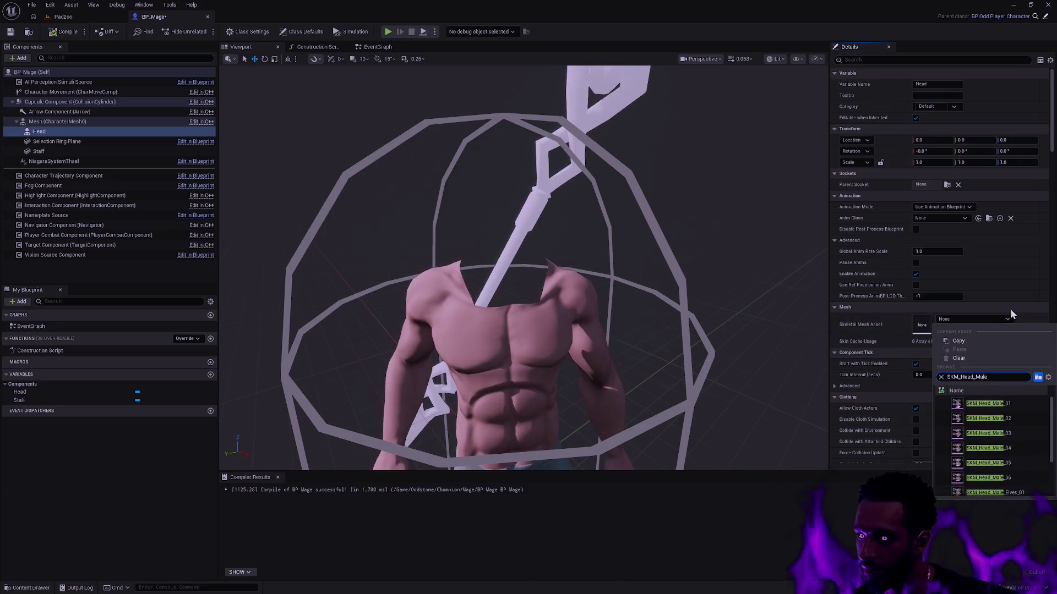
left_click(1007, 448)
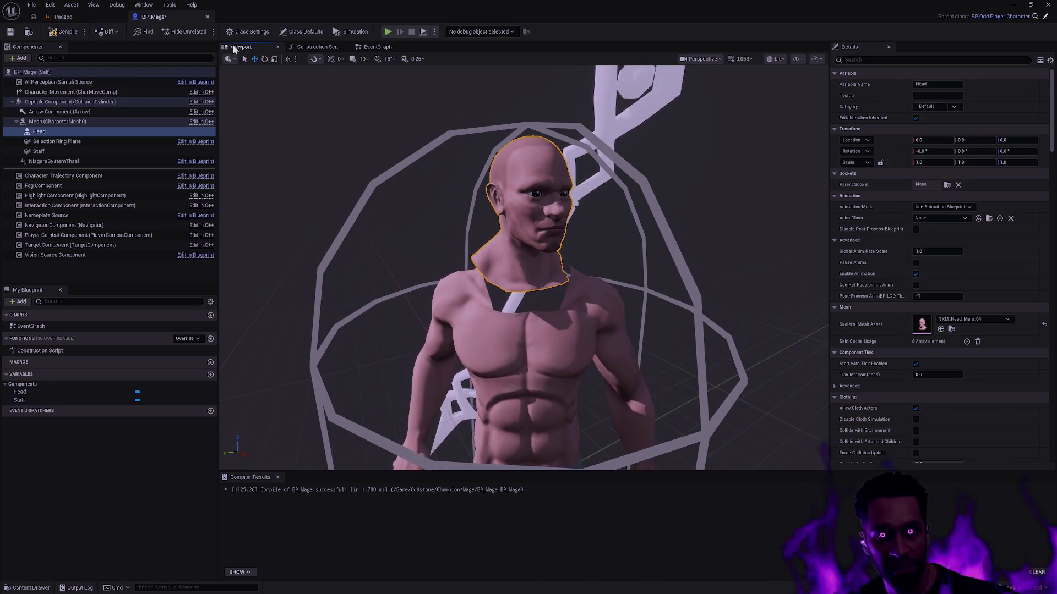
left_click(317, 47)
Step: Add a Call to Parent Function node beside the Construction Script node
right_click(585, 273)
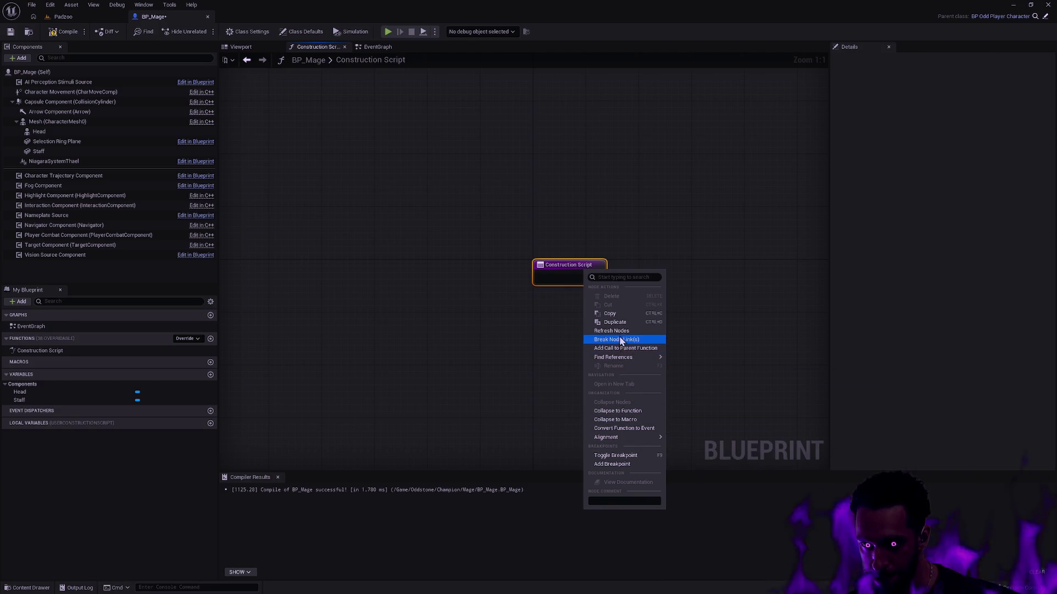
left_click(618, 348)
mouse_move(590, 309)
left_mouse_down()
mouse_move(616, 281)
mouse_move(632, 287)
mouse_move(355, 293)
left_mouse_up()
Step: Add Set Leader Pose Component for Head and wire Mesh in as New Leader
right_click(484, 311)
type("set pos")
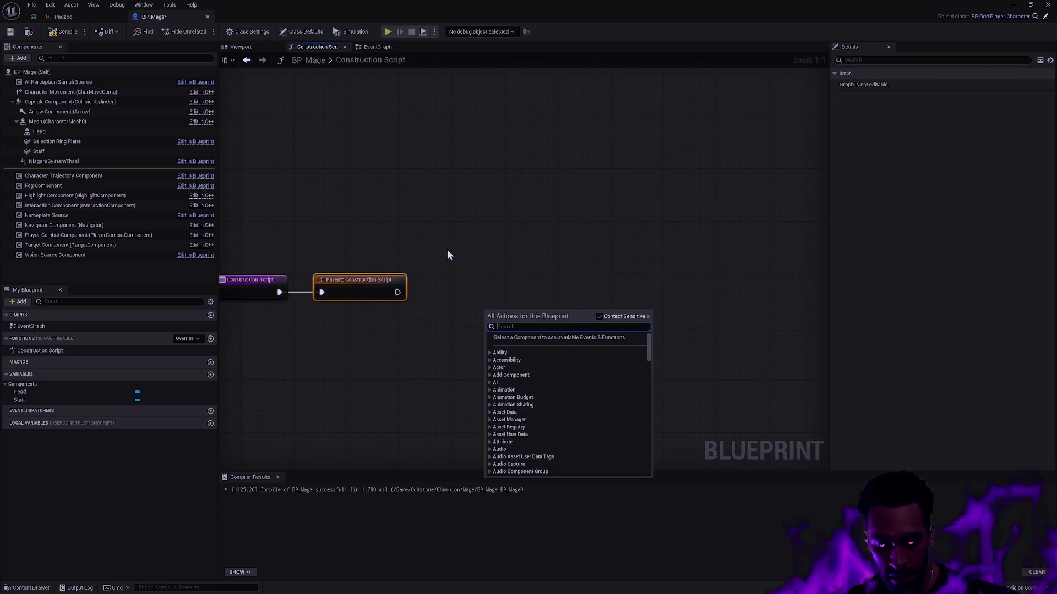
type("e leader")
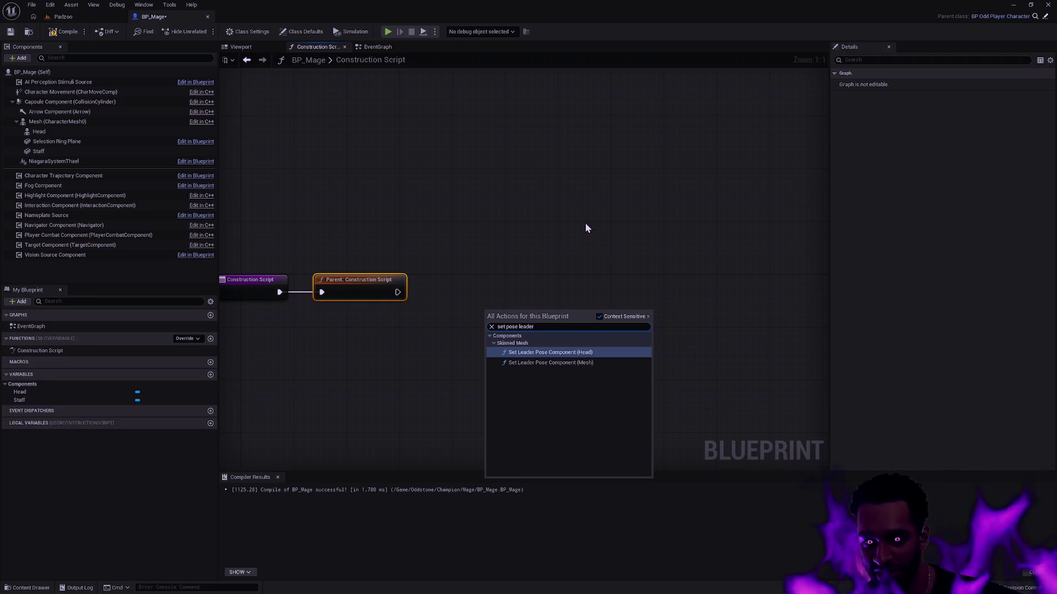
left_click(600, 352)
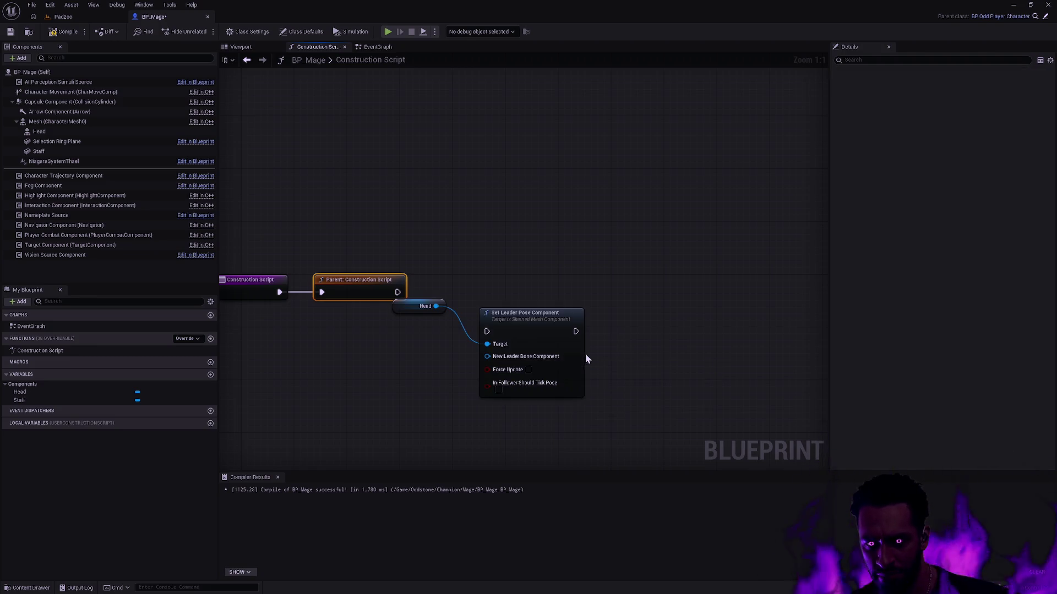
left_click_drag(435, 306, 449, 247)
left_click_drag(375, 294, 500, 272)
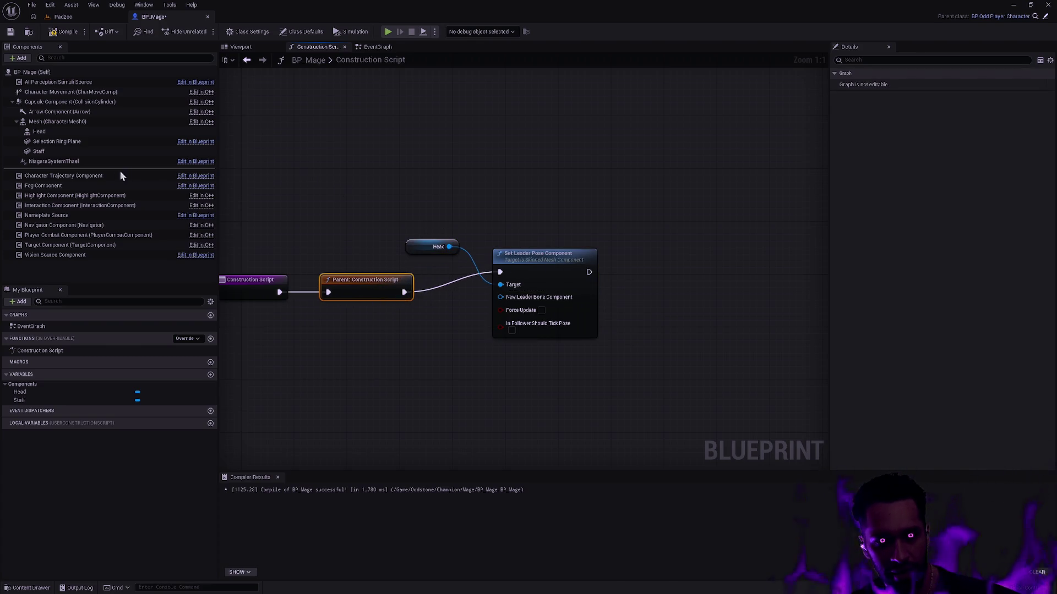
left_click_drag(54, 124, 407, 361)
left_click_drag(431, 361, 467, 315)
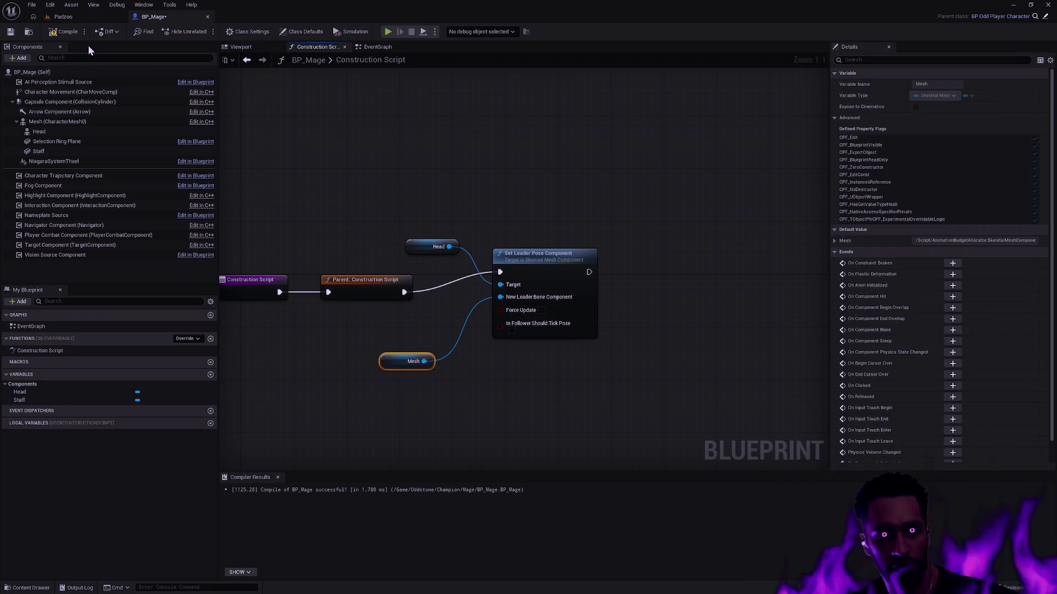
Step: Save BP_Mage, checking it out so the save succeeds
left_click(11, 32)
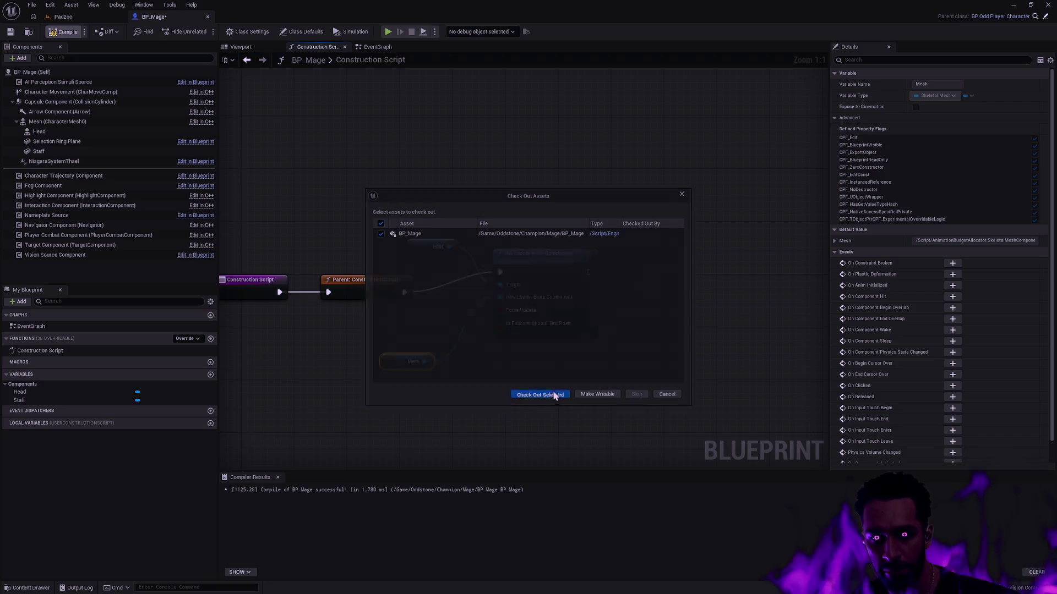
left_click(554, 396)
left_click(242, 48)
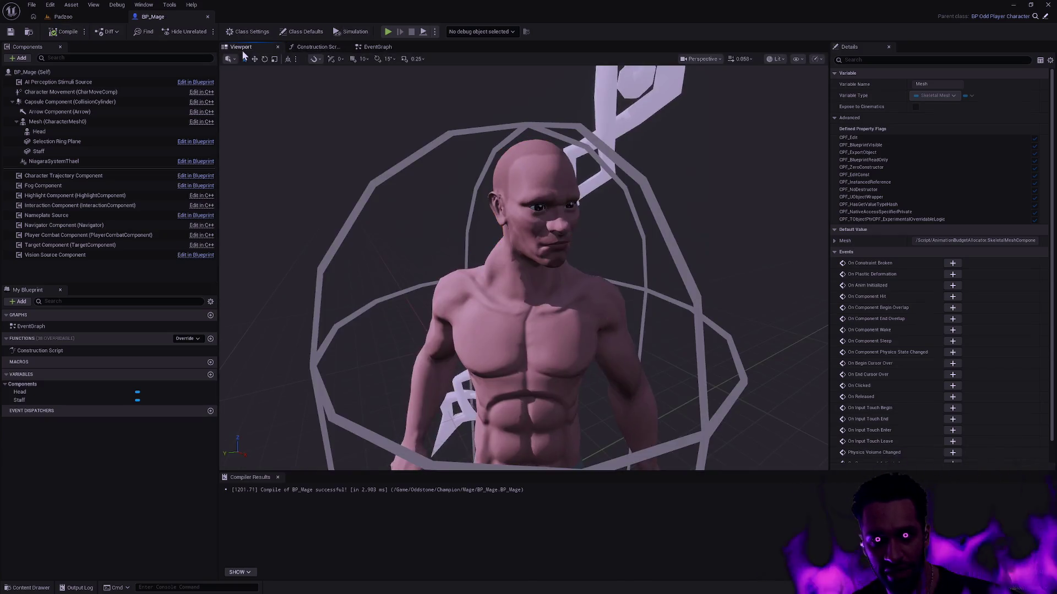
left_click_drag(695, 315, 695, 93)
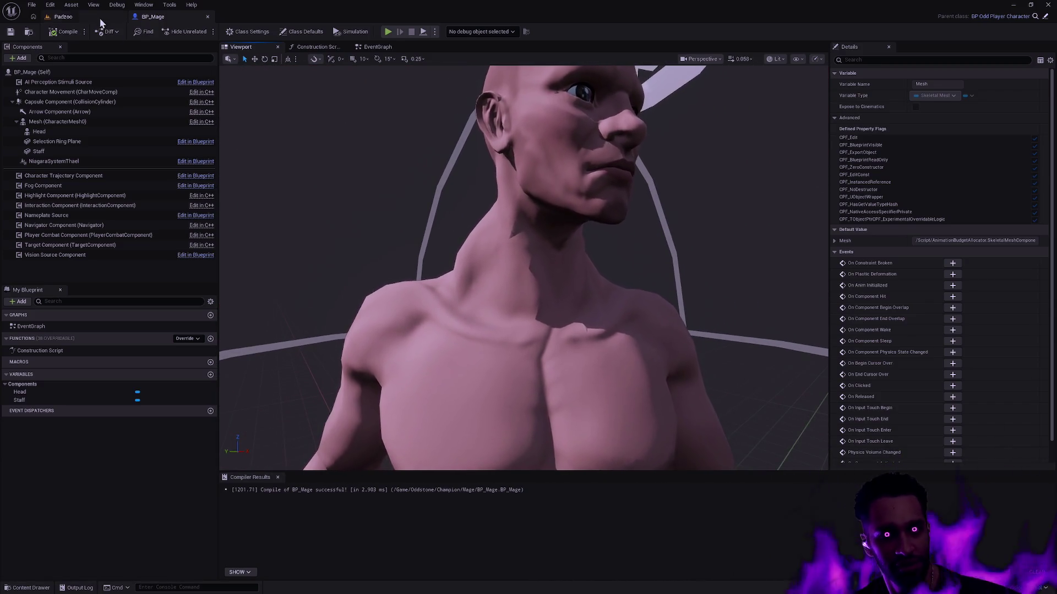
Step: In the Padzoo level, pick the Mage class and start a full-screen play session
left_click(63, 17)
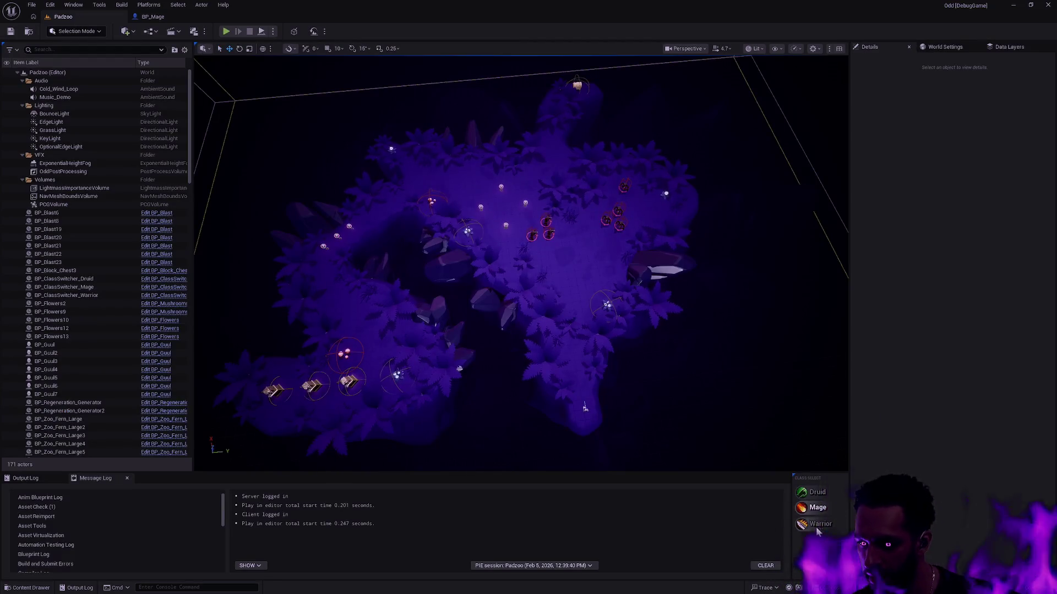
left_click(828, 511)
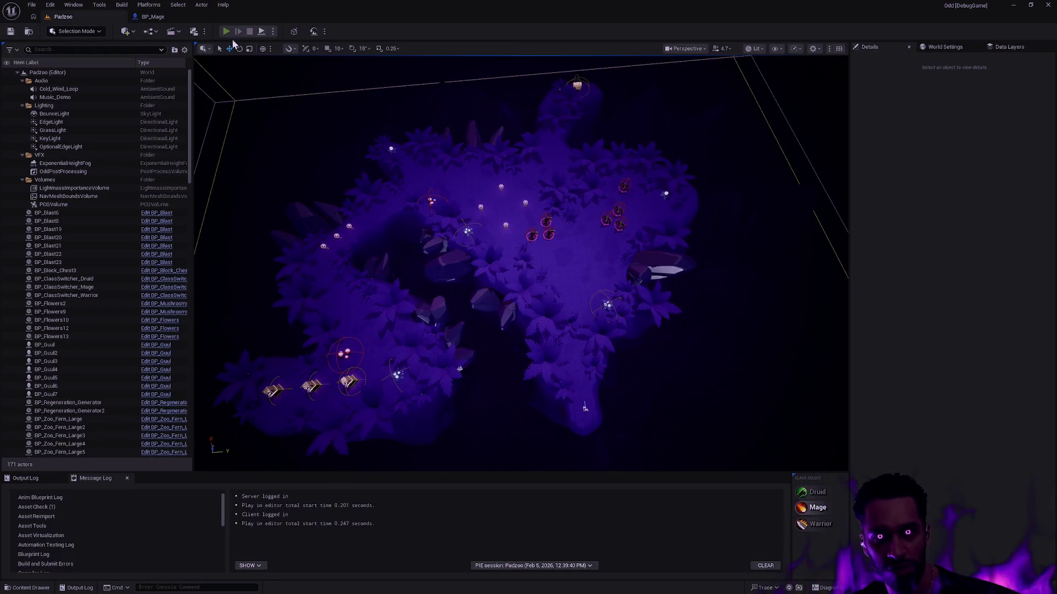
left_click(226, 32)
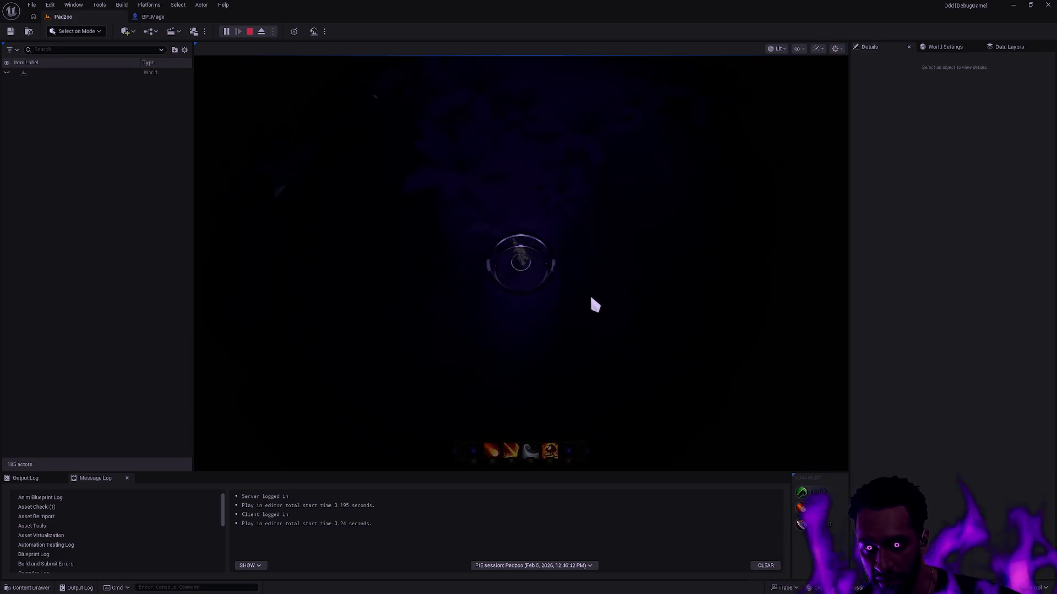
key("F11")
Step: Walk the mage north toward the enemies, casting a flaming ring and a fireball
left_click(509, 210)
left_click(592, 207)
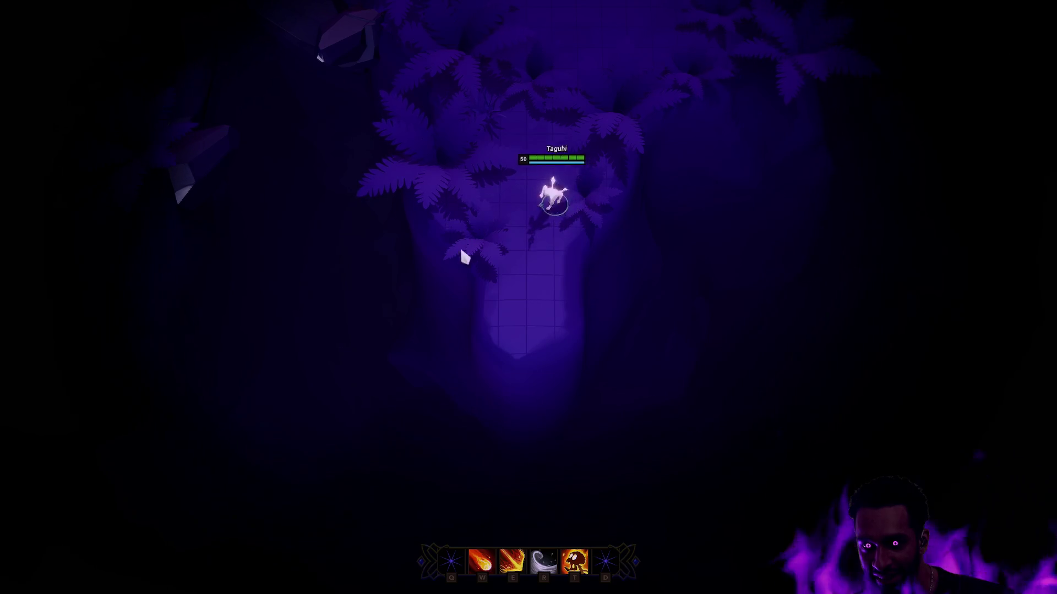
left_click(545, 88)
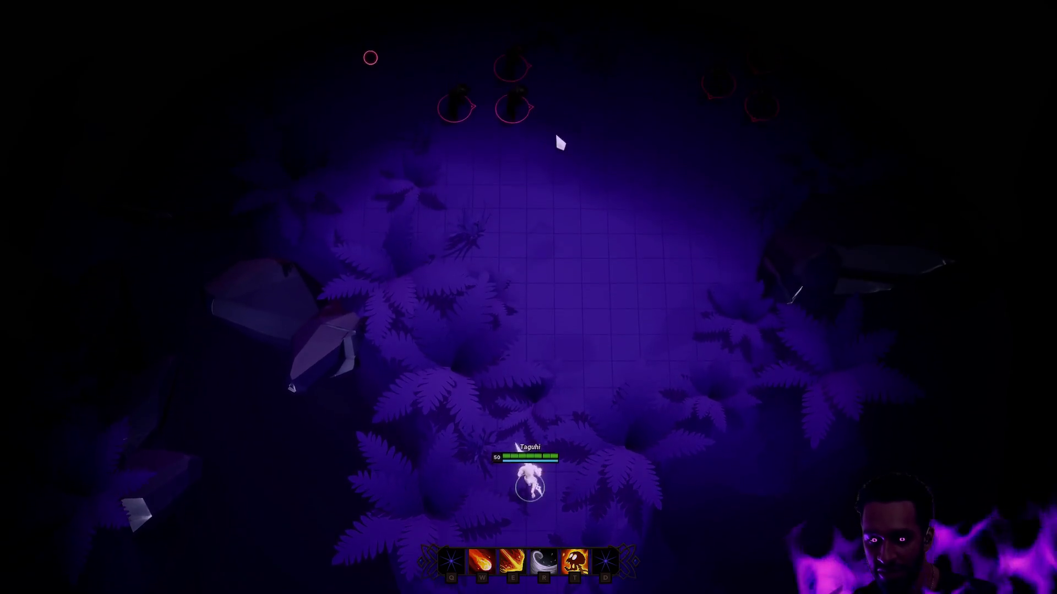
key("t")
left_click(597, 228)
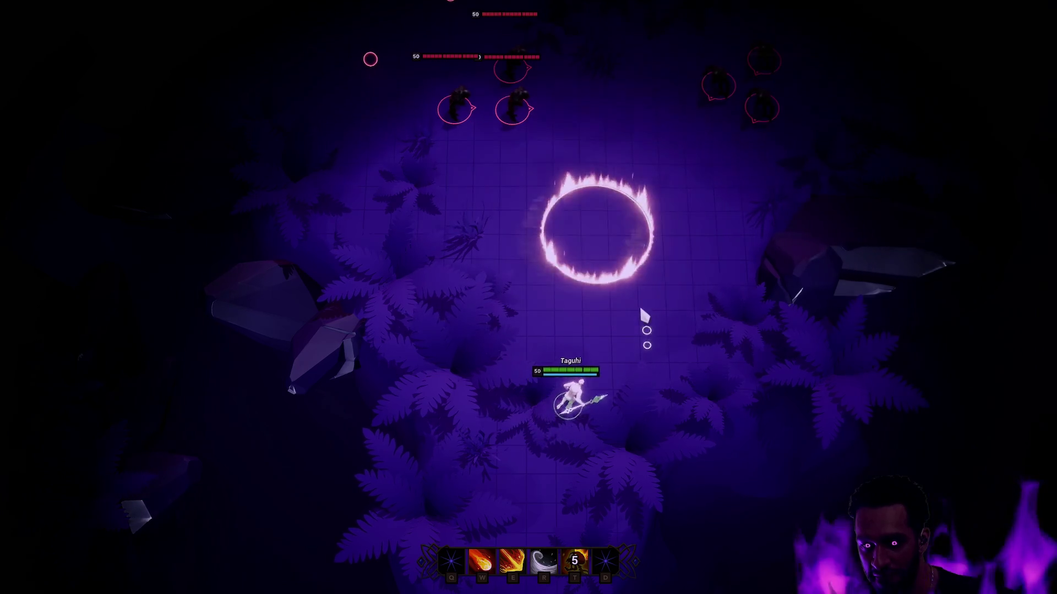
key("w")
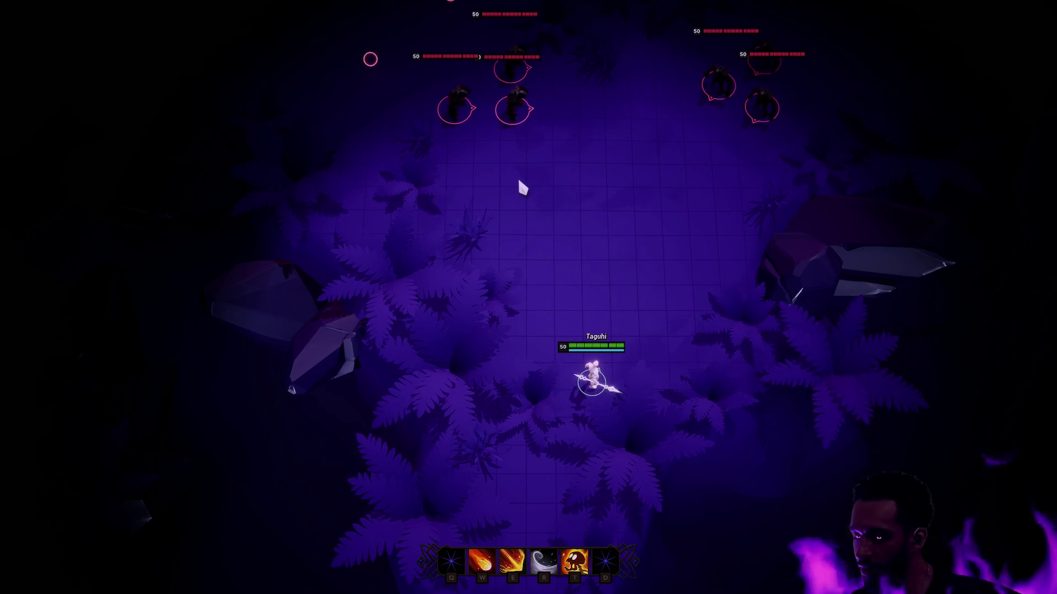
Step: Move around the enemies while casting fireball, E and T abilities and a ring attack
left_click(521, 187)
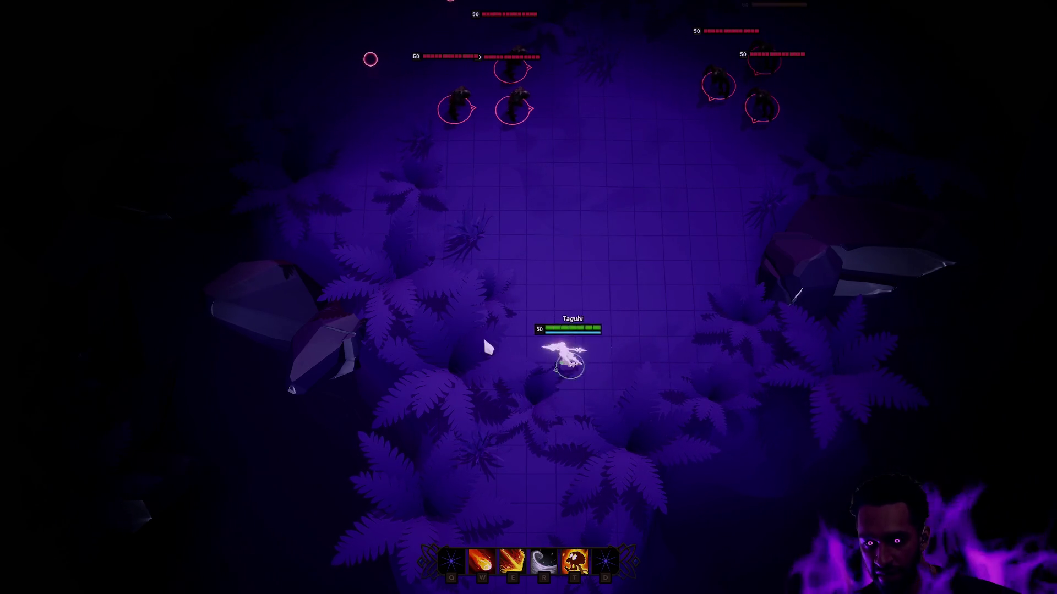
key("w")
left_click(709, 318)
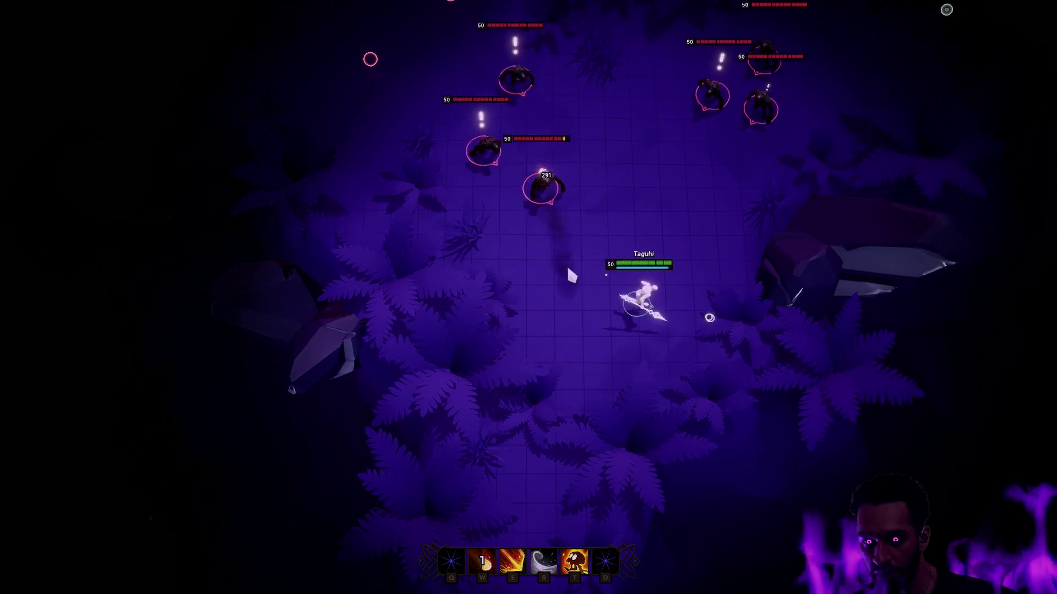
key("e")
key("t")
left_click(549, 374)
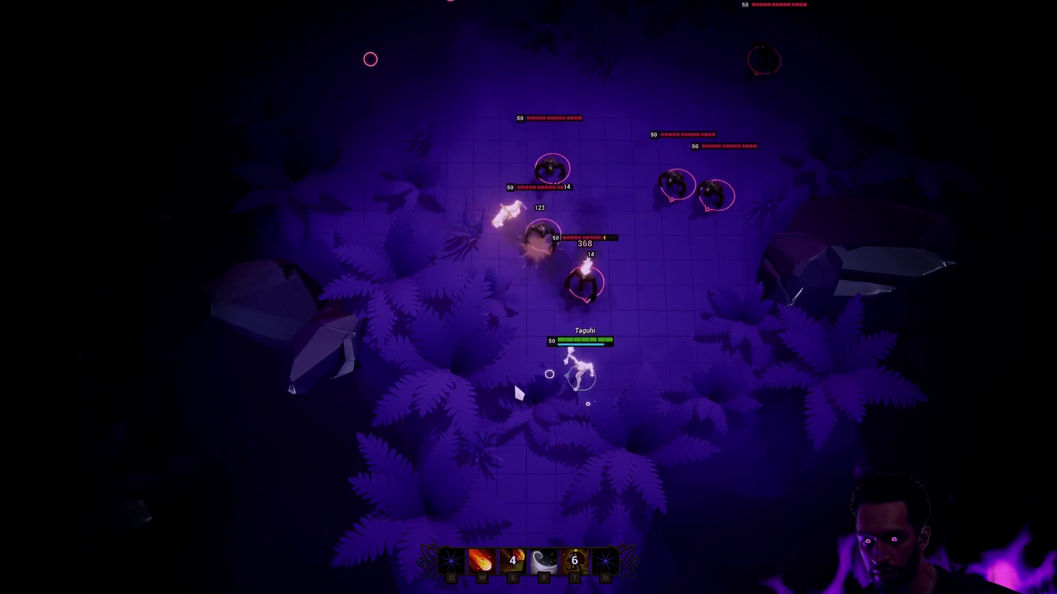
key("r")
left_click(435, 292)
Step: Lunge at the enemies, reposition, drop another ring attack, then stop the play session
left_click(429, 167)
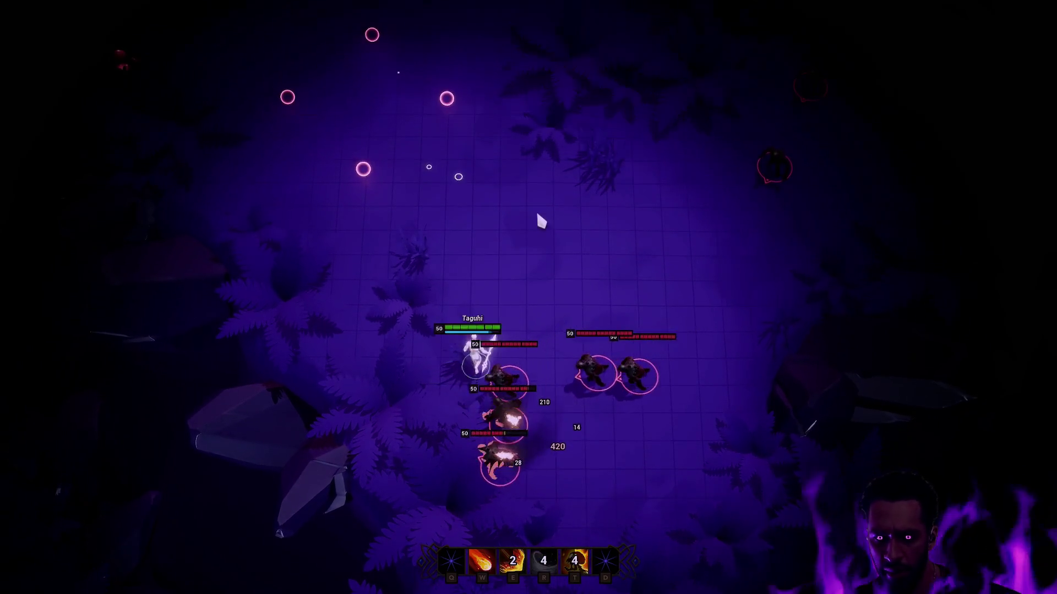
key("e")
left_click(682, 279)
left_click(696, 289)
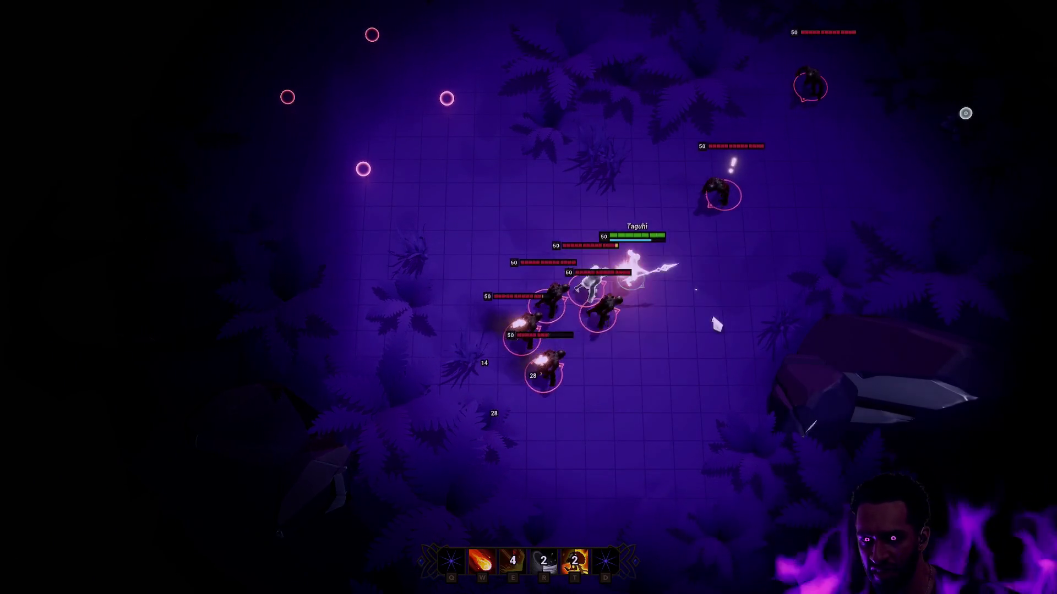
left_click(638, 479)
left_click(567, 473)
key("r")
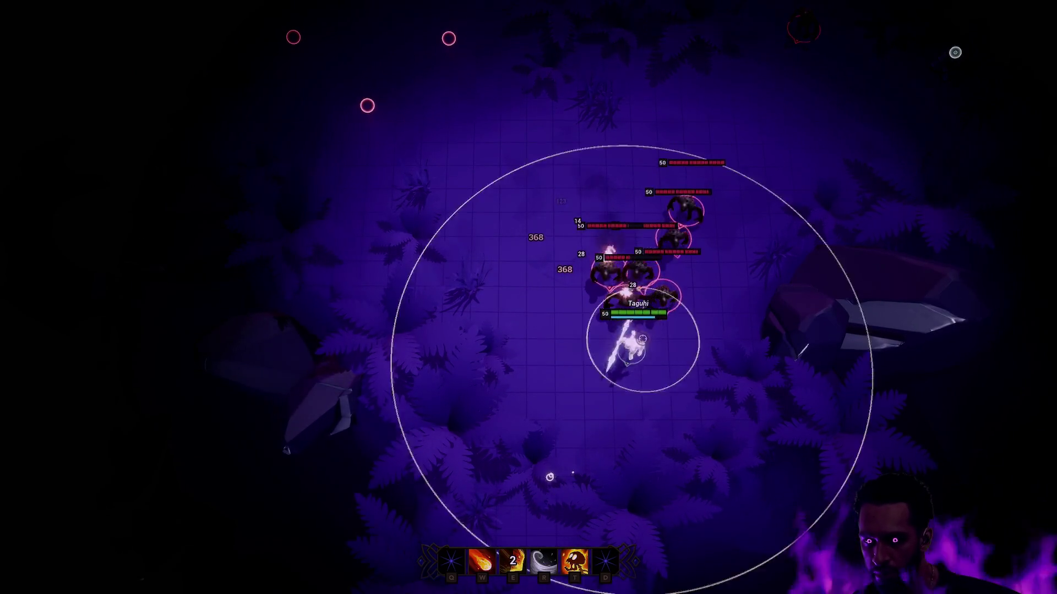
left_click(507, 366)
key("Escape")
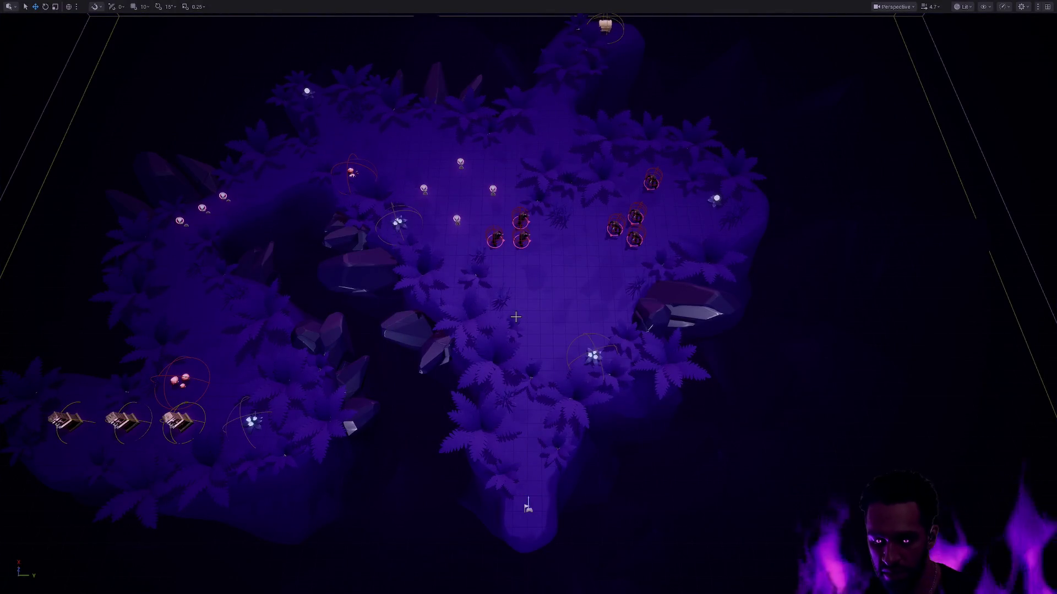
Step: Leave full screen, toggle the Content Drawer, and bring up the Open Asset search with Ctrl+P
left_click(553, 335)
key("F11")
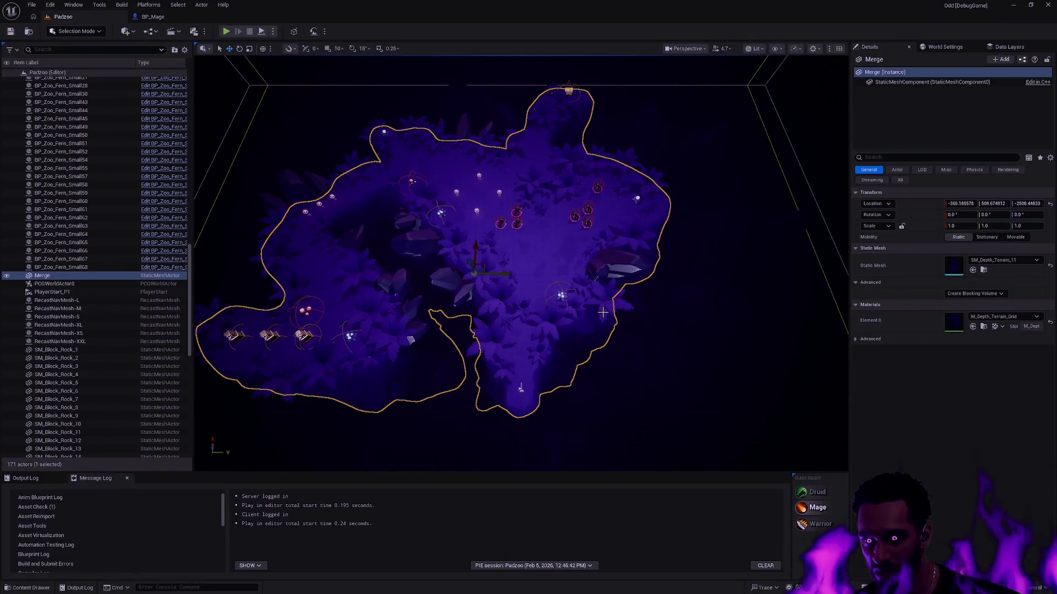
key("ctrl+space")
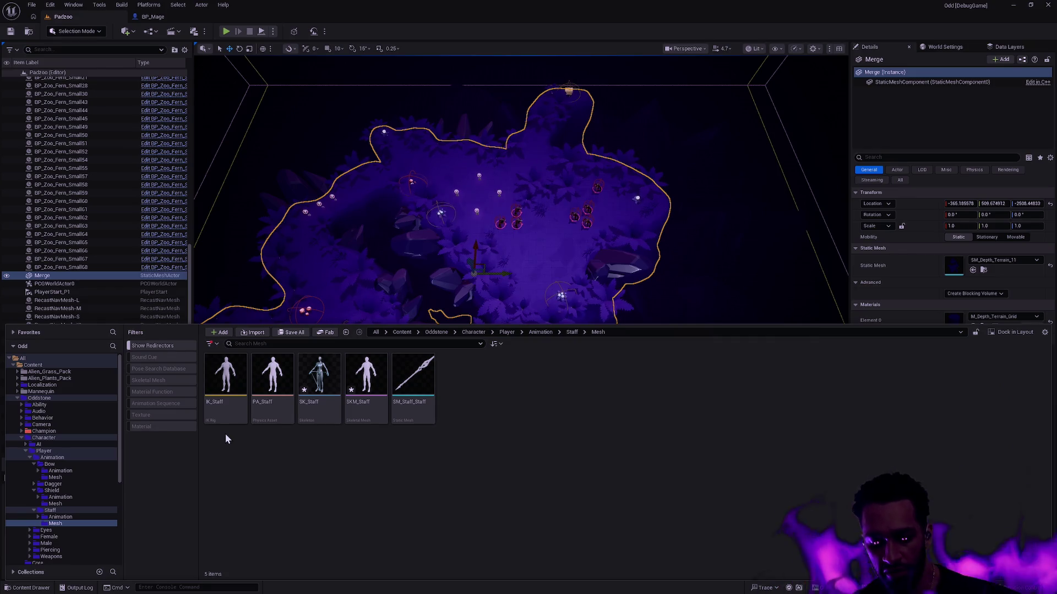
key("alt+p")
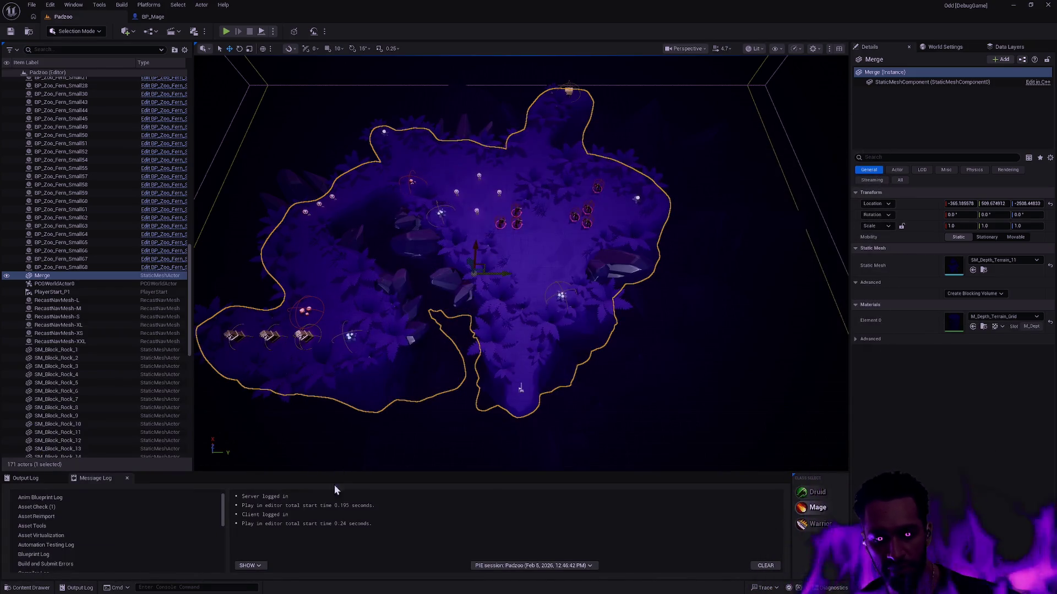
key("ctrl+space")
key("ctrl+p")
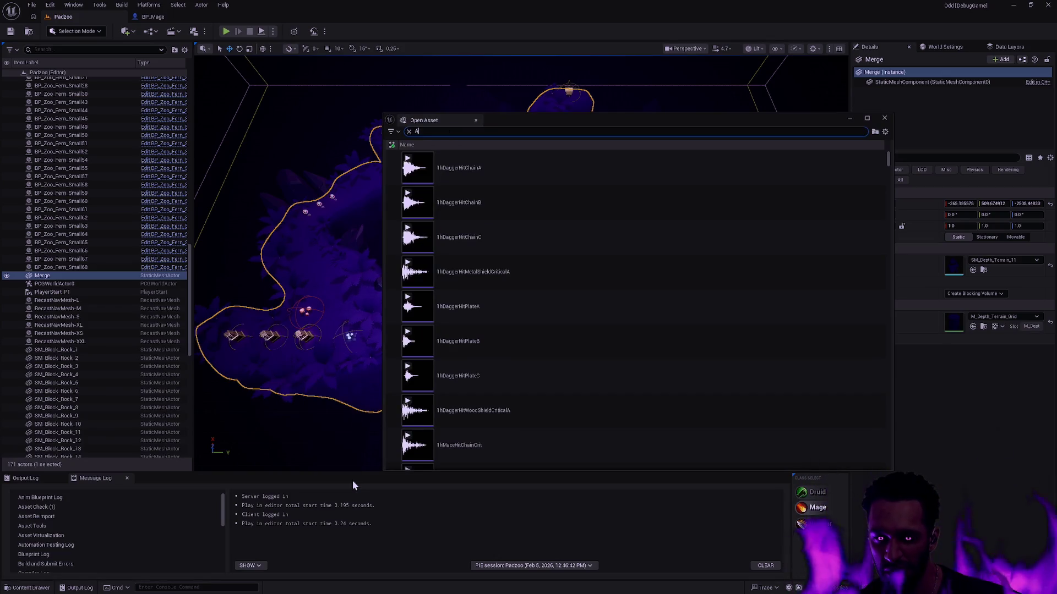
Step: Search for 'M_Mage' and open the AM_Mage_Cast montage in its editor
type("M_Mage")
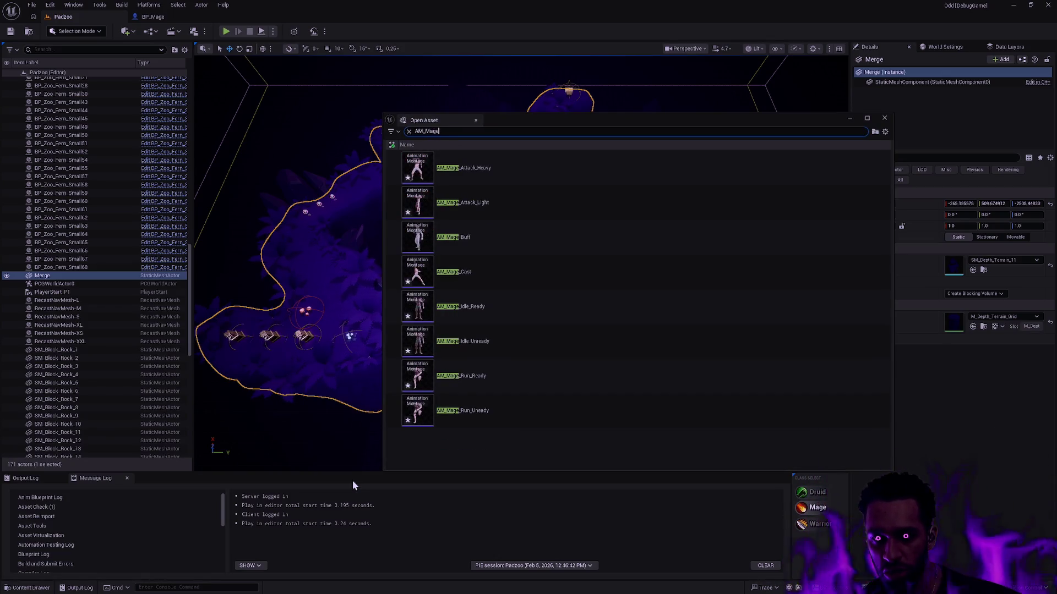
left_click(486, 274)
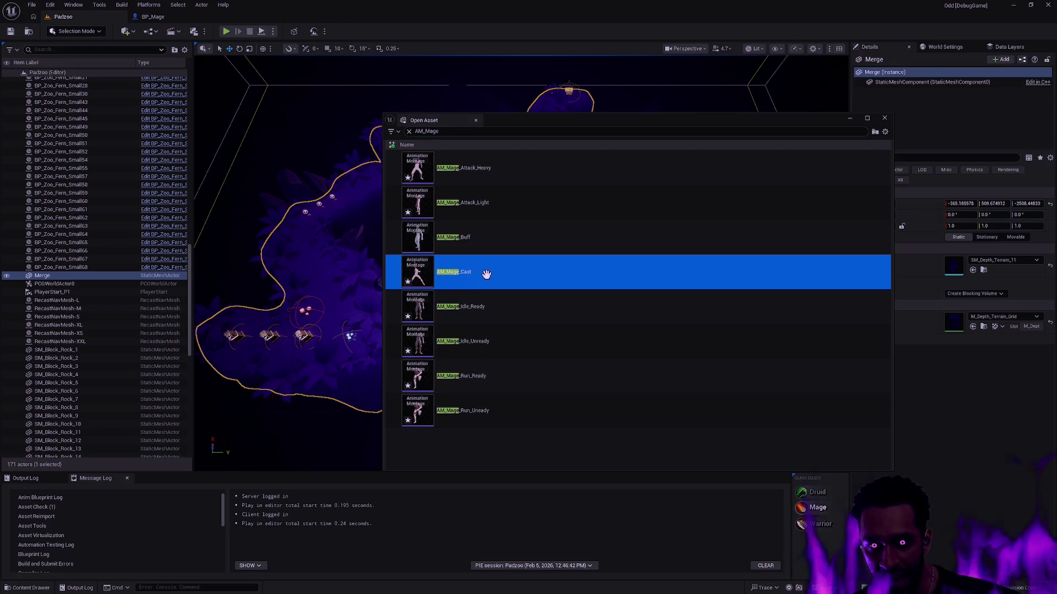
double_click(487, 277)
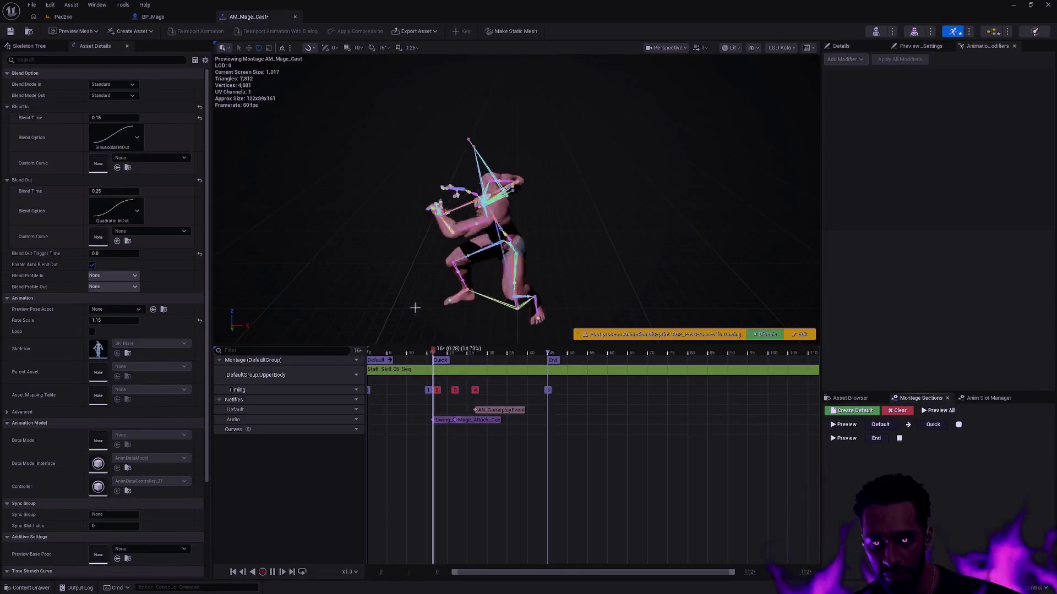
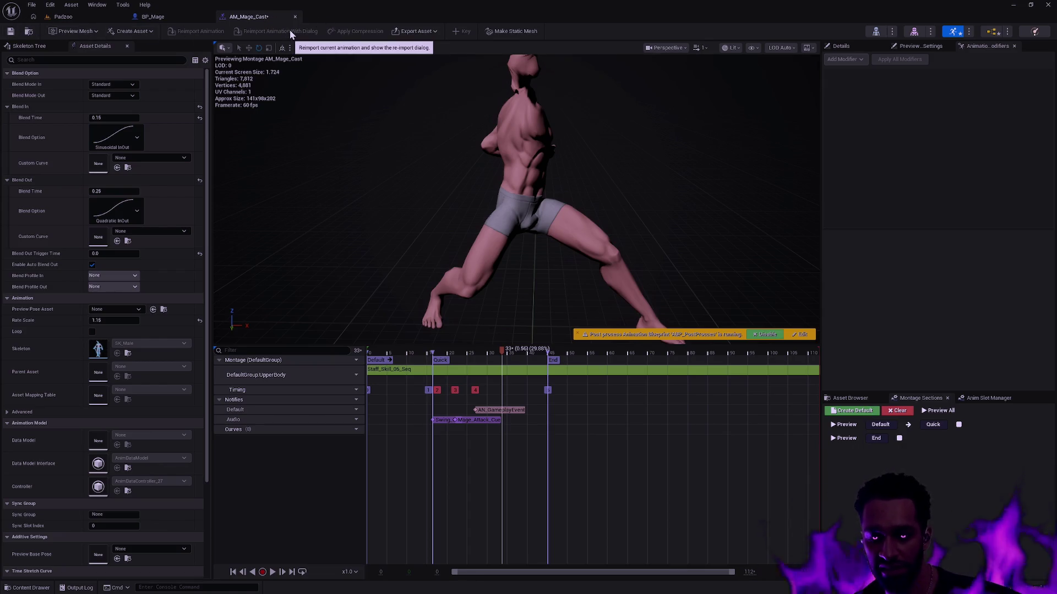
Step: Close the AM_Mage_Cast montage and BP_Mage blueprint tabs
left_click(163, 17)
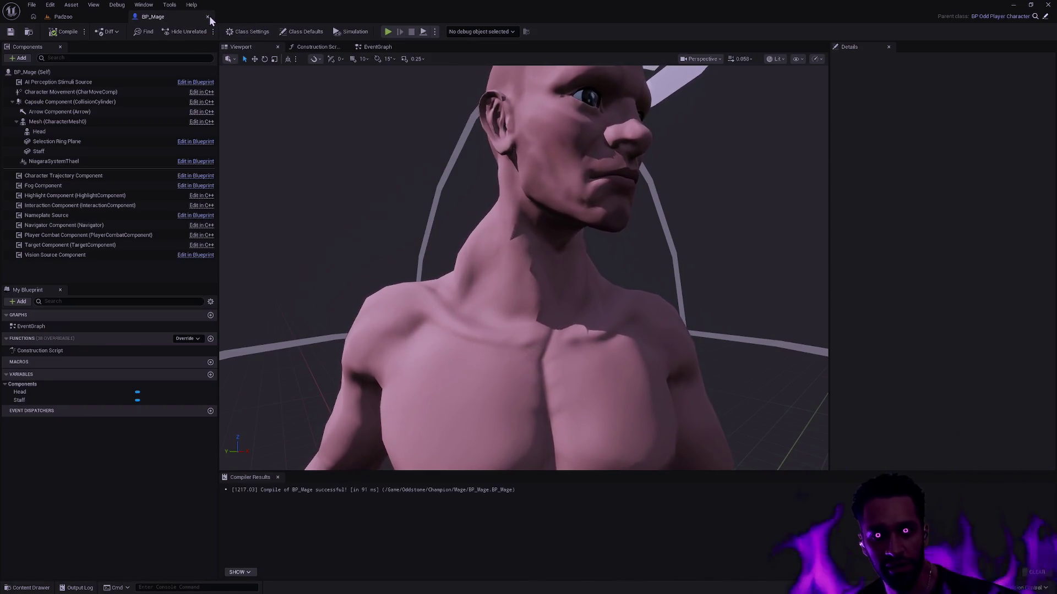
left_click(208, 17)
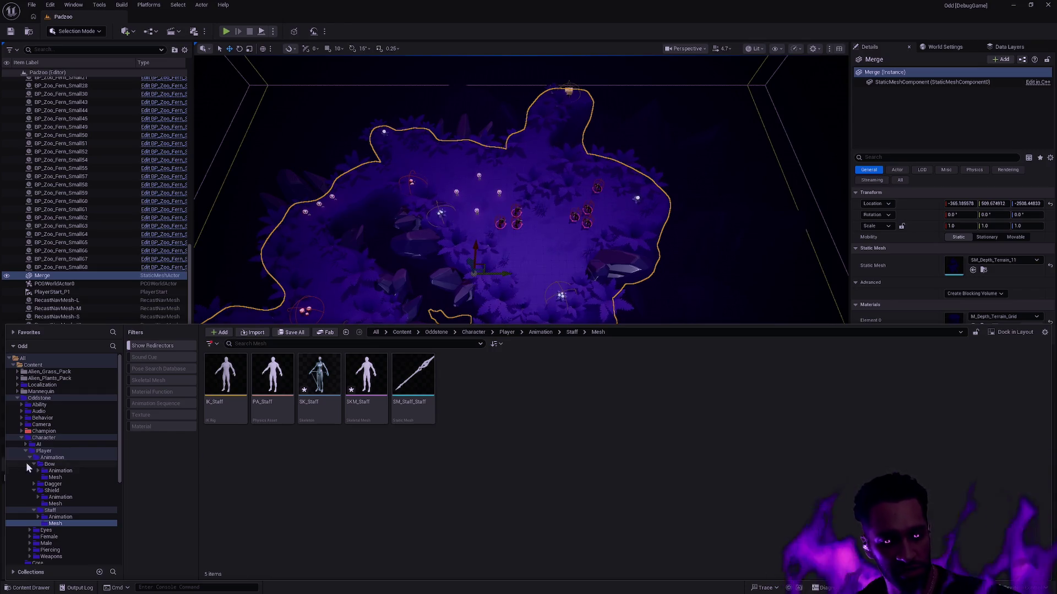
Step: Open the SK_Staff skeleton and look over its blend profiles and masks
double_click(323, 416)
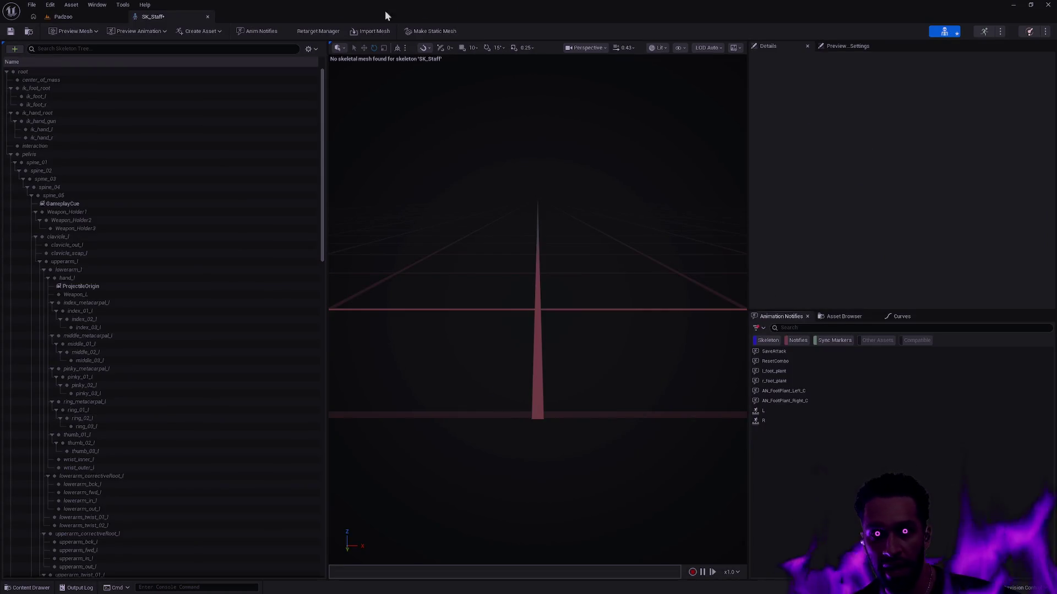
left_click(314, 53)
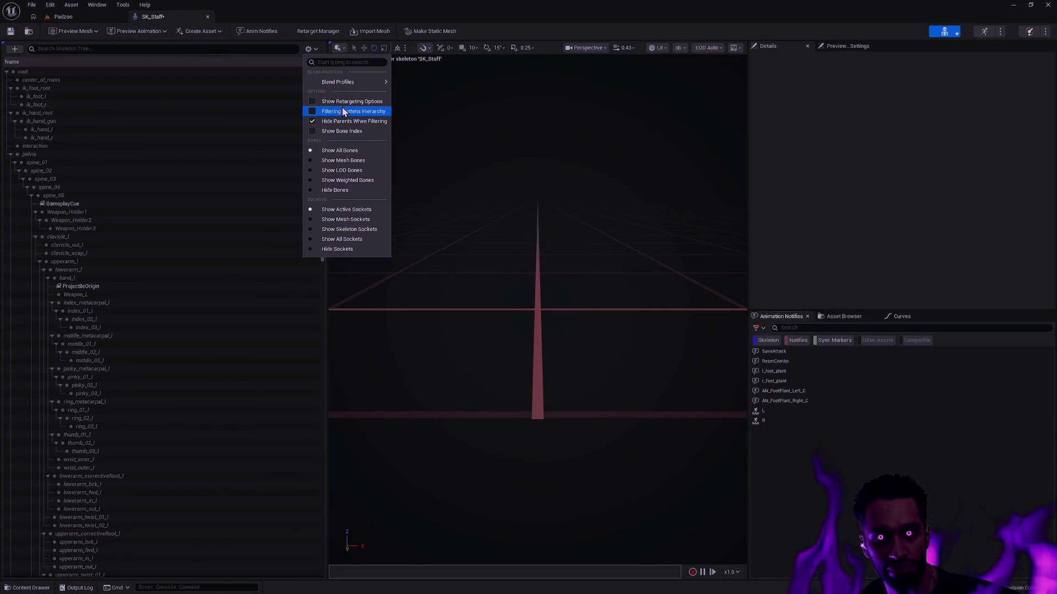
mouse_move(358, 81)
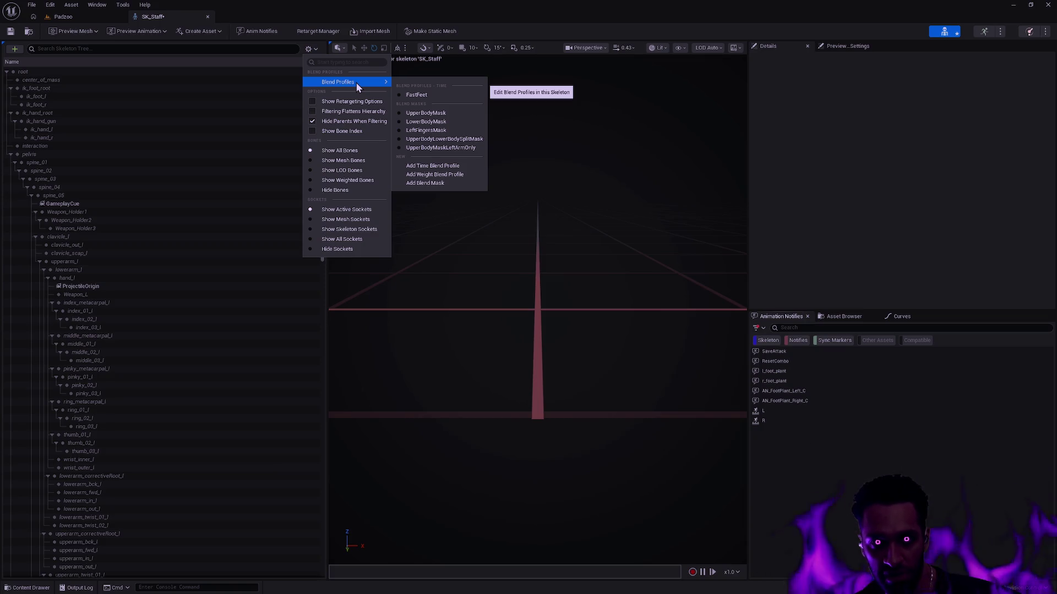
Step: Open SK_Male through the quick asset finder and dock SK_Staff on the left half
key("ctrl+p")
type("SK_Male")
double_click(496, 166)
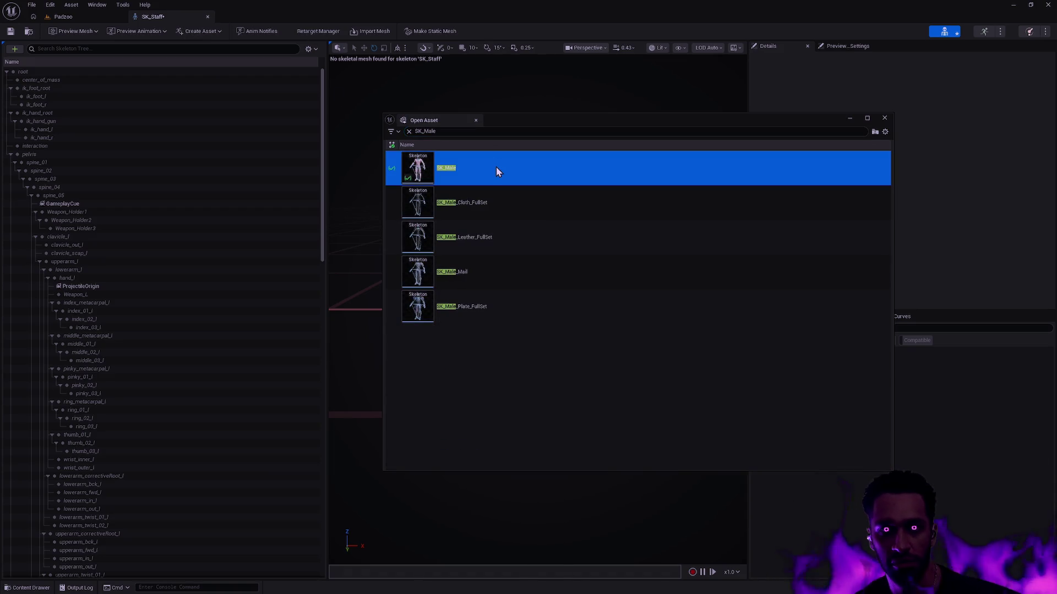
mouse_move(146, 17)
left_mouse_down()
mouse_move(264, 98)
mouse_move(1, 220)
left_mouse_up()
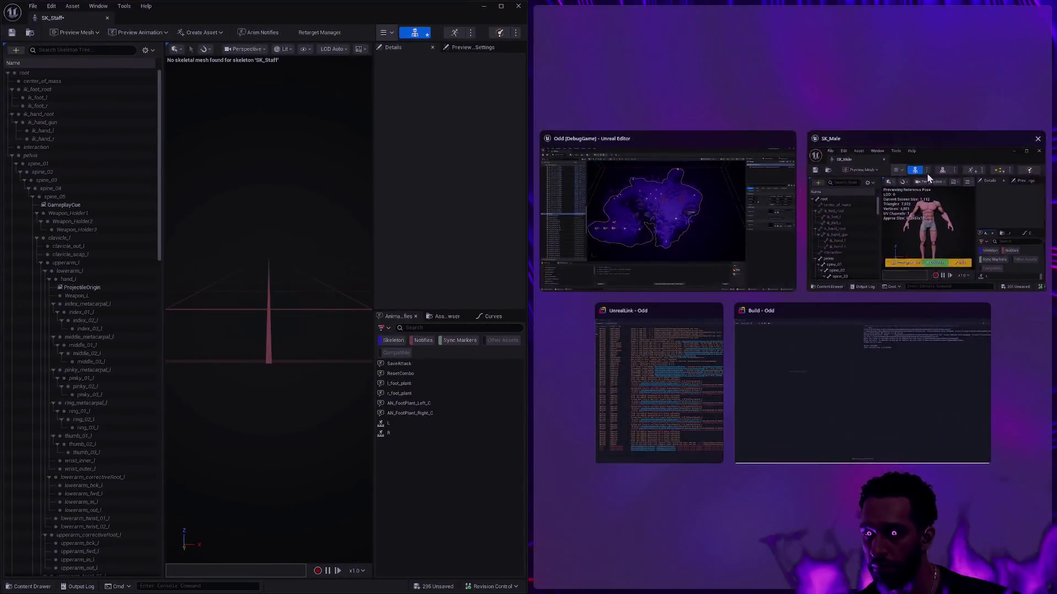
Step: Snap SK_Male to the right half and confirm it has no blend profiles
left_click(926, 173)
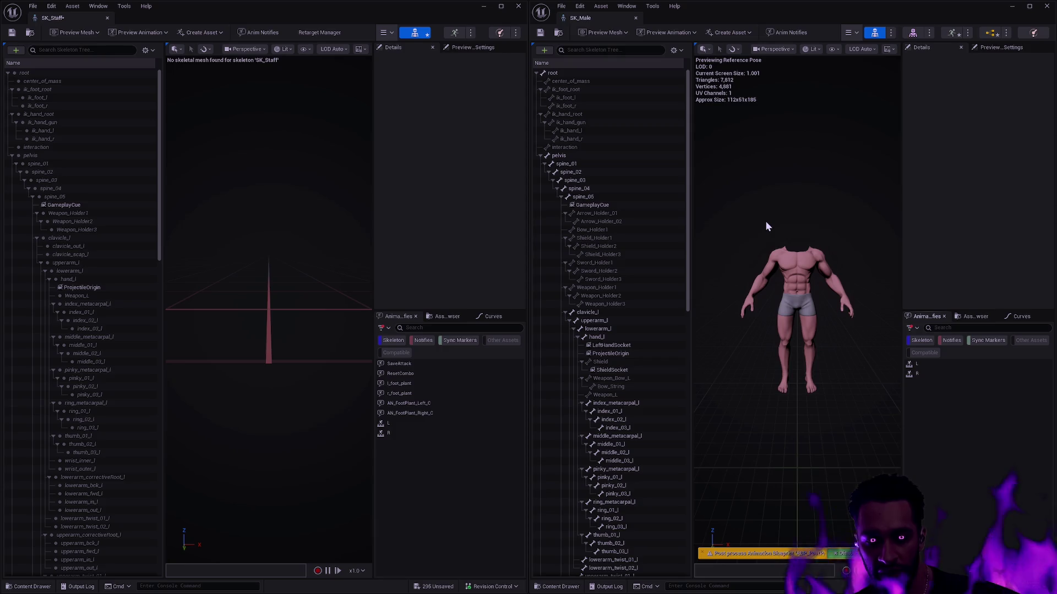
left_click(675, 54)
mouse_move(715, 83)
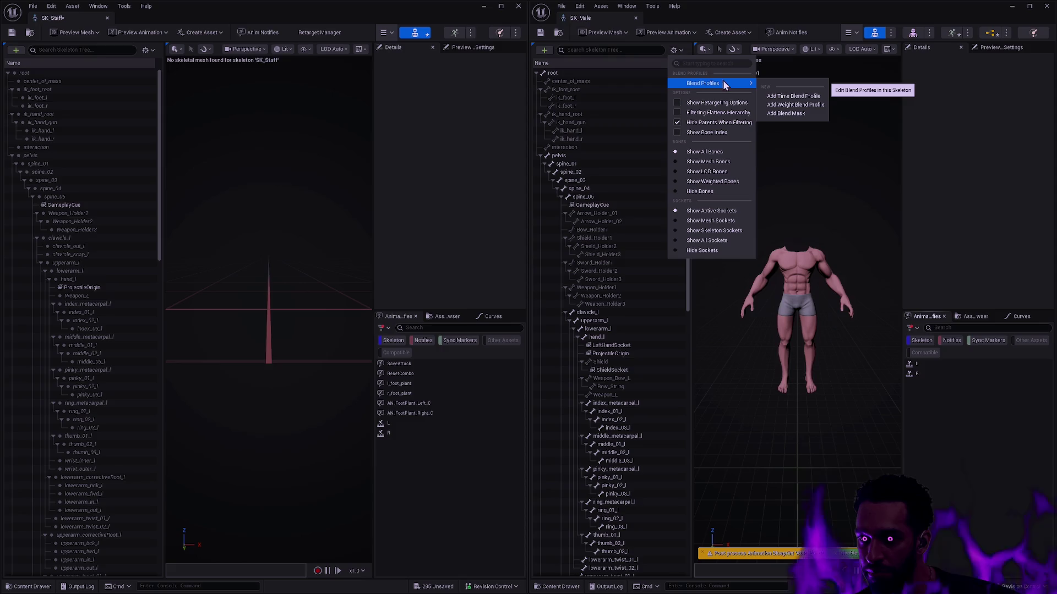
left_click(155, 50)
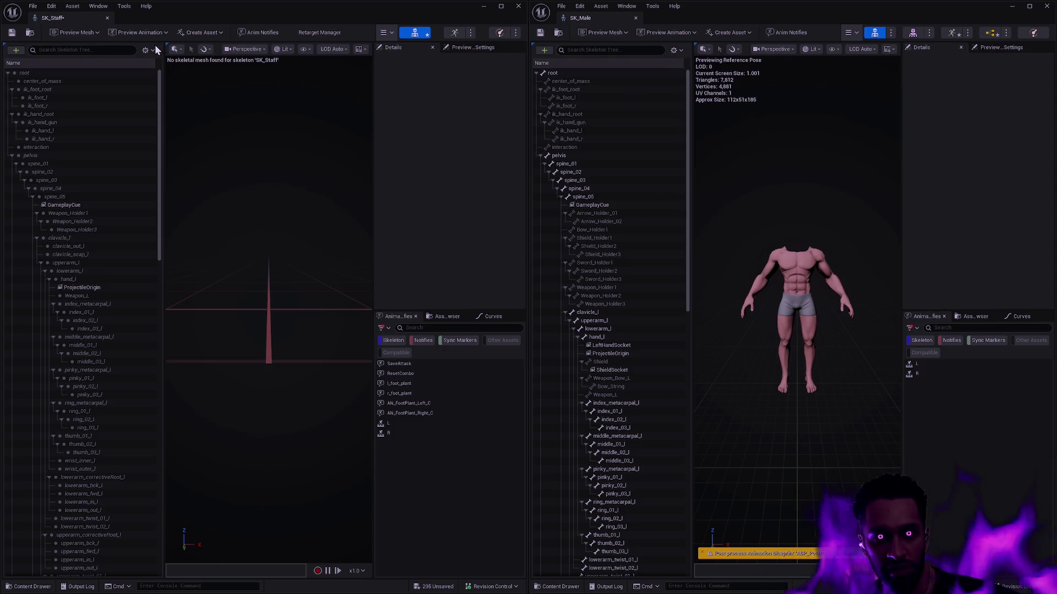
Step: Show SK_Staff's UpperBodyMask weights for each bone
left_click(154, 50)
mouse_move(175, 83)
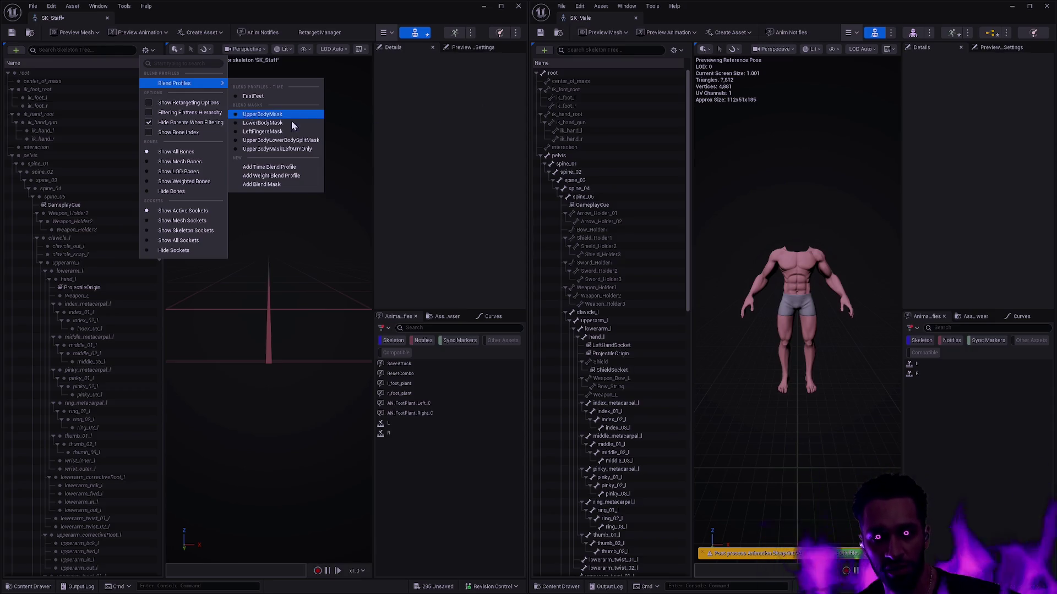
left_click(281, 115)
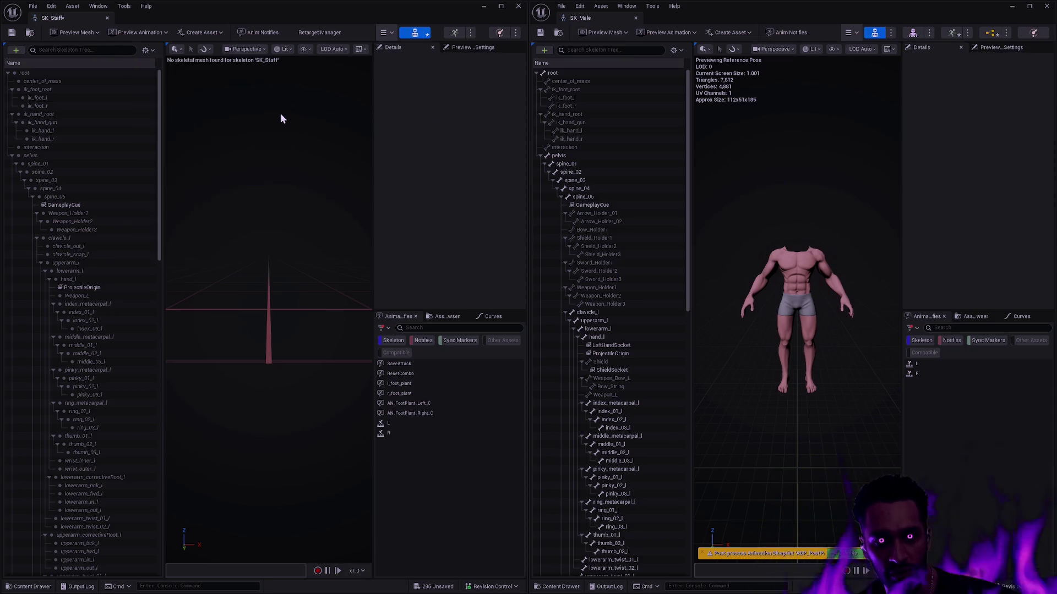
Step: Add a blend mask named UpperBodyMask to SK_Male
left_click(673, 50)
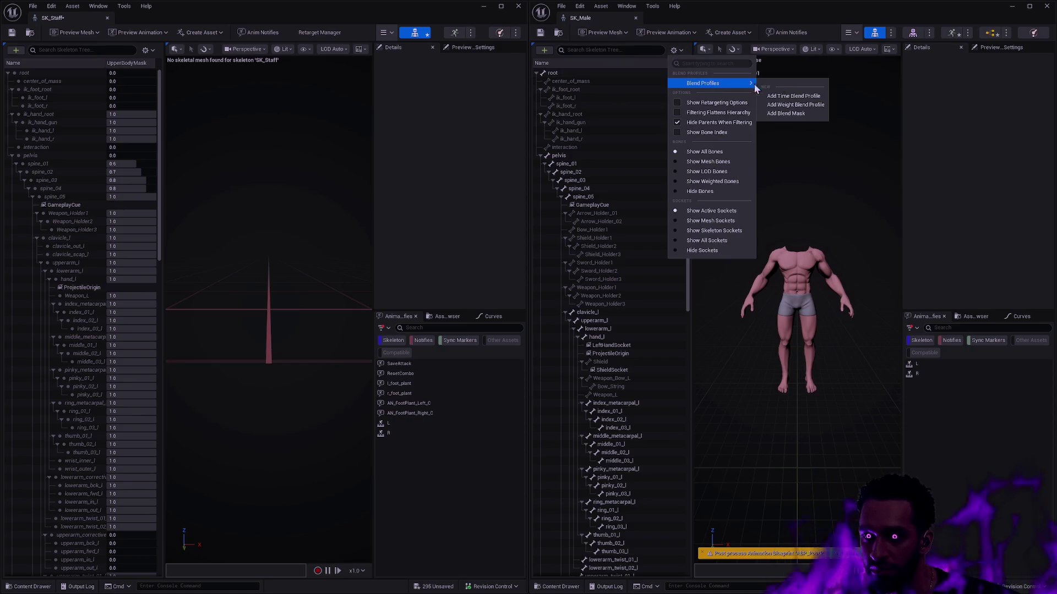
left_click(799, 119)
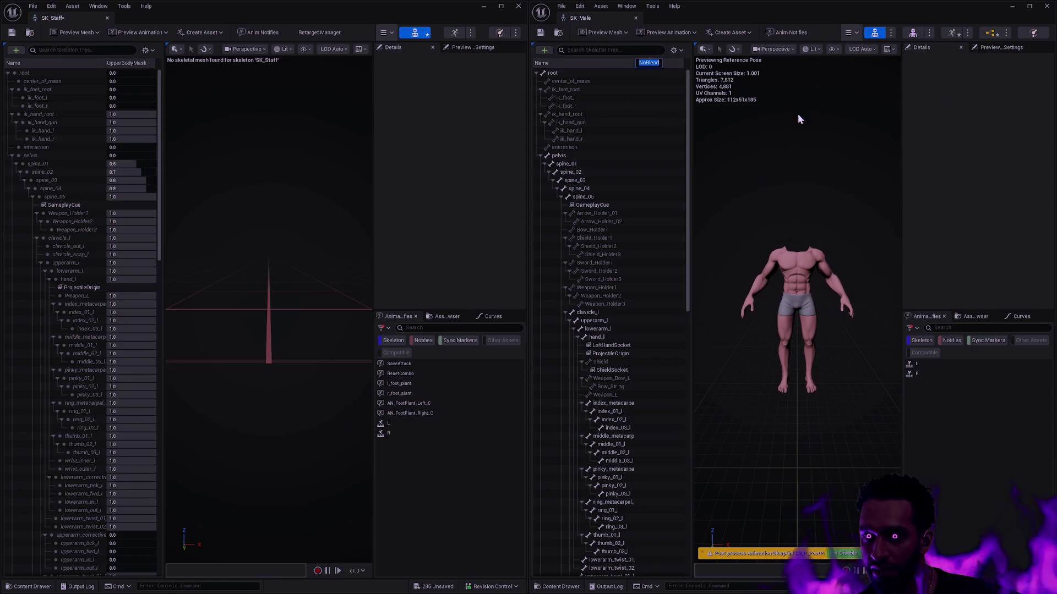
type("UpperBodyMask")
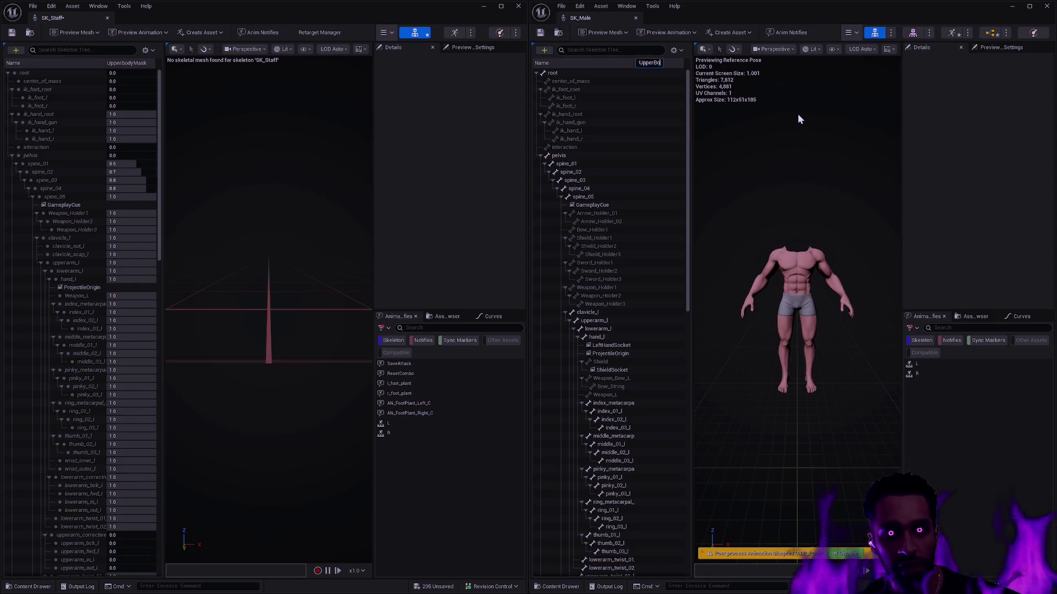
key("Return")
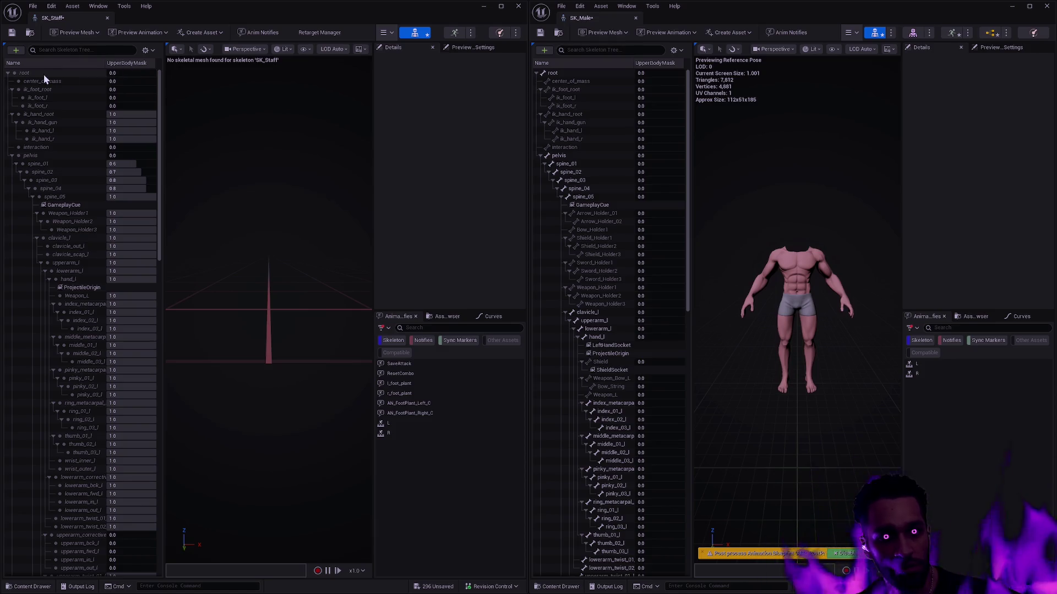
Step: Inspect SK_Staff's UpperBodyMask weights for spine_05 and ik_hand_root without changing them
left_click(151, 64)
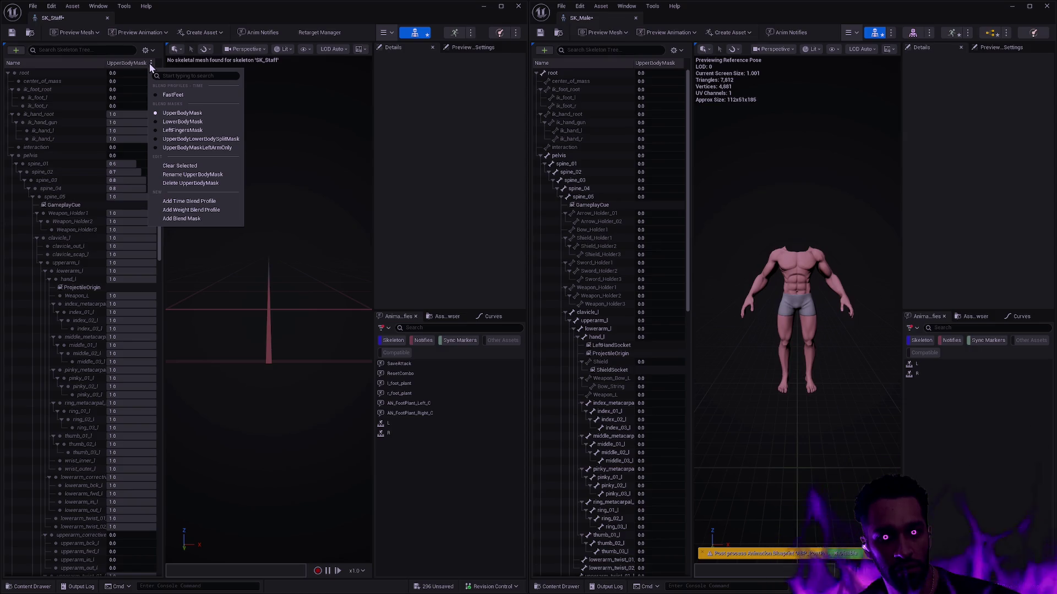
left_click(162, 93)
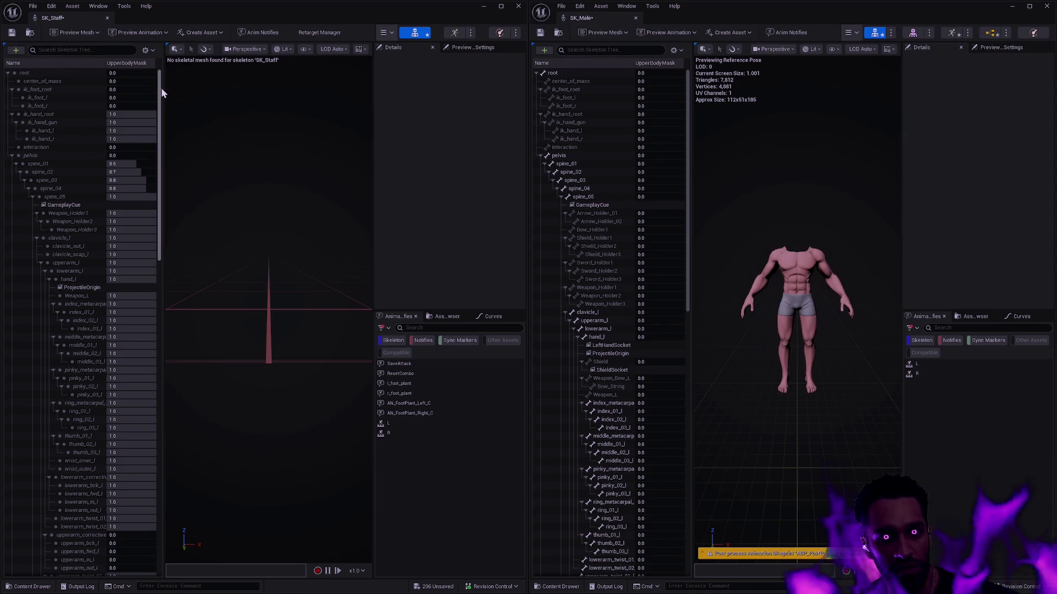
left_click(121, 197)
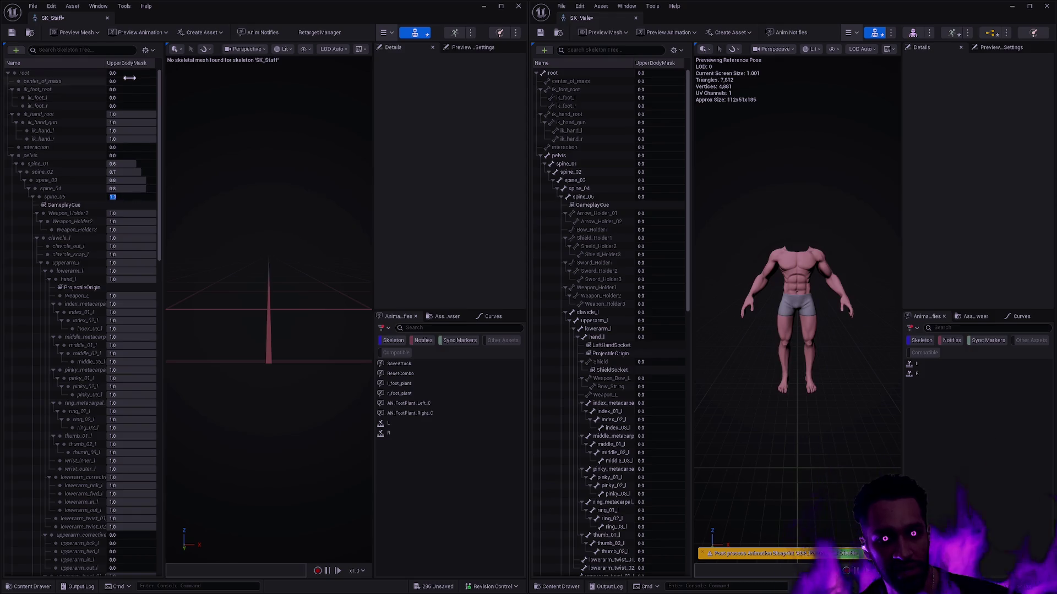
left_click(128, 114)
key("Return")
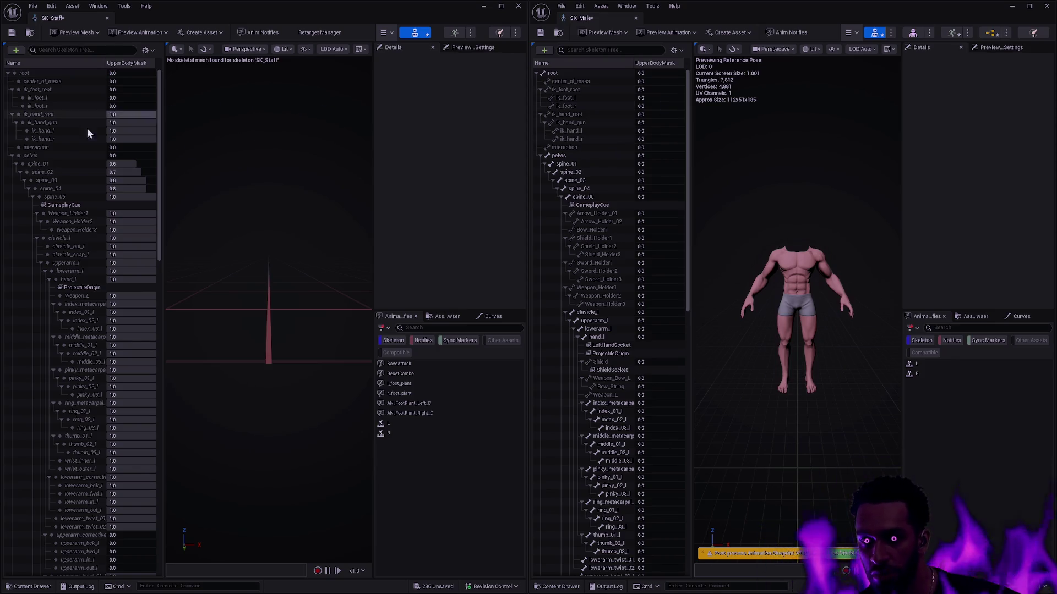
Step: Select ik_hand_root in both skeletons and set SK_Male's ik_hand_root weight to 1.0
left_click(54, 113)
left_click(586, 113)
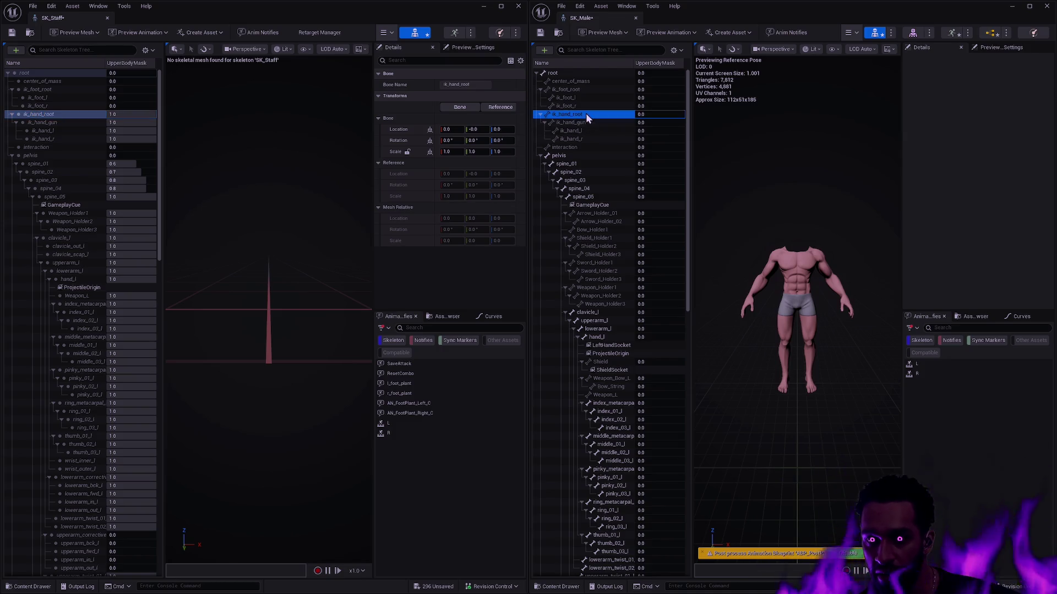
key("shift+Tab")
key("shift+Tab")
key("shift+Tab")
right_click(655, 140)
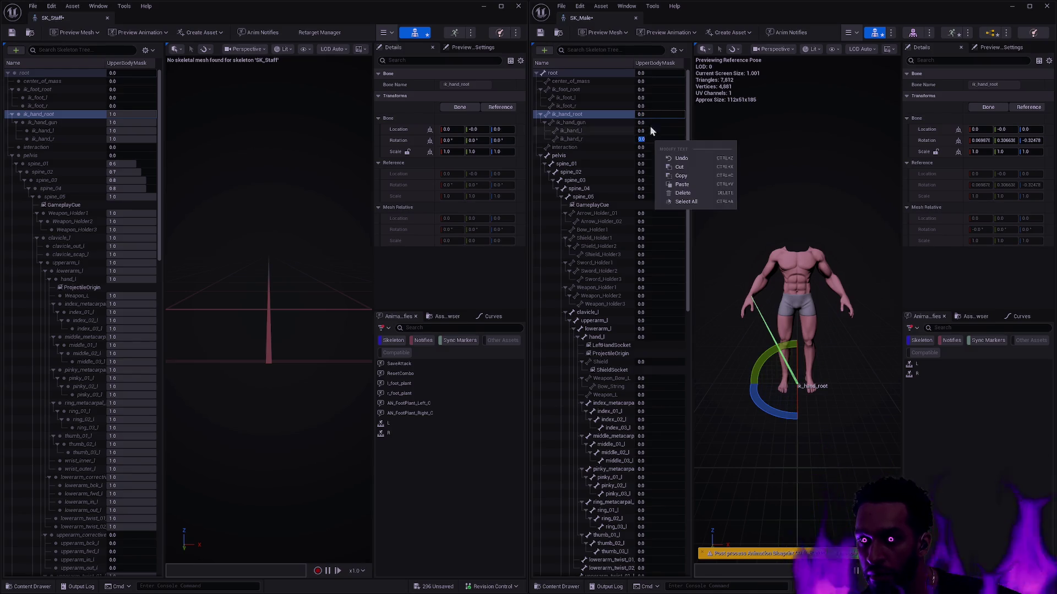
left_click(599, 137, "shift")
right_click(599, 136)
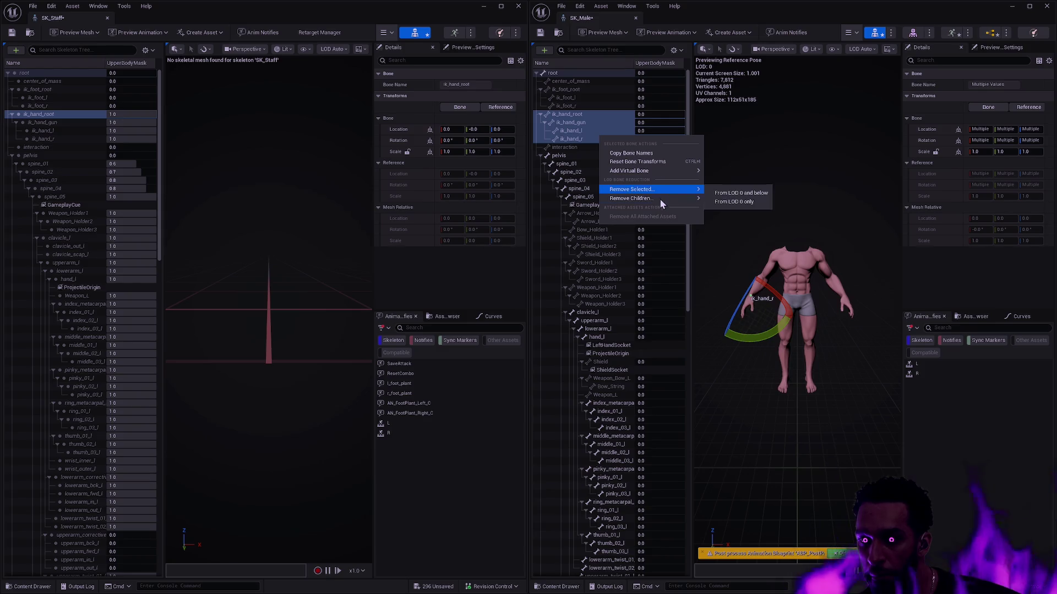
left_click(651, 120)
left_click(653, 115)
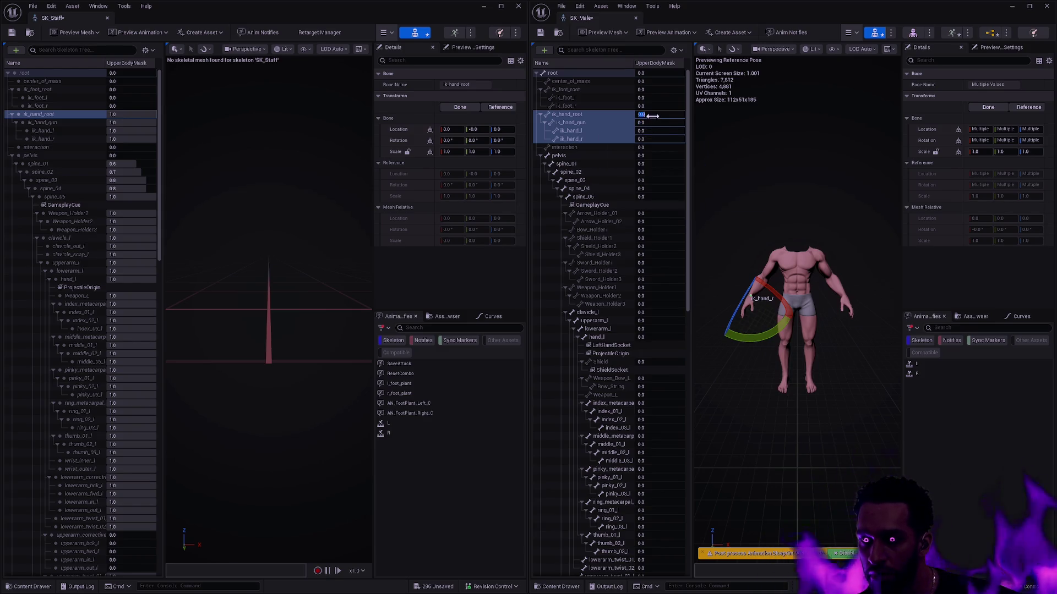
type("1")
key("Tab")
Step: Set SK_Male's ik_hand_gun, ik_hand_l and ik_hand_r mask weights to 1.0
right_click(654, 115)
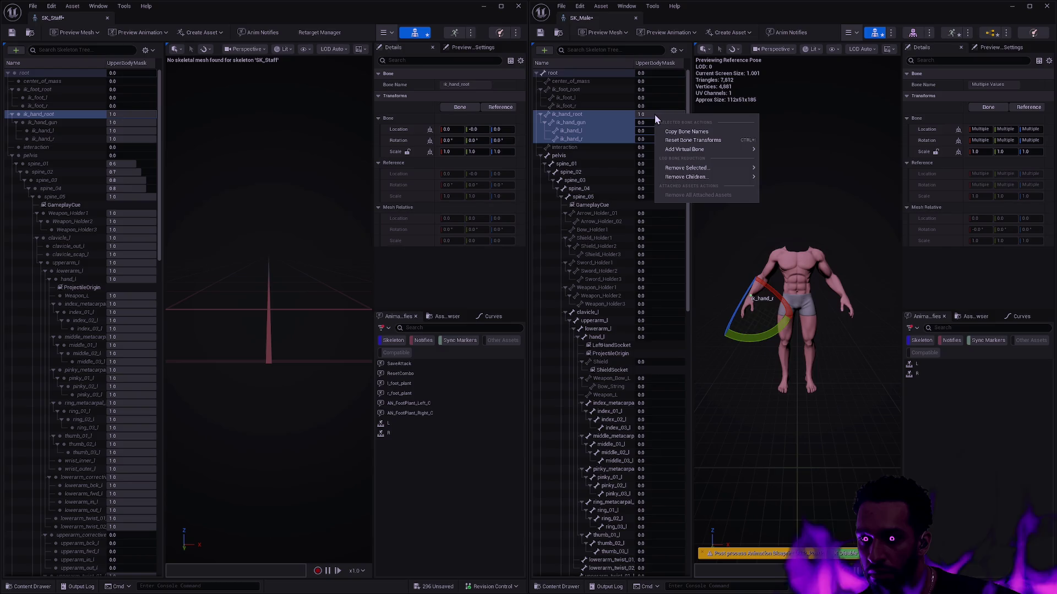
left_click(655, 114)
left_click(654, 115)
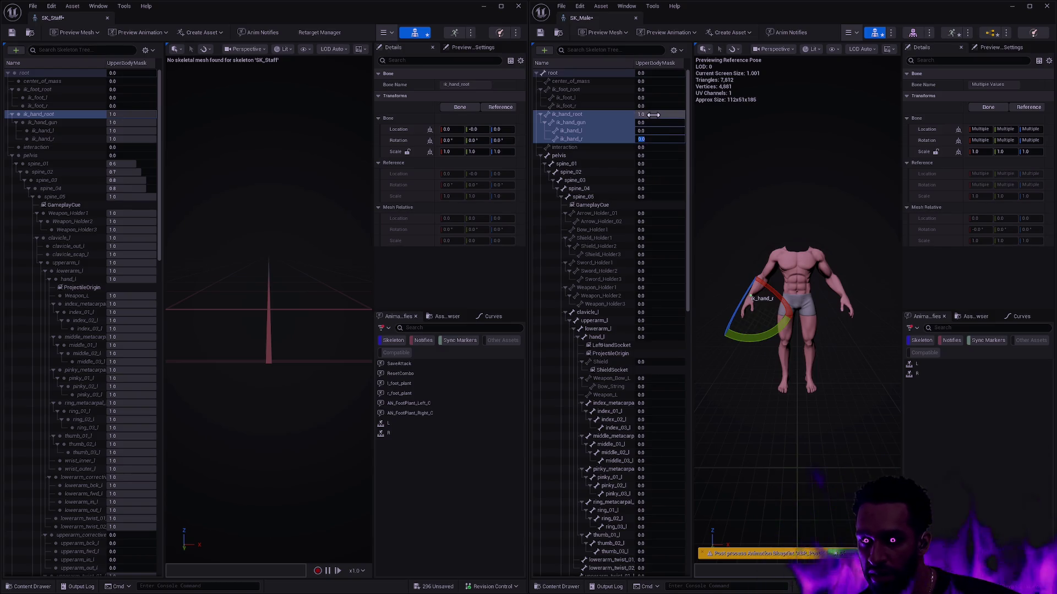
right_click(653, 114)
key("Escape")
right_click(593, 122)
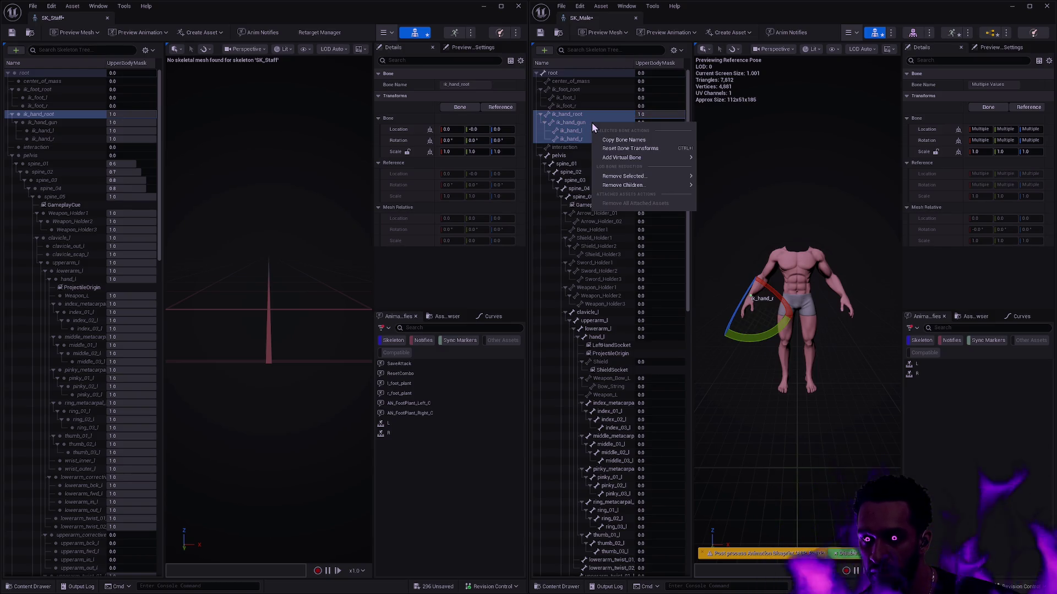
key("Escape")
left_click(656, 124)
right_click(657, 136)
key("Escape")
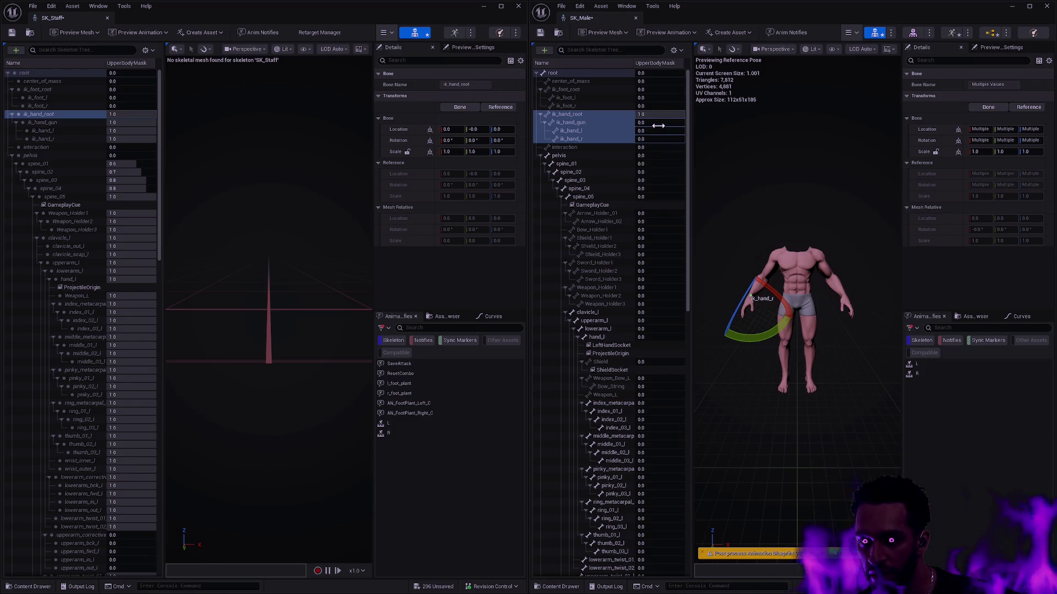
right_click(653, 121)
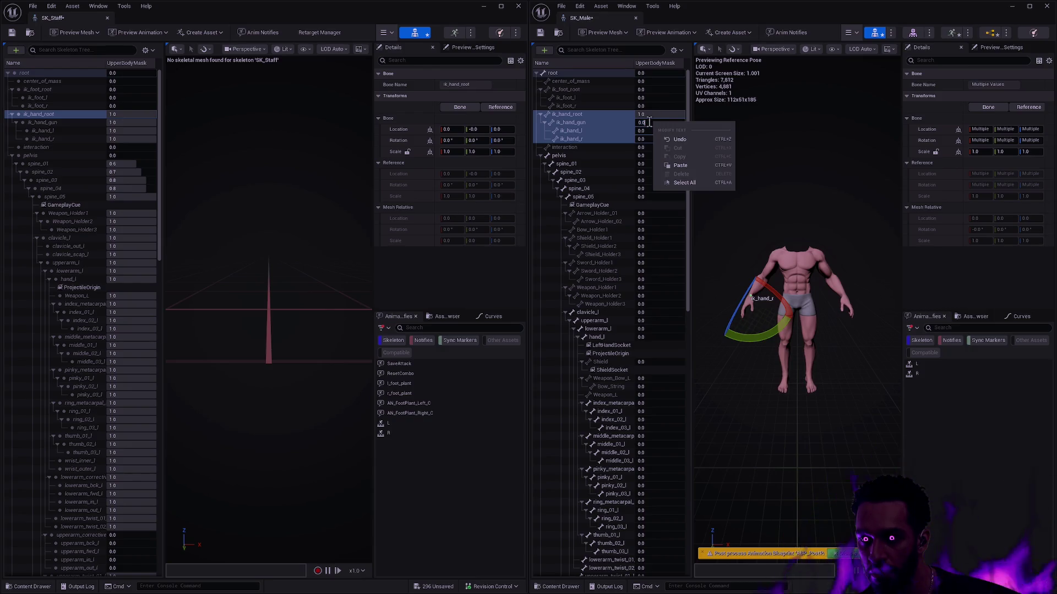
left_click(648, 123)
type("1")
key("Tab")
type("1")
key("Tab")
type("1")
key("Return")
Step: Ramp SK_Male's spine_01–spine_05 weights to 0.6, 0.7, 0.8, 0.8 and 1.0
left_click(657, 180)
key("Escape")
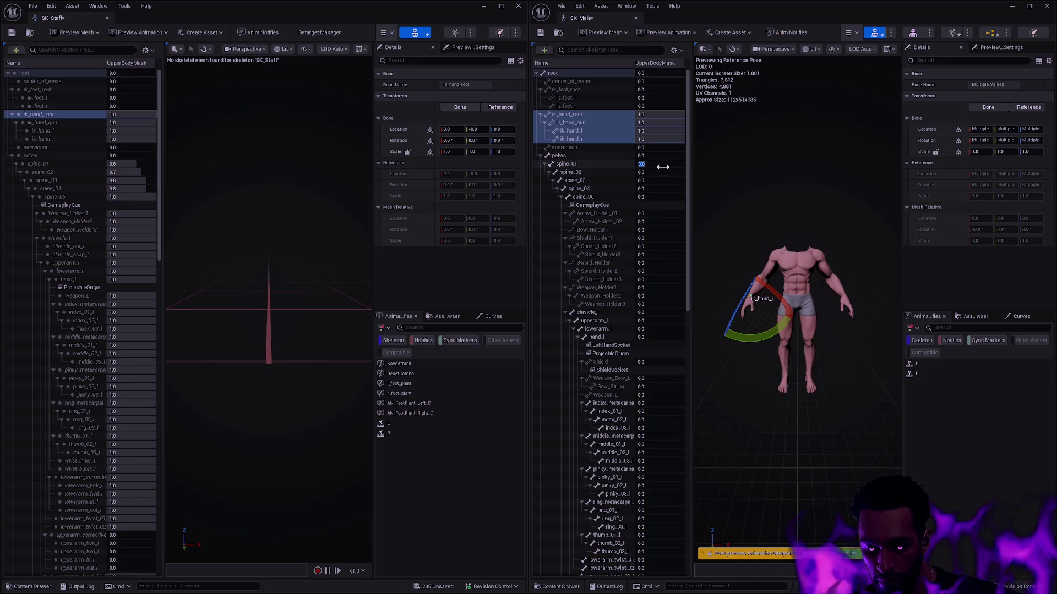
key("Return")
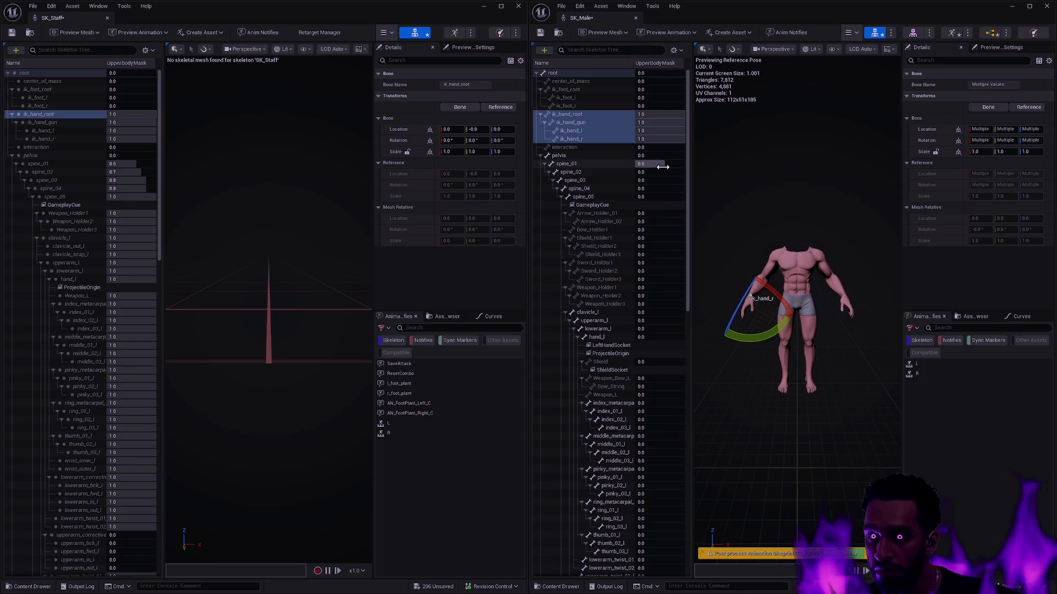
left_click(654, 173)
type(".7")
key("Return")
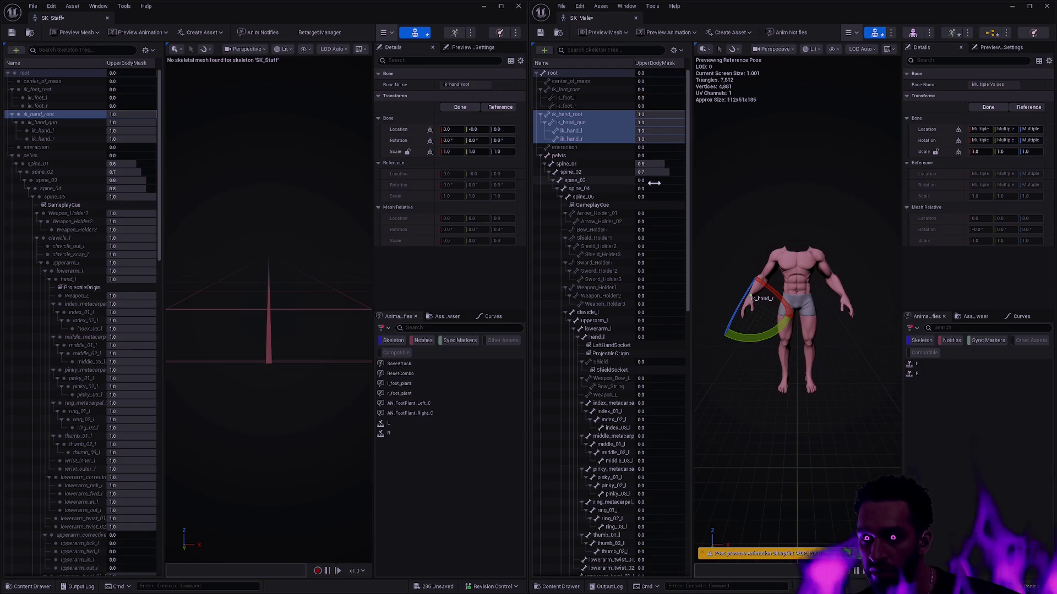
left_click(651, 189)
type(".8")
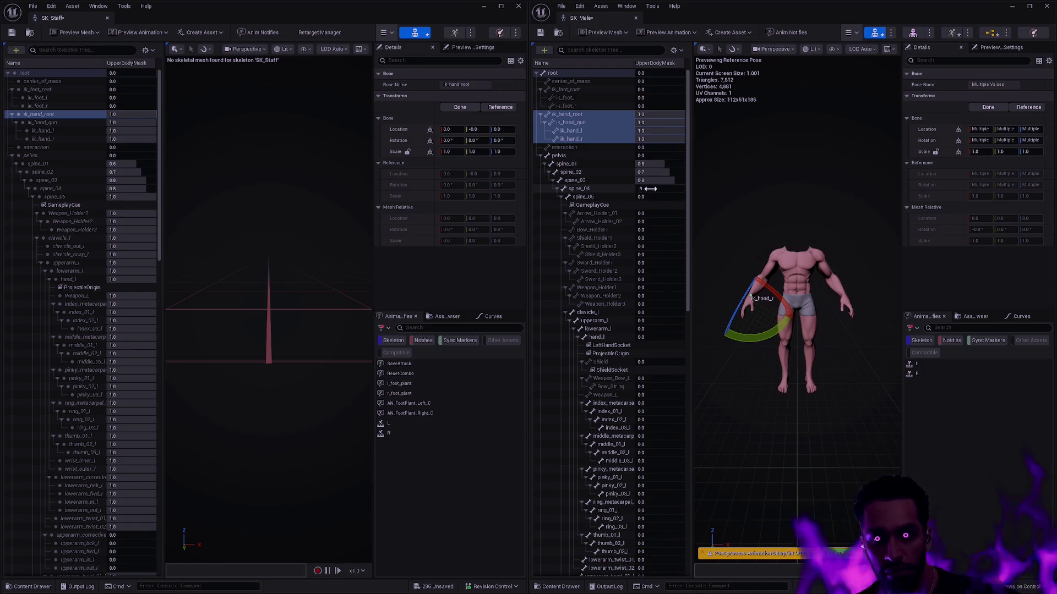
left_click(654, 197)
type("1")
key("Return")
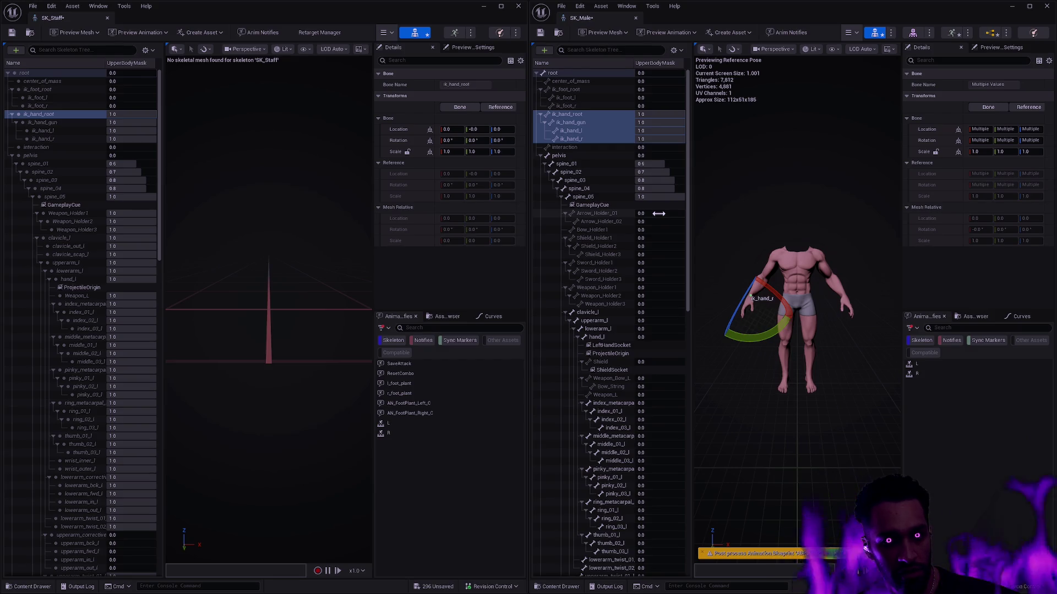
left_click(658, 214)
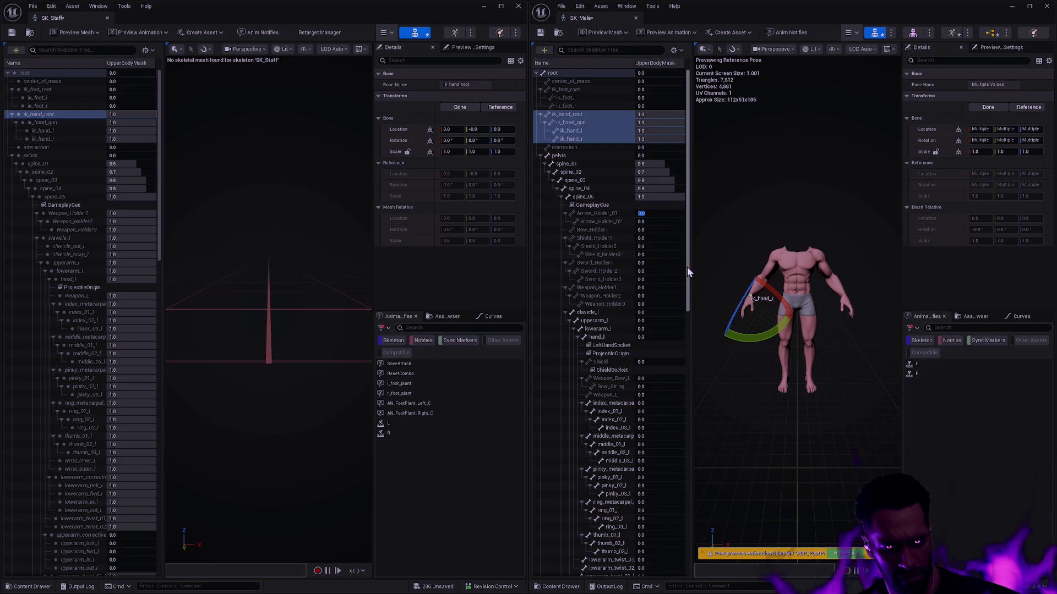
Step: Recursively set lowerarm_twist_02_l's blend scale to 1.0
scroll(655, 426, "down", 2)
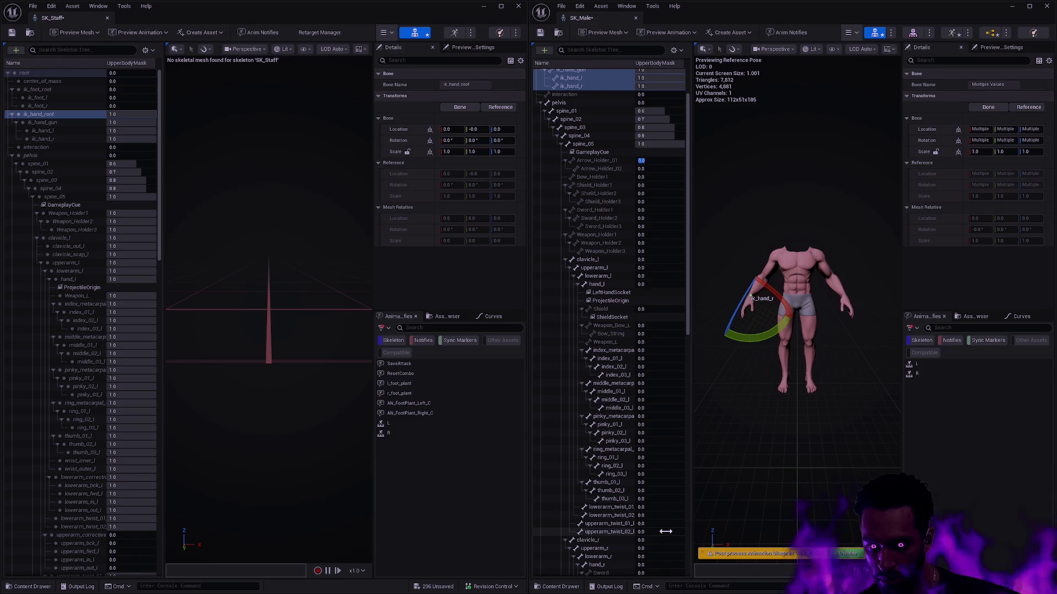
scroll(661, 517, "down", 4)
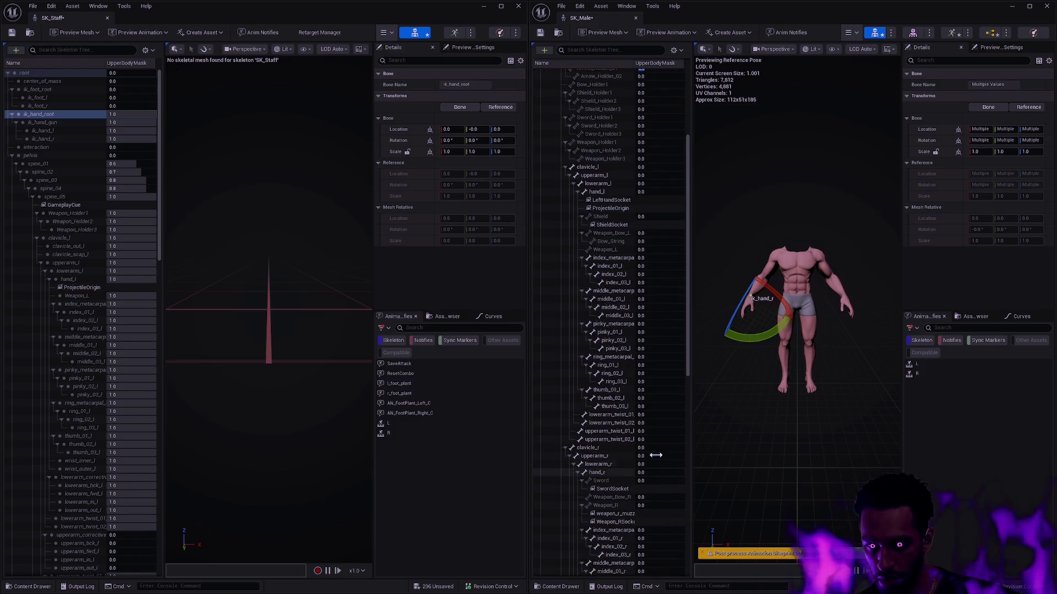
right_click(659, 423)
left_click(653, 423)
right_click(648, 424)
left_click(645, 422)
right_click(643, 423)
key("Escape")
right_click(624, 423)
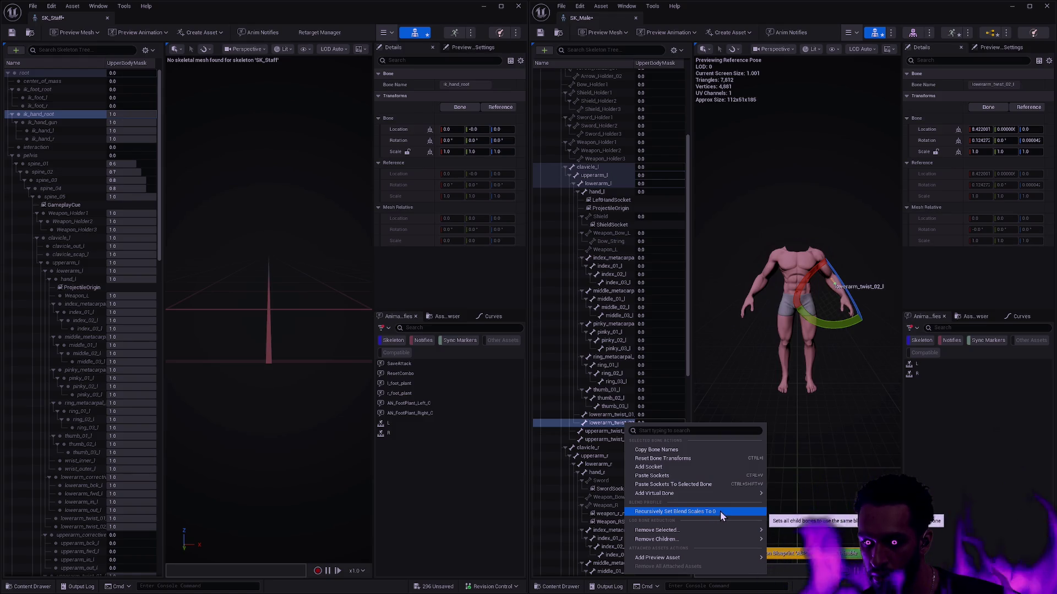
left_click(610, 417)
right_click(626, 423)
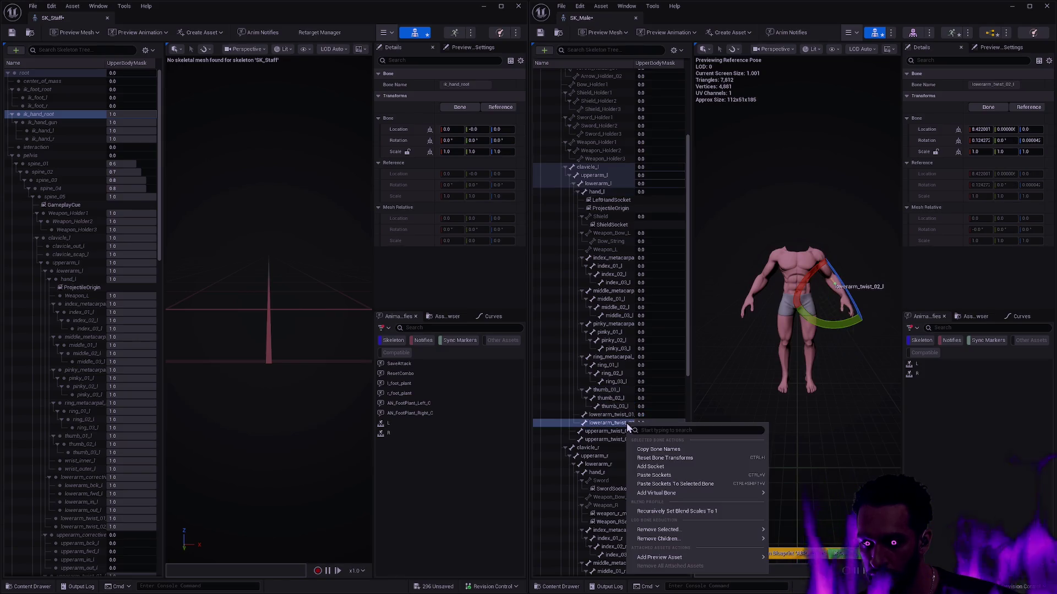
left_click(685, 511)
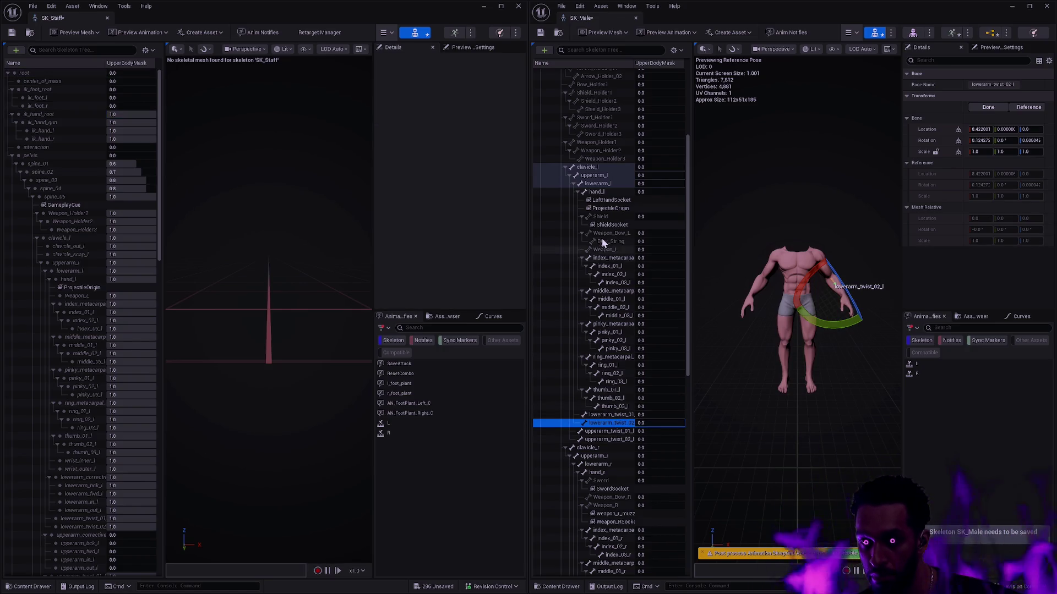
Step: Set lowerarm_l to 1.0 and recursively give all its child bones 1.0
right_click(605, 185)
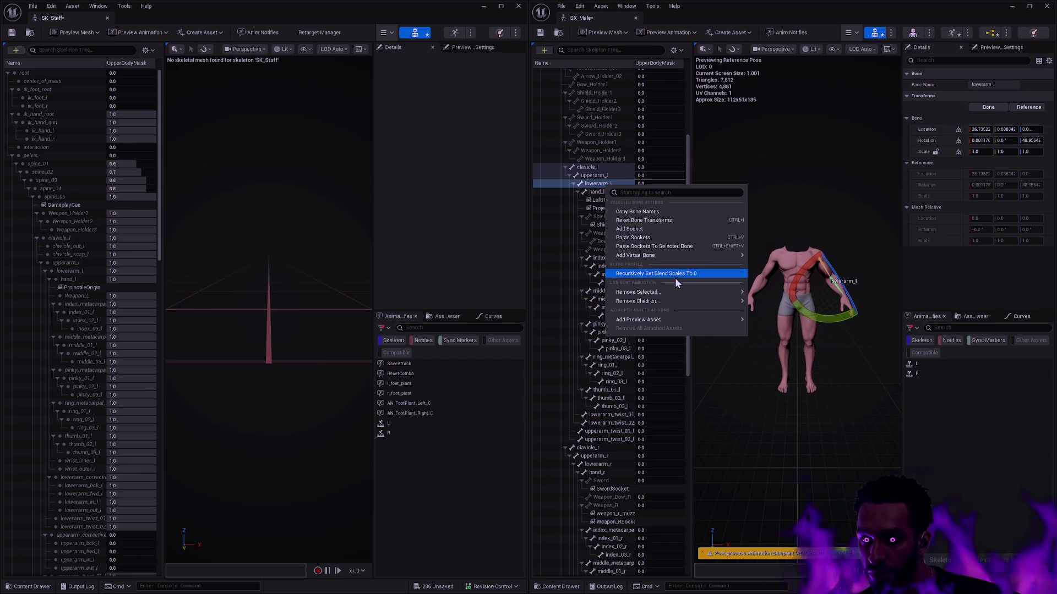
left_click(648, 185)
type("1")
key("Return")
right_click(616, 184)
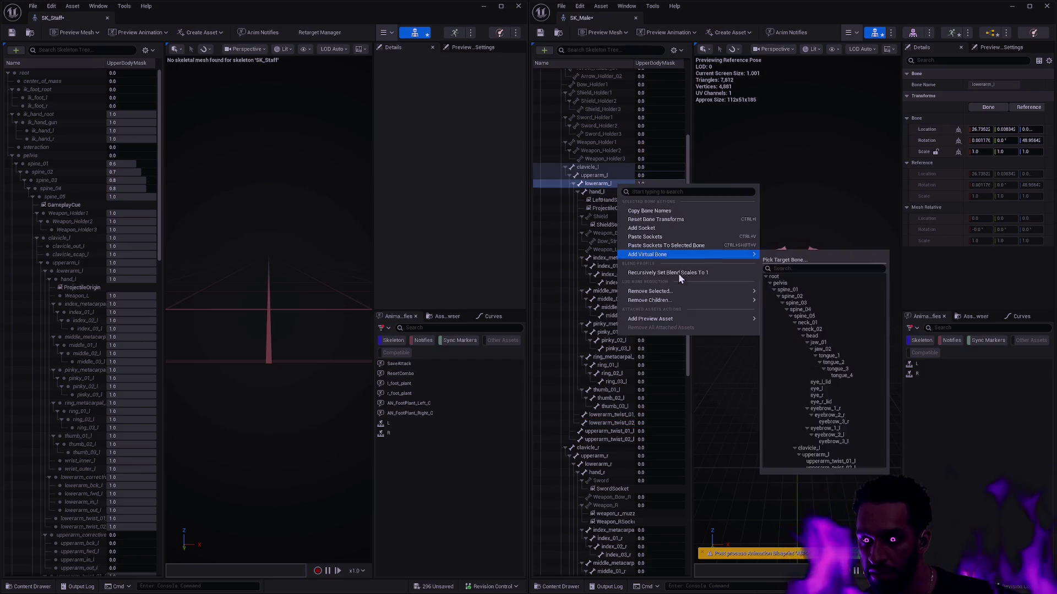
left_click(675, 277)
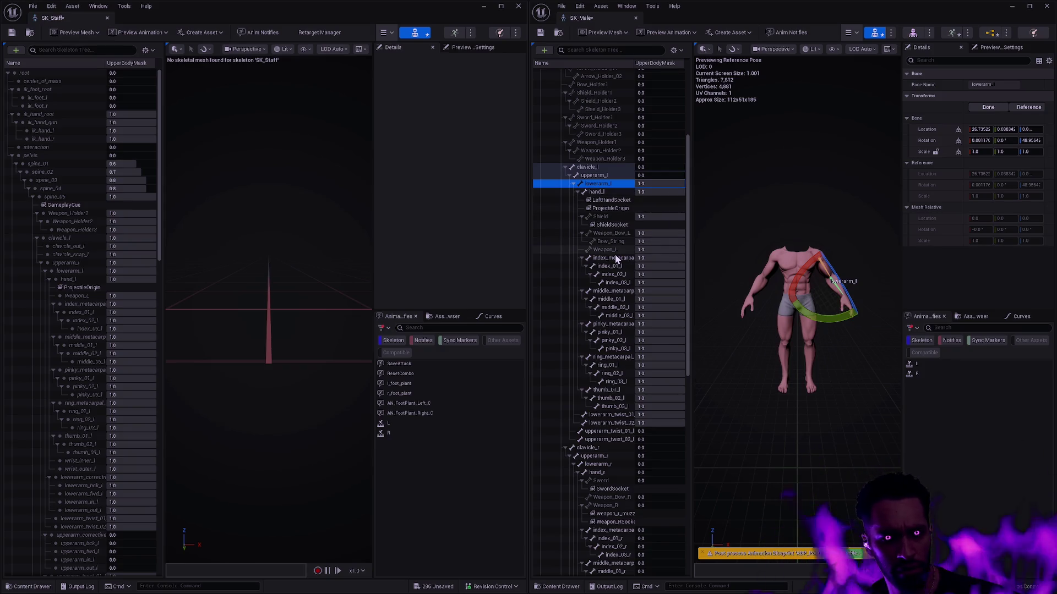
scroll(618, 262, "up", 5)
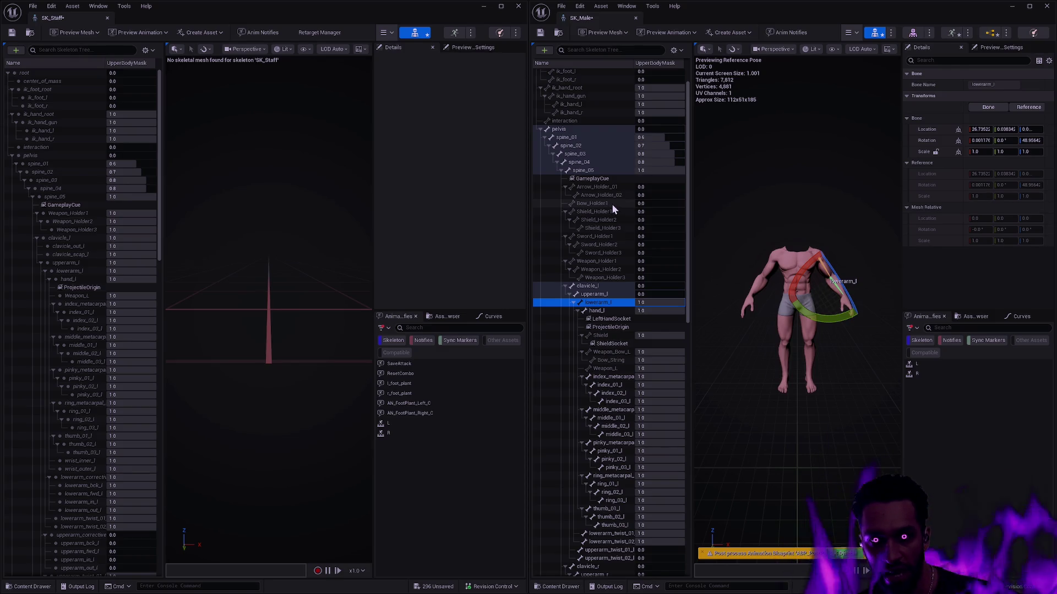
Step: Set the arrow, weapon, bow and shield holder bones' mask weights to 1.0
left_click(657, 186)
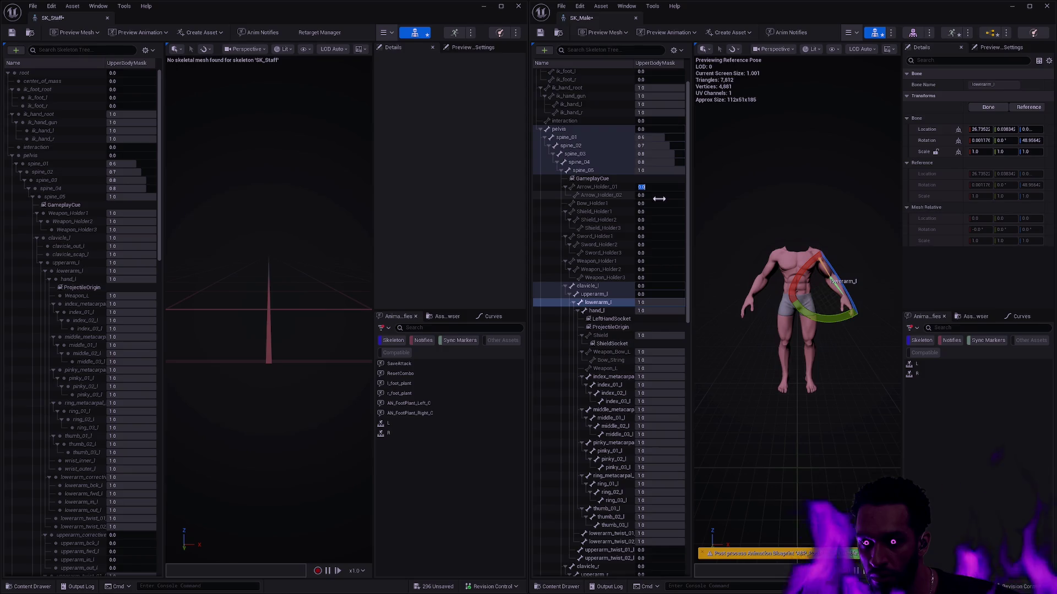
type("1")
key("Tab")
type("1")
key("Tab")
type("1")
key("Tab")
type("1")
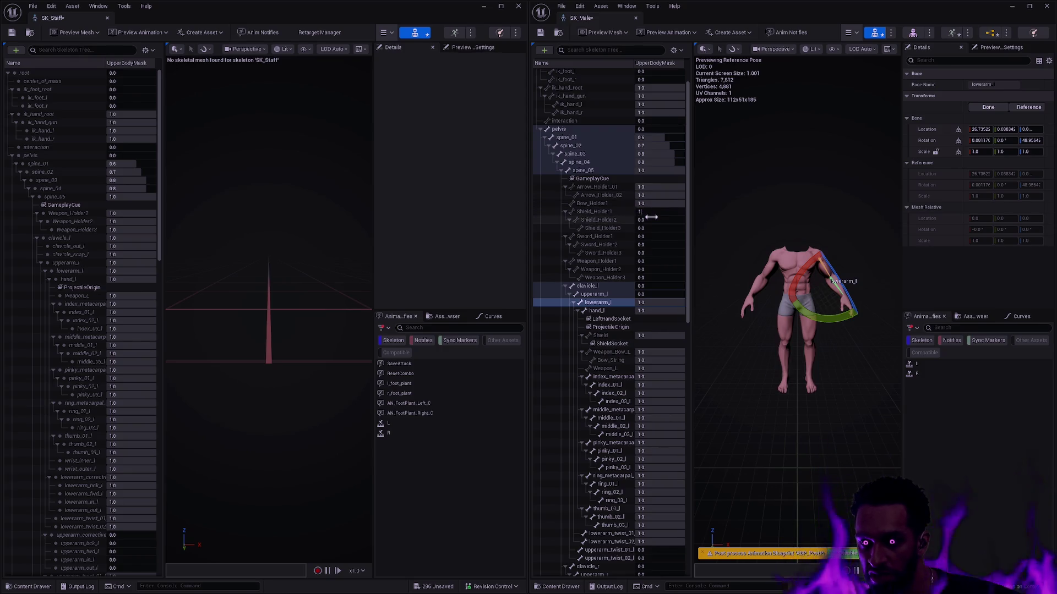
type("\t1\t1\t1\t1\t1\t1\t1")
key("Tab")
type("1")
key("shift+Tab")
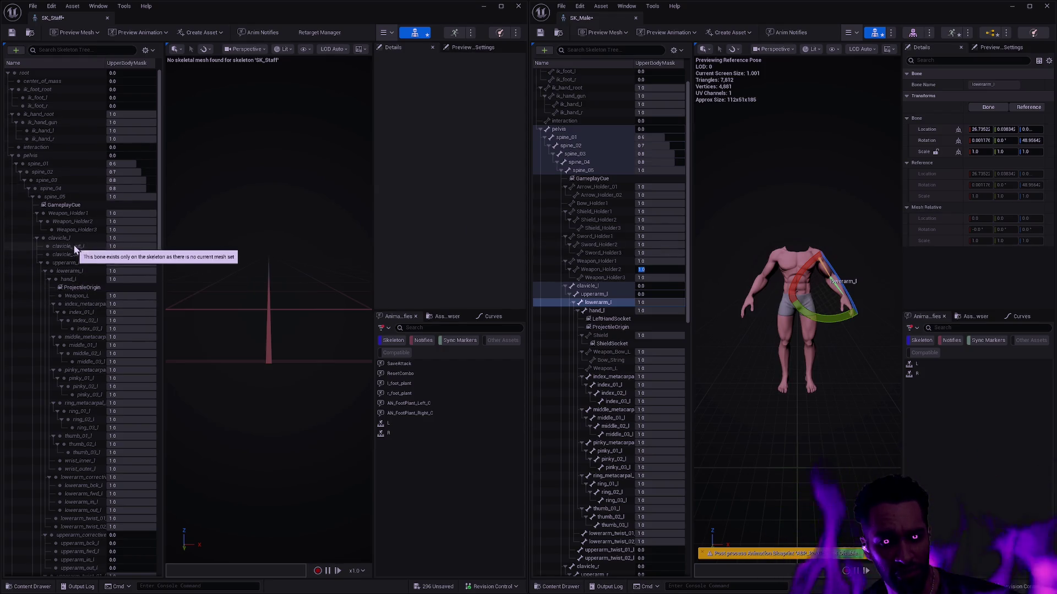
Step: Set clavicle_l, upperarm_l and the upperarm_twist_01/02_l weights to 1.0
left_click(659, 286)
type("1")
key("Return")
left_click_drag(160, 239, 159, 306)
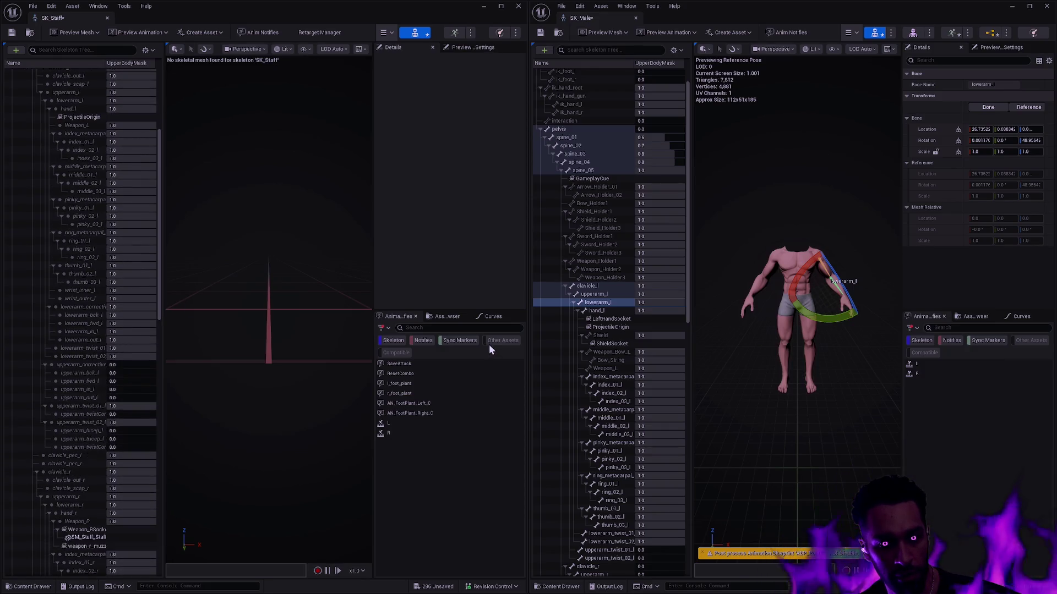
left_click_drag(688, 324, 688, 377)
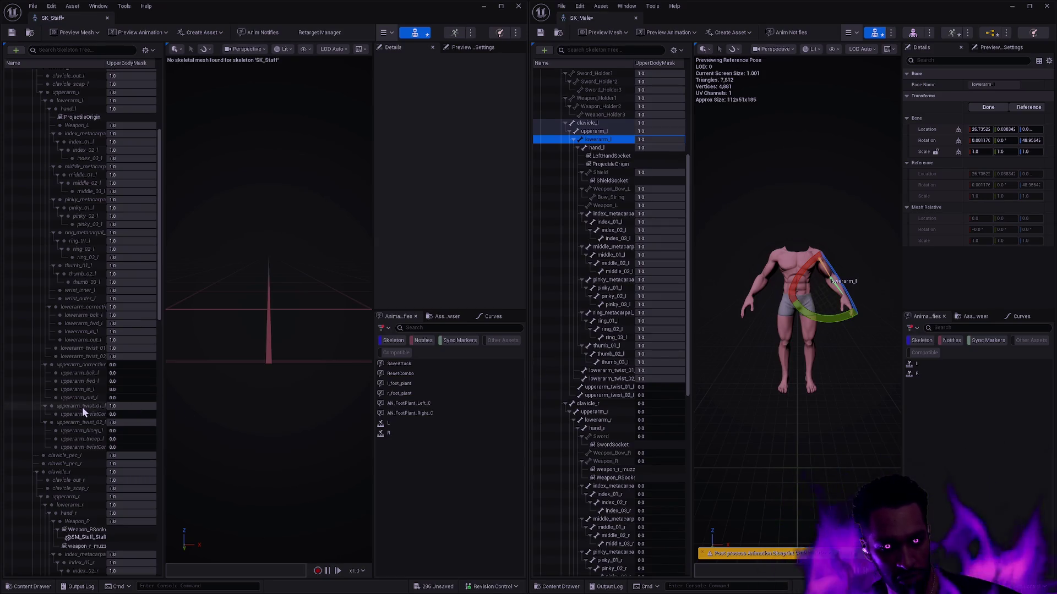
left_click(45, 366)
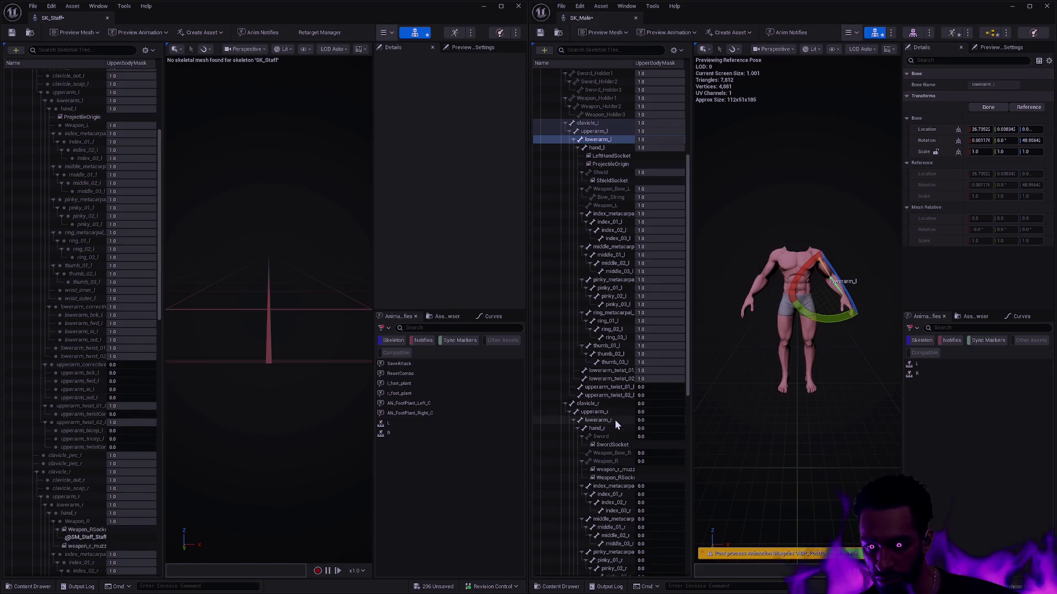
left_click(658, 388)
type("1")
key("Return")
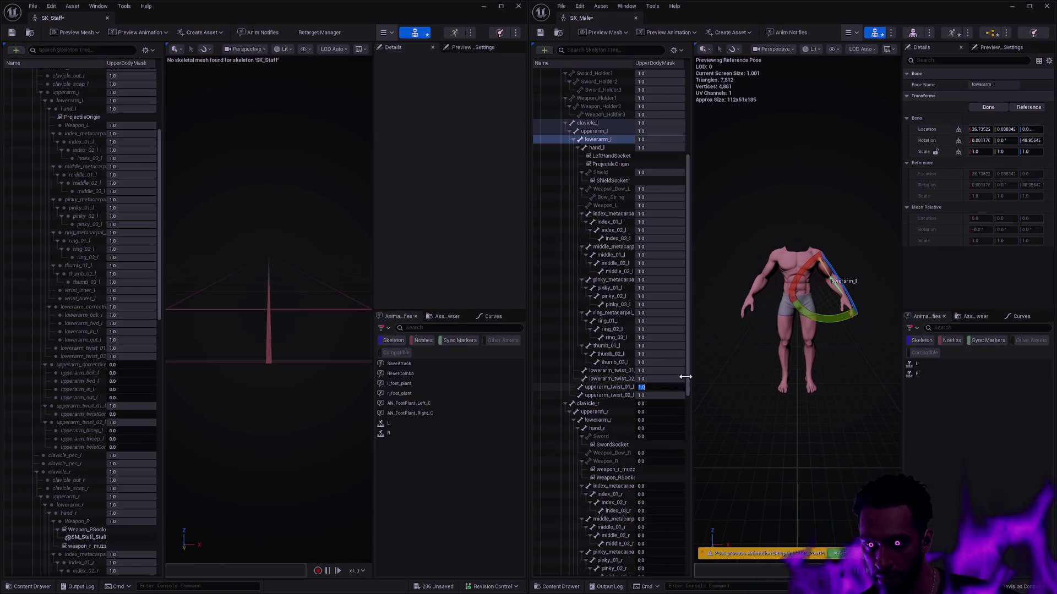
mouse_move(159, 318)
left_mouse_down()
mouse_move(168, 514)
mouse_move(154, 294)
left_mouse_up()
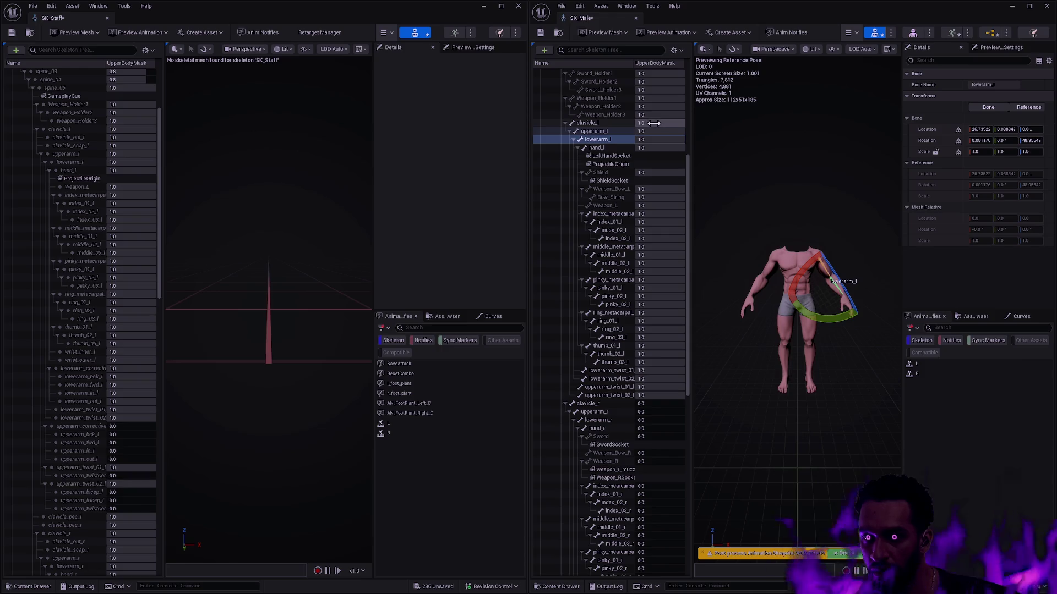
Step: Set clavicle_r to 1.0 and recursively give all its child bones 1.0
right_click(610, 123)
left_click(702, 213)
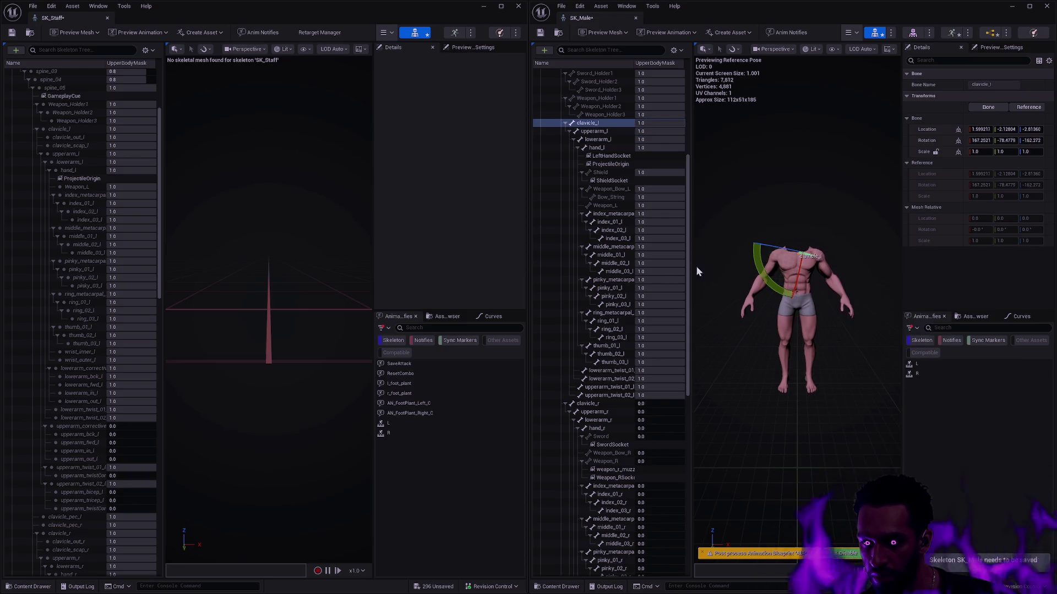
left_click_drag(688, 330, 687, 339)
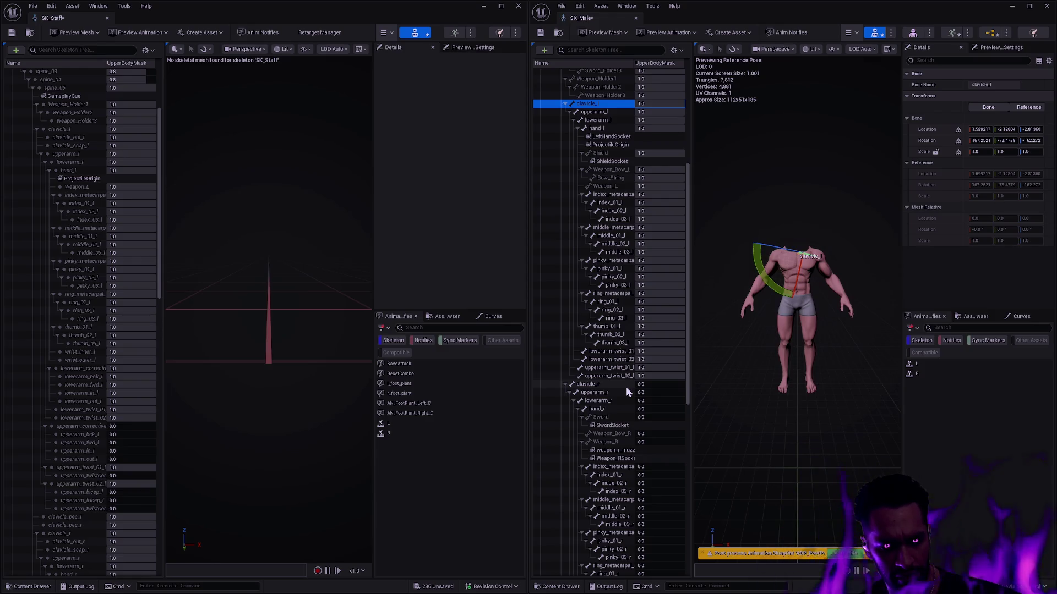
left_click(664, 384)
type("1.0")
right_click(664, 387)
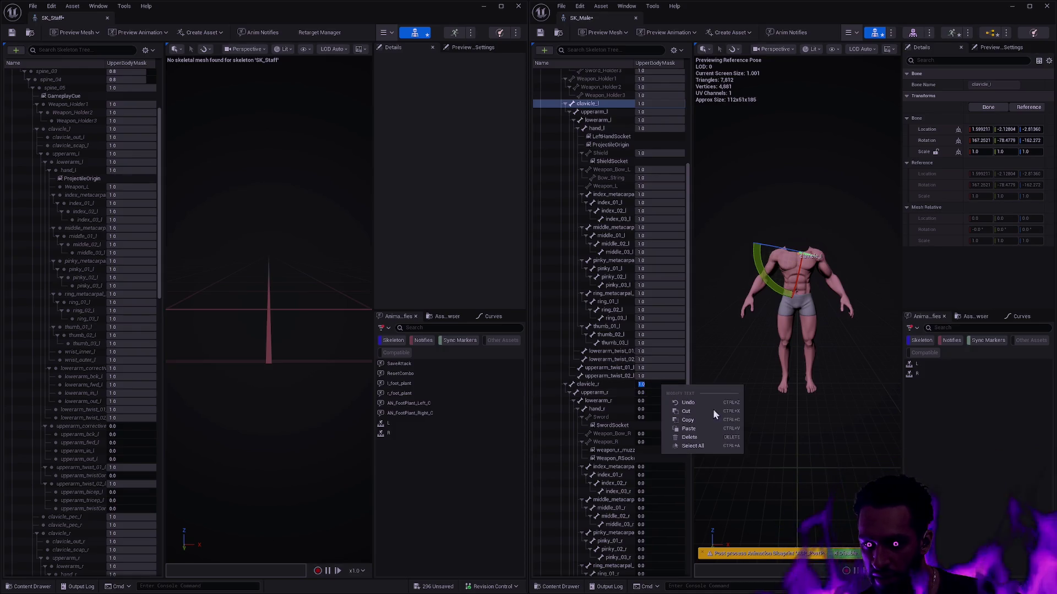
left_click(606, 384)
right_click(606, 385)
left_click(683, 472)
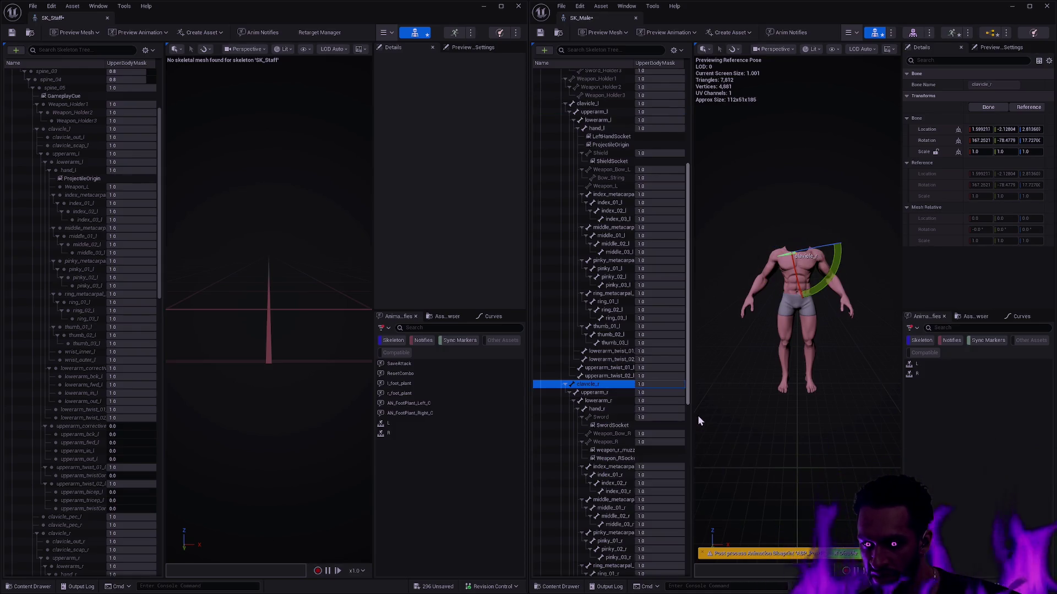
Step: Drag neck_01's UpperBodyMask value from 0.0 up to 1.0
mouse_move(159, 290)
left_mouse_down()
mouse_move(171, 437)
mouse_move(160, 405)
mouse_move(160, 507)
mouse_move(190, 522)
left_mouse_up()
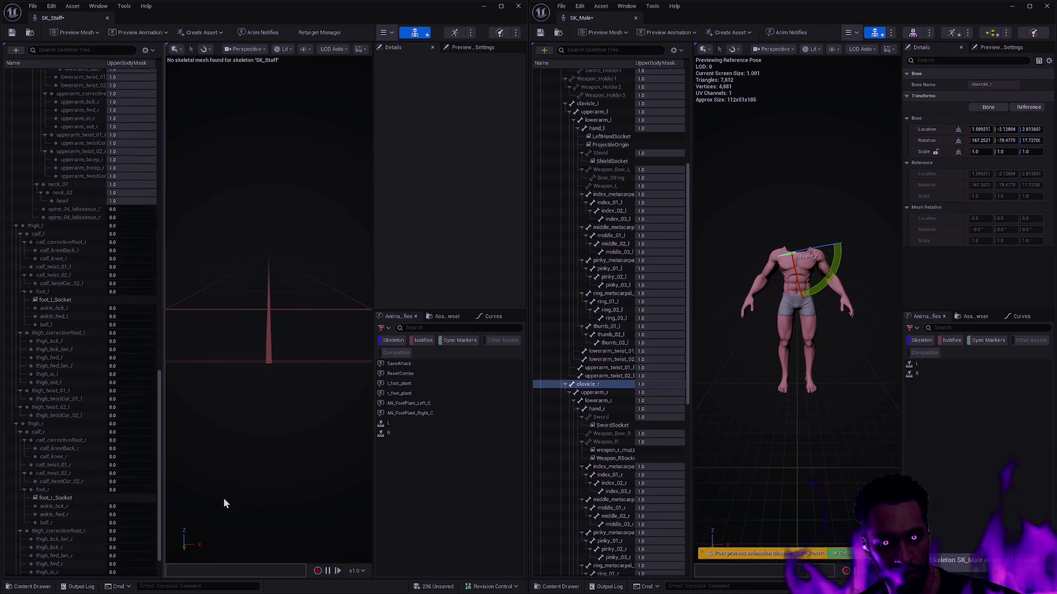
left_click_drag(691, 337, 695, 498)
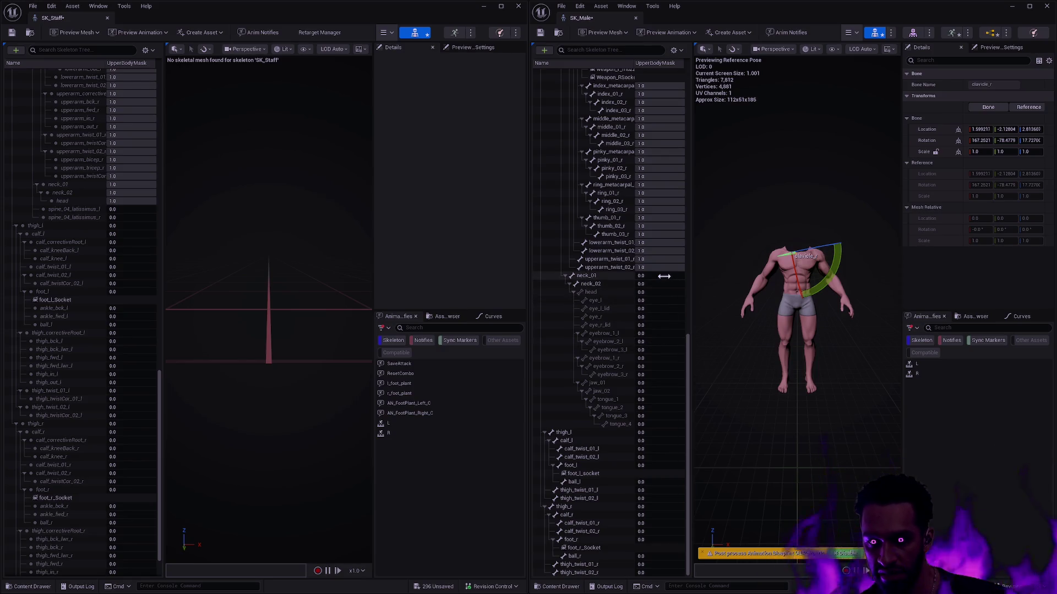
left_click_drag(159, 405, 158, 329)
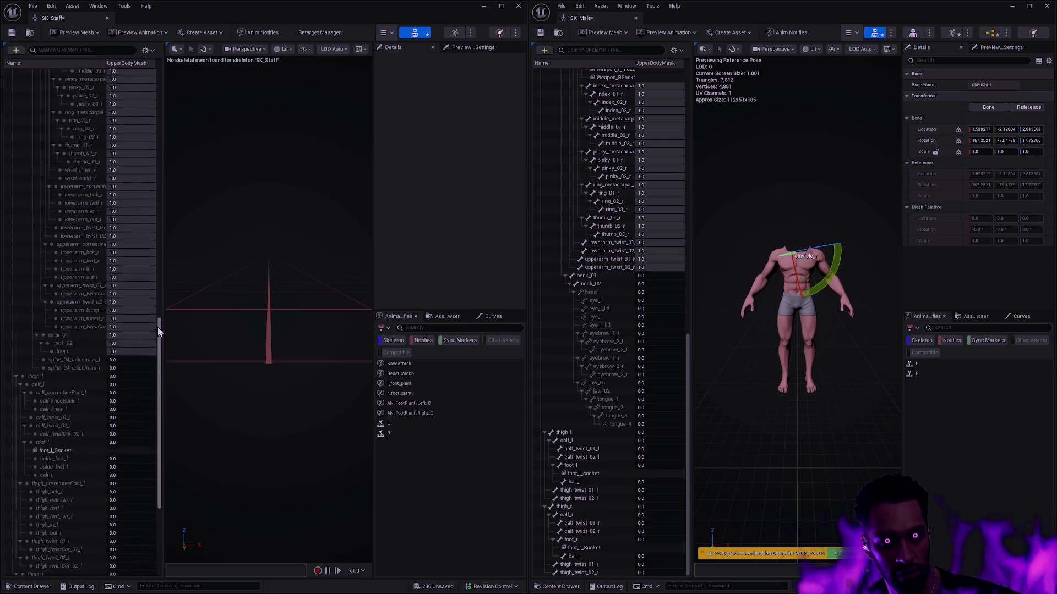
scroll(157, 327, "down", 5)
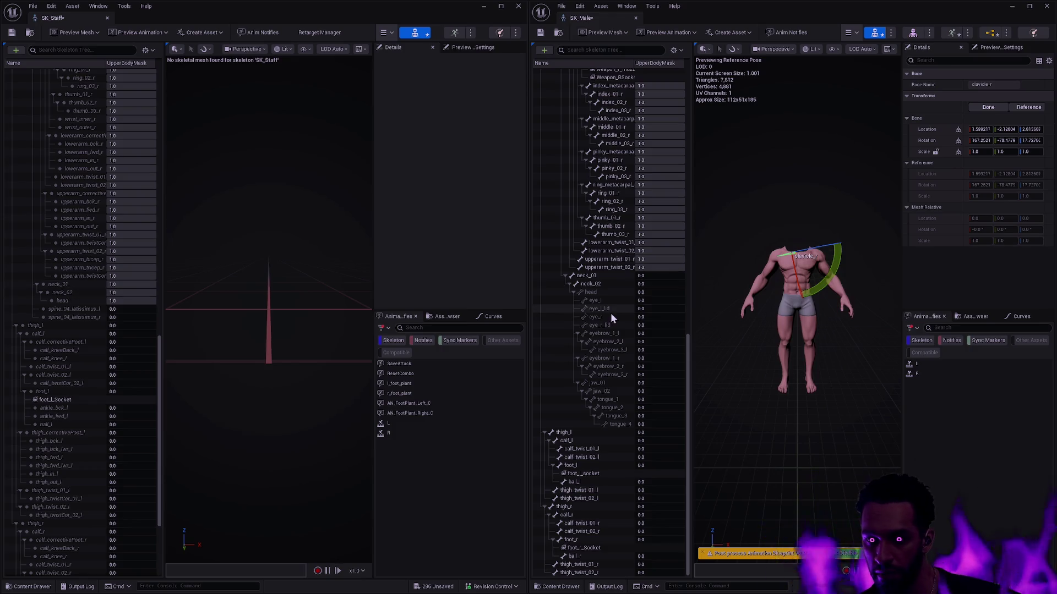
left_click_drag(657, 275, 661, 284)
right_click(610, 277)
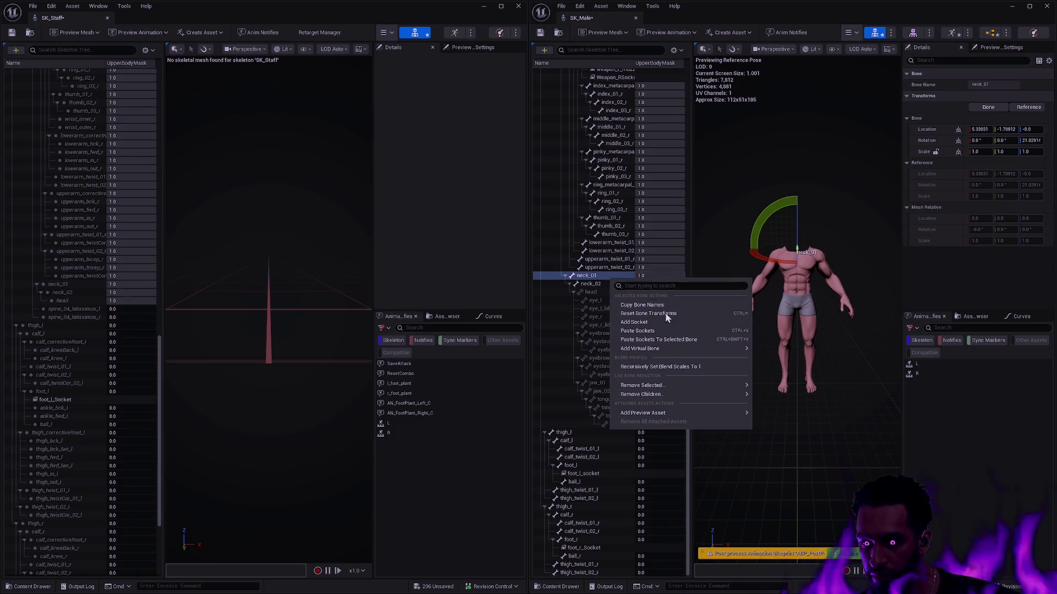
Step: Recursively set neck_02, head, eyes, jaw and tongue under neck_01 to 1.0, then review both trees
mouse_move(666, 384)
left_click(669, 365)
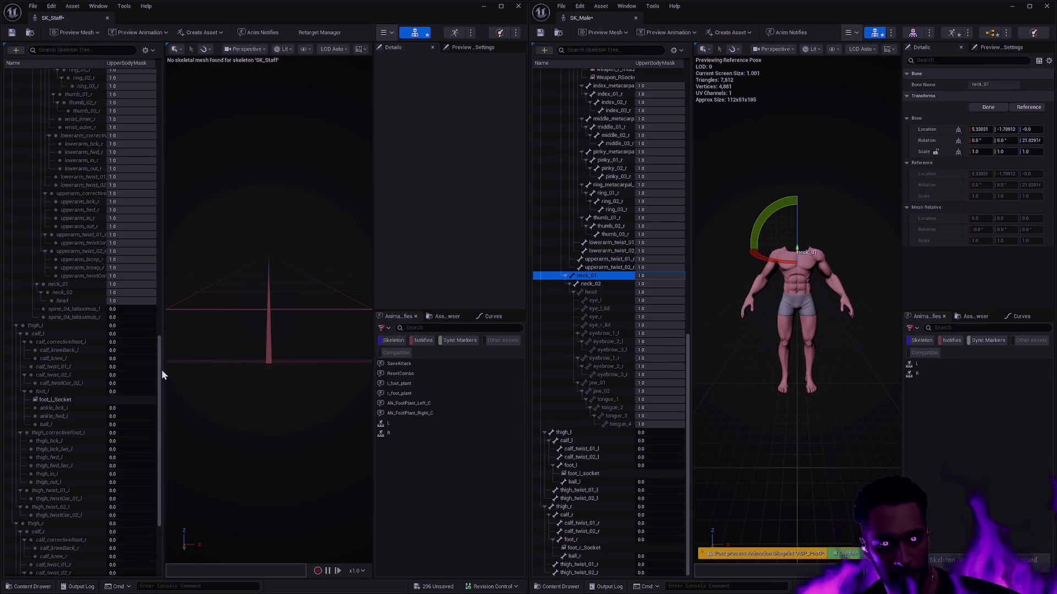
left_click_drag(162, 375, 162, 471)
mouse_move(686, 430)
left_mouse_down()
mouse_move(675, 121)
mouse_move(693, 112)
left_mouse_up()
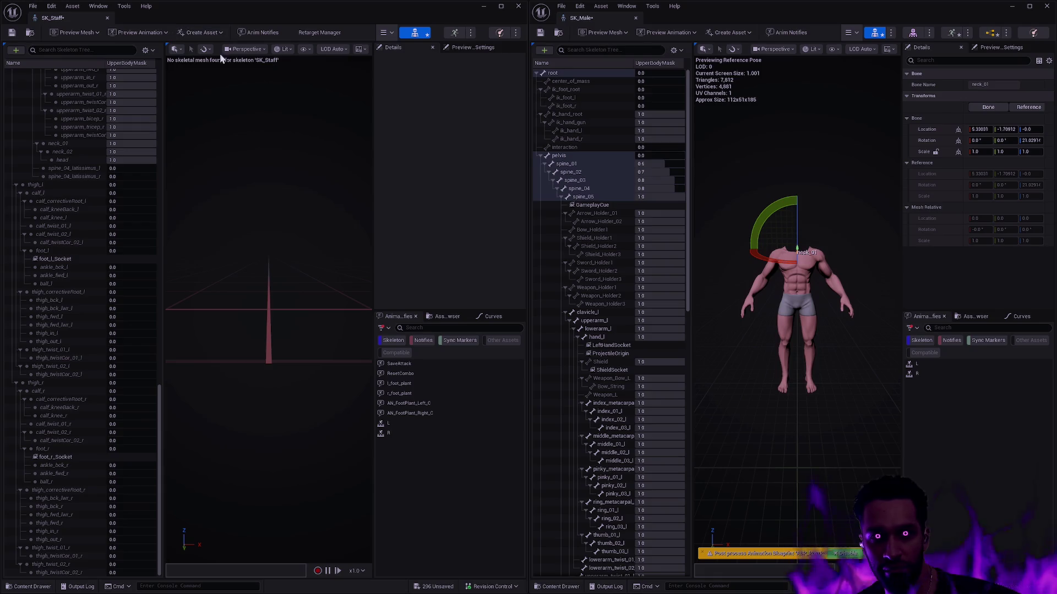
Step: Save the skeletons, cancelling the check-out prompt, so SK_Male's mask changes are stored
left_click(12, 33)
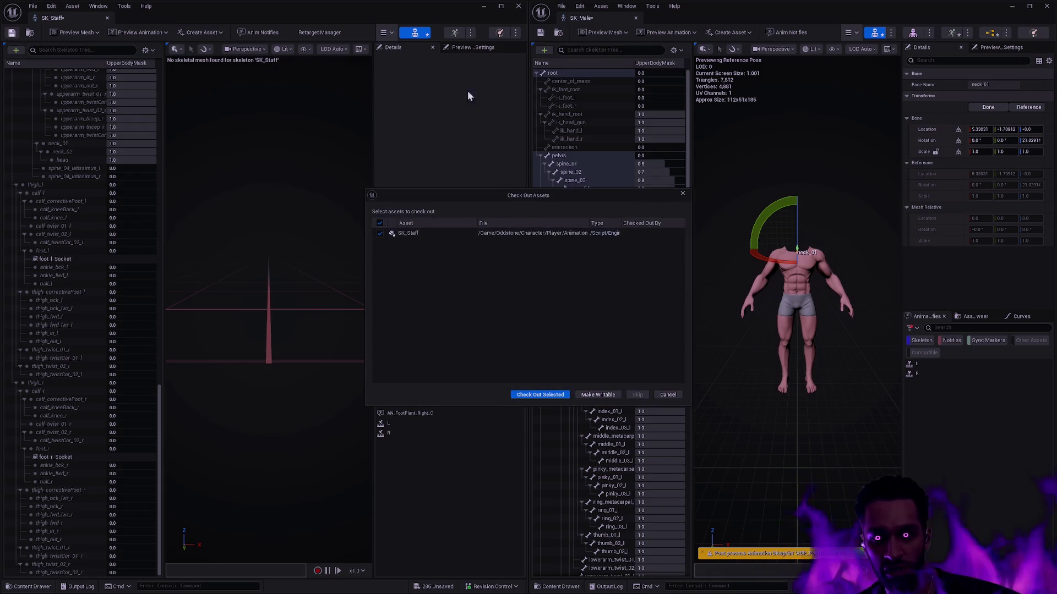
left_click(667, 395)
left_click(540, 32)
Step: Minimize both skeleton windows and start Play-in-Editor in the Padzoo level
left_click(518, 5)
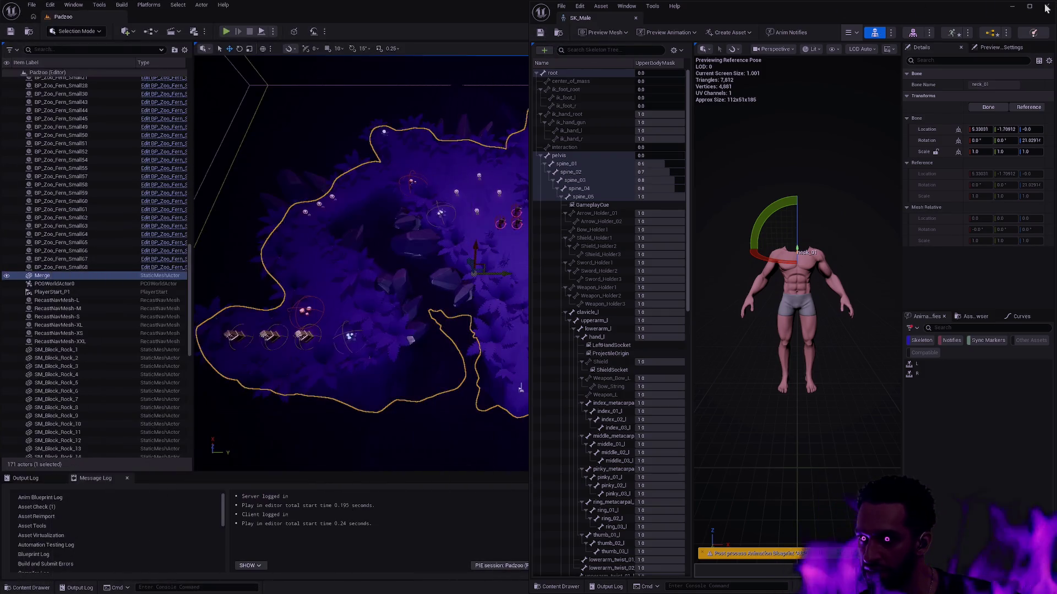
left_click(1046, 6)
left_click(226, 32)
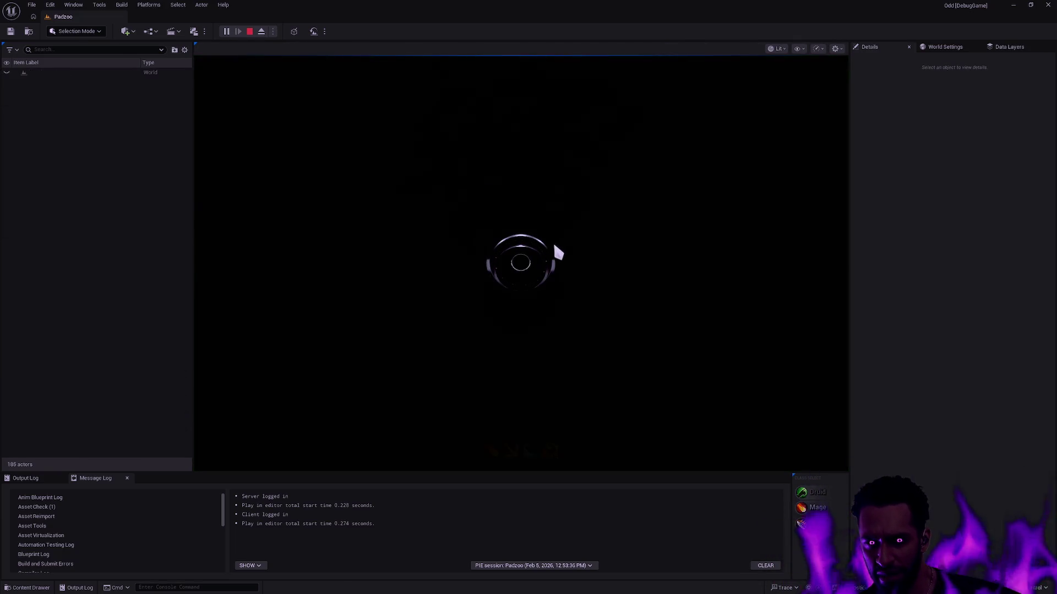
Step: Play-test fullscreen: move the mage, cast the E spear swing and the targeted T area ability
key("F11")
left_click(519, 339)
left_click(535, 215)
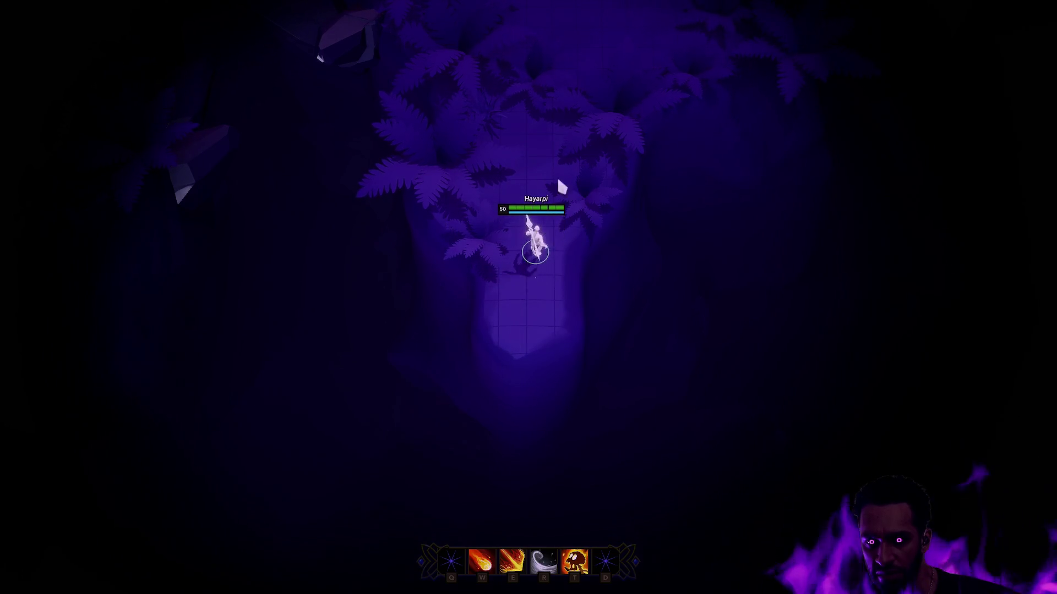
key("t")
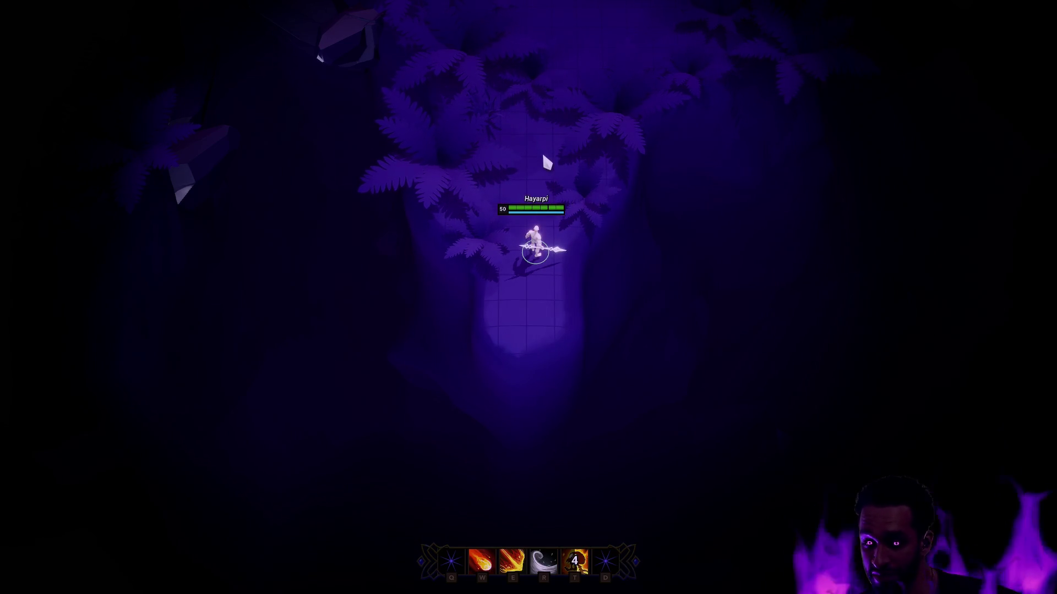
key("e")
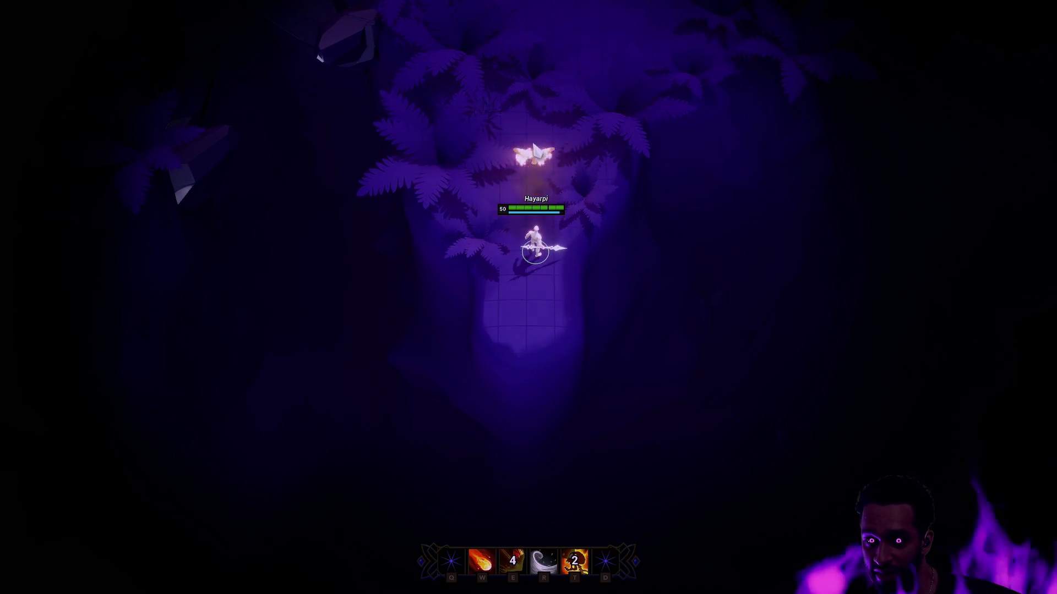
key("t")
left_click(533, 143)
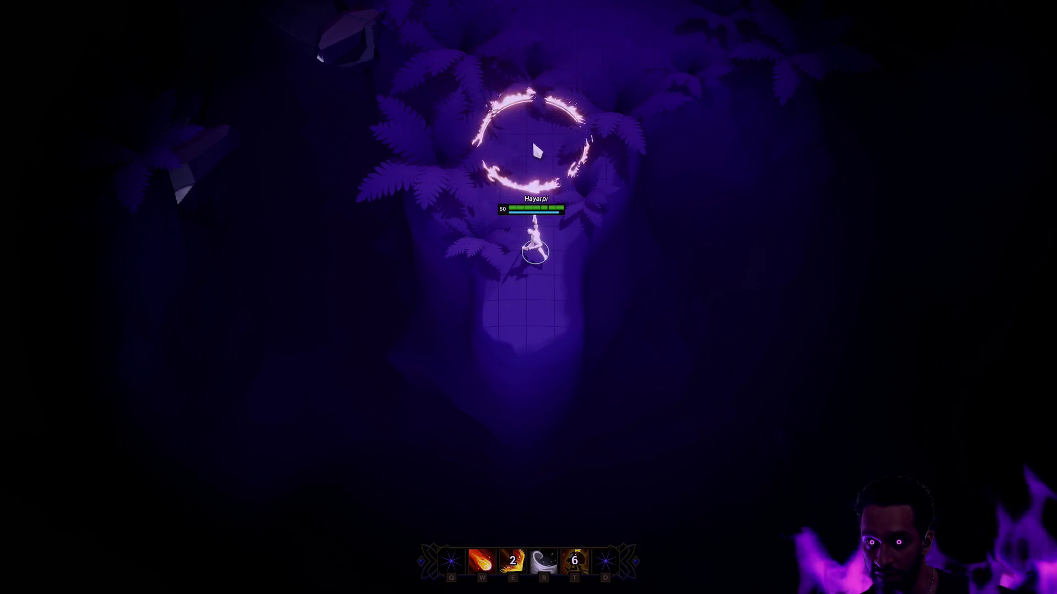
Step: Stop the play session and put away the SK_Staff and SK_Male skeleton windows
key("F11")
key("Escape")
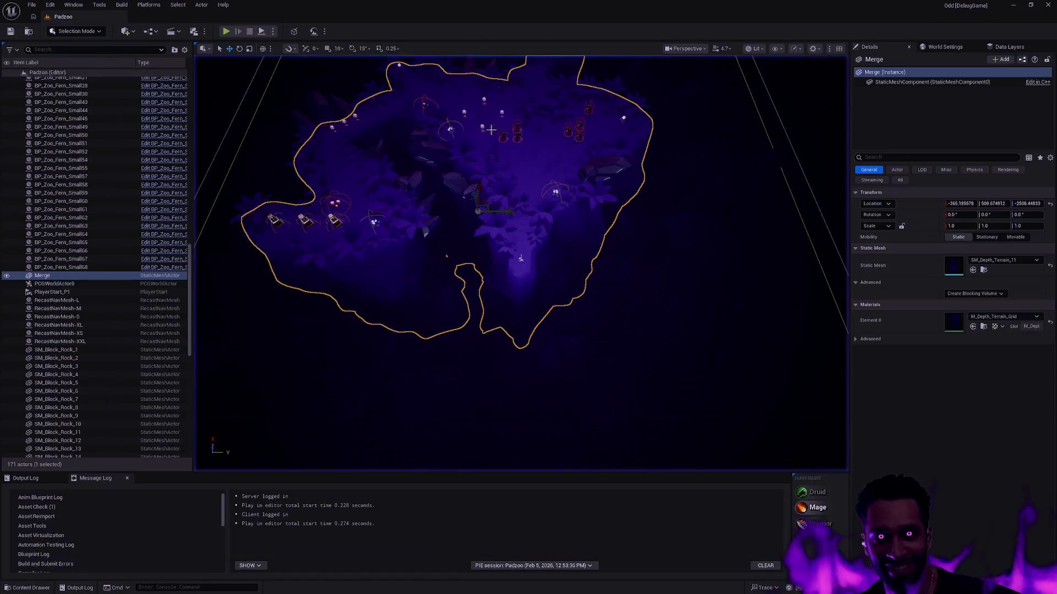
key("alt+Tab")
key("alt+Tab")
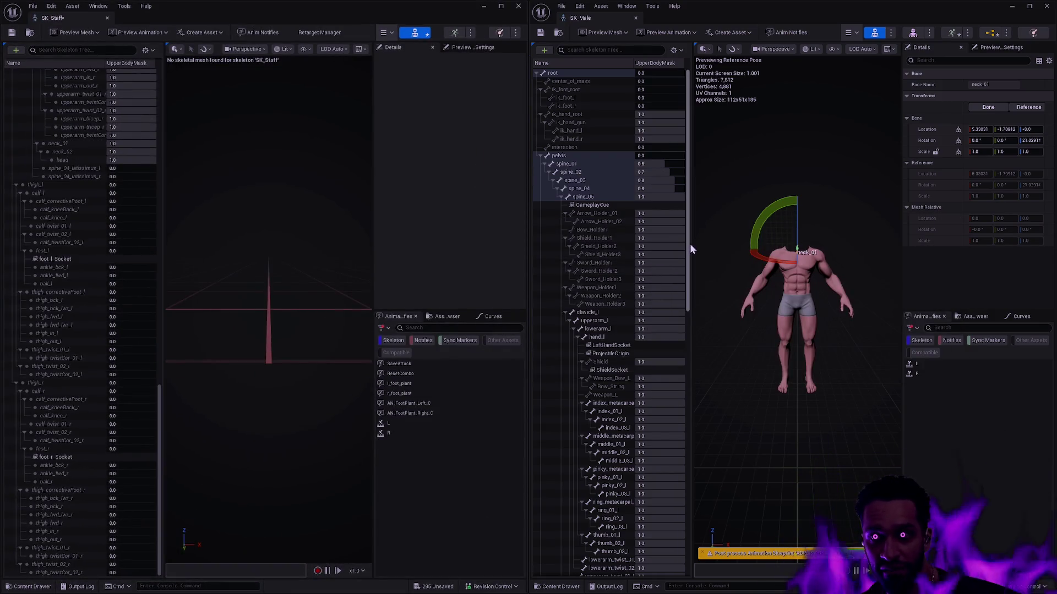
key("alt+Tab")
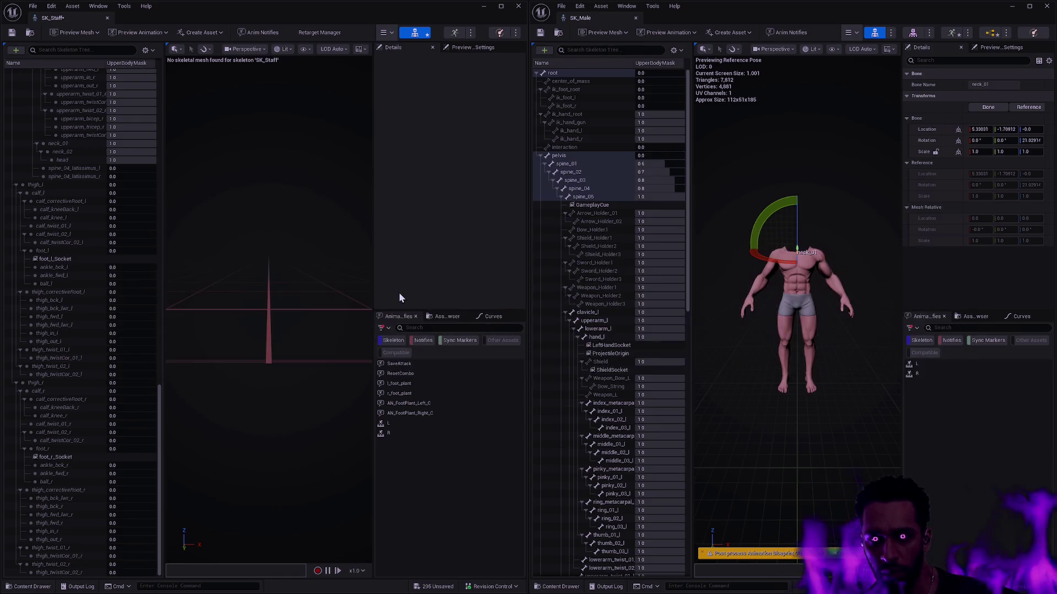
left_click(478, 6)
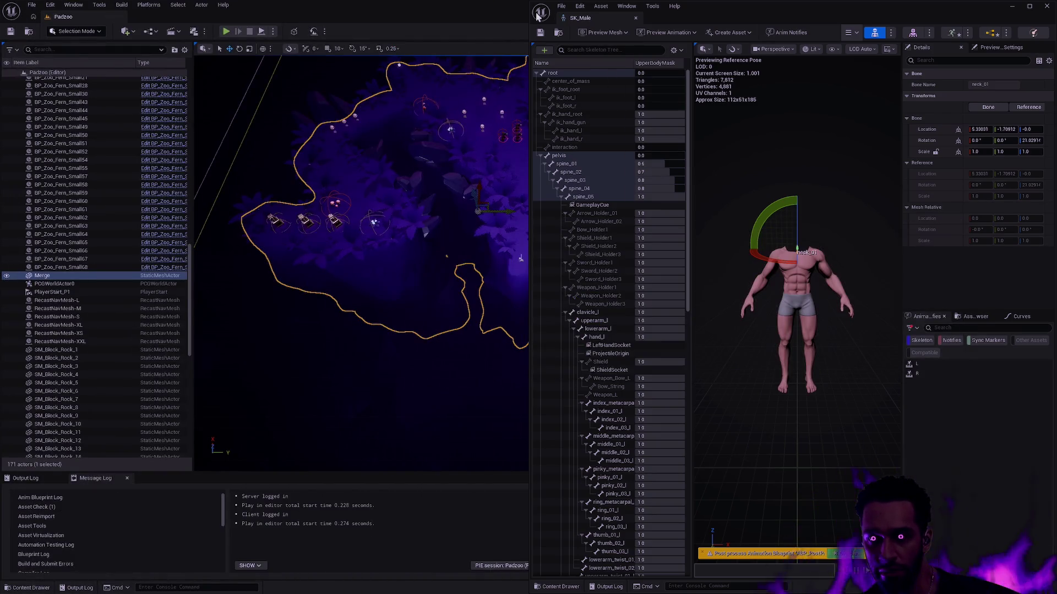
left_click(1008, 6)
key("alt+Tab")
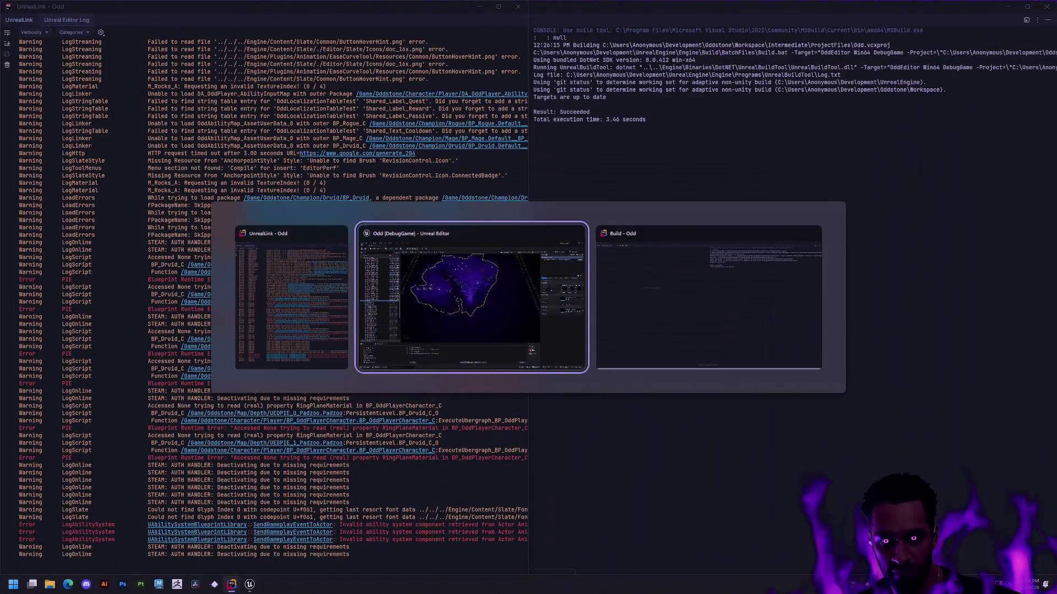
key("ctrl+p")
Step: Open AM_Mage_Cast from the asset search, check its UpperBody slot, close it, then return to SK_Male
type("AM_Ski")
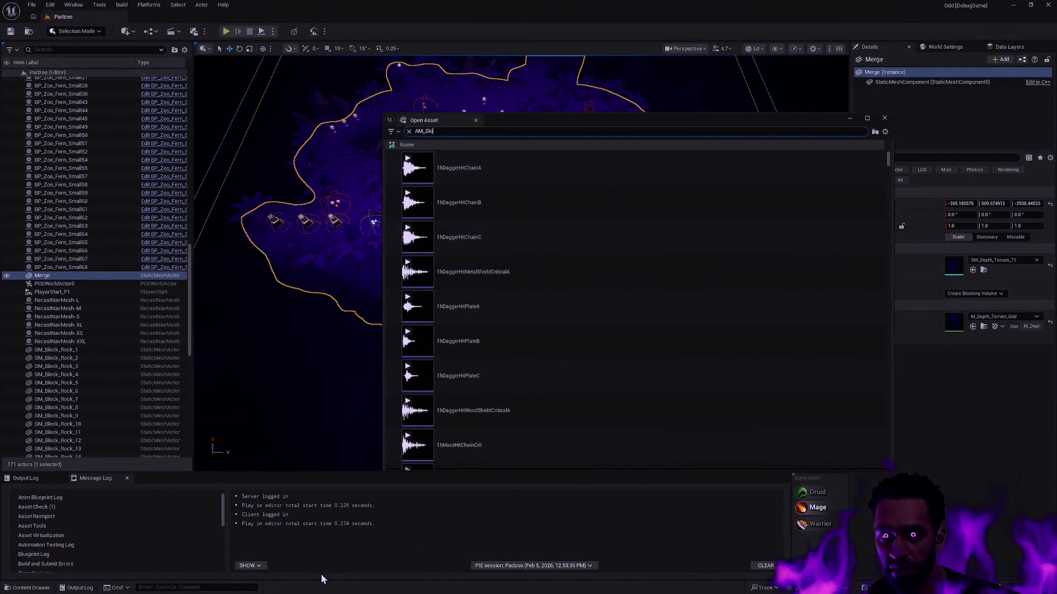
key("BackSpace")
key("BackSpace")
key("BackSpace")
type("Mage_")
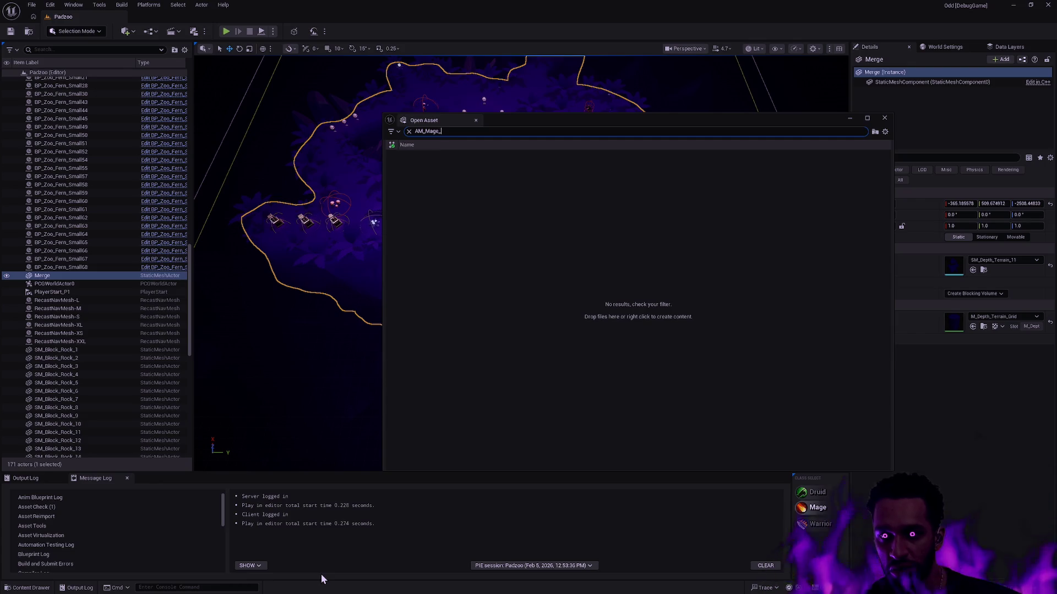
left_click(486, 282)
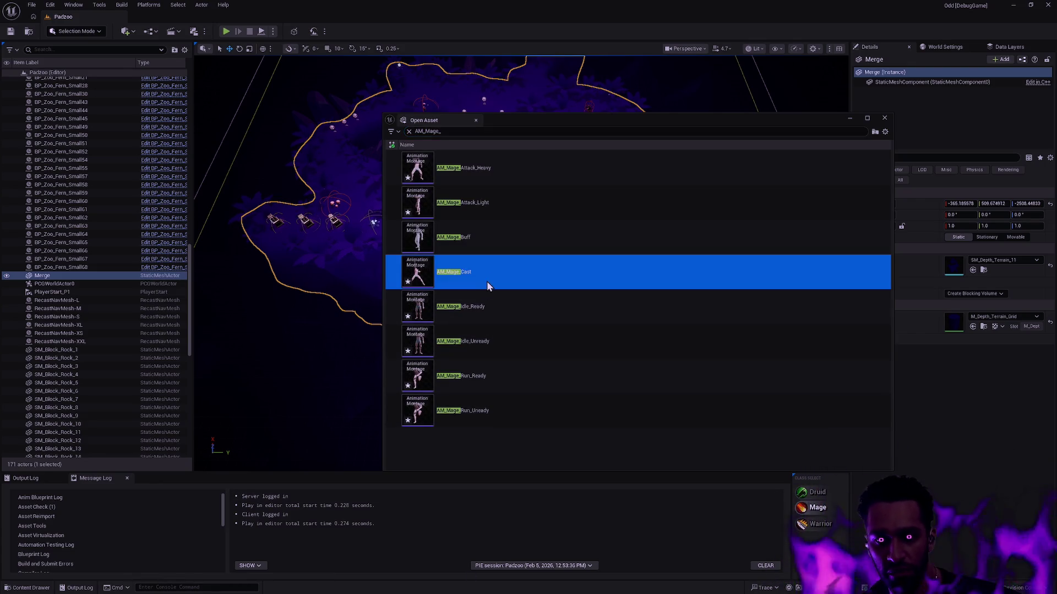
double_click(487, 281)
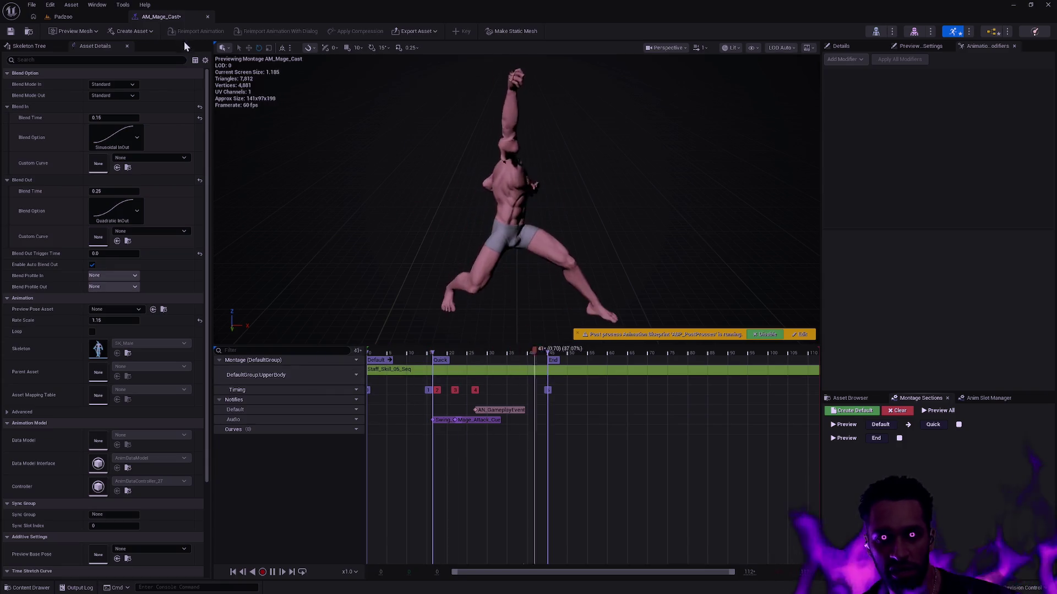
left_click(207, 16)
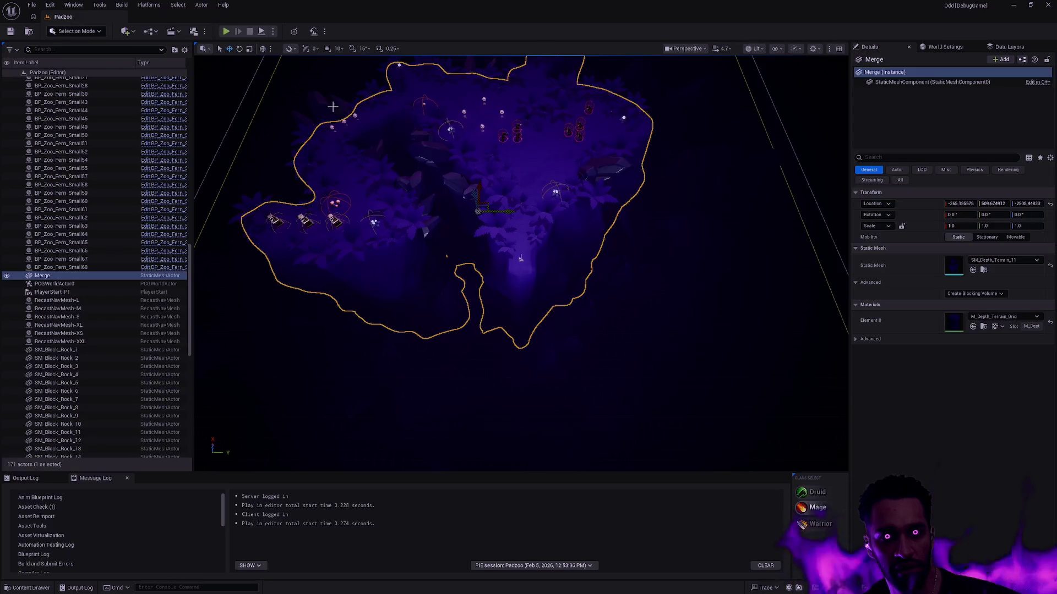
key("alt+Tab")
key("alt+Tab")
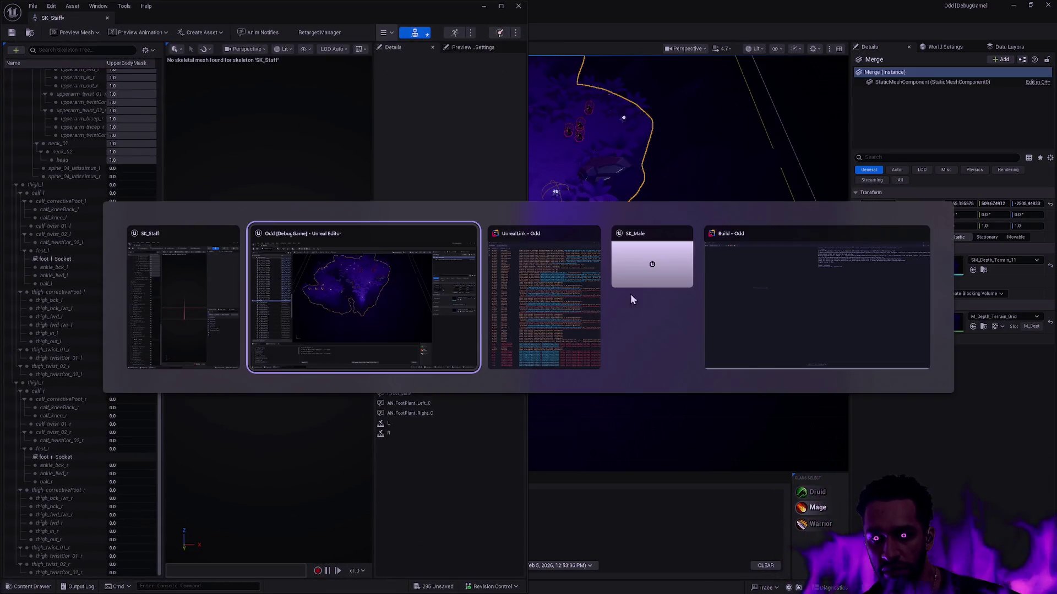
left_click(620, 305)
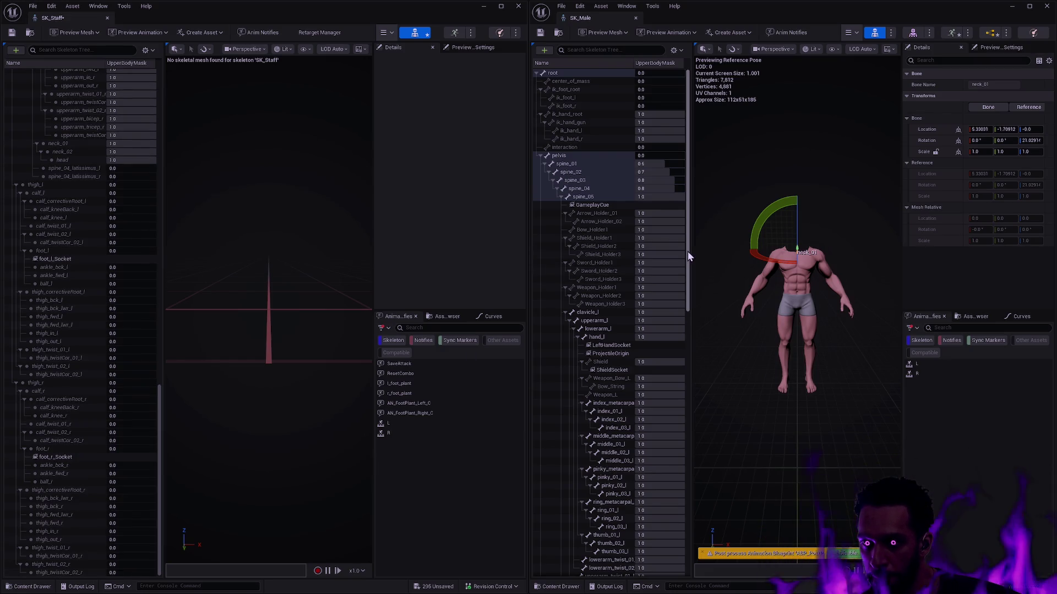
Step: Re-expand SK_Male's pelvis, thigh_r and thigh_l branches to reveal every leg bone's mask weight
left_click(540, 155)
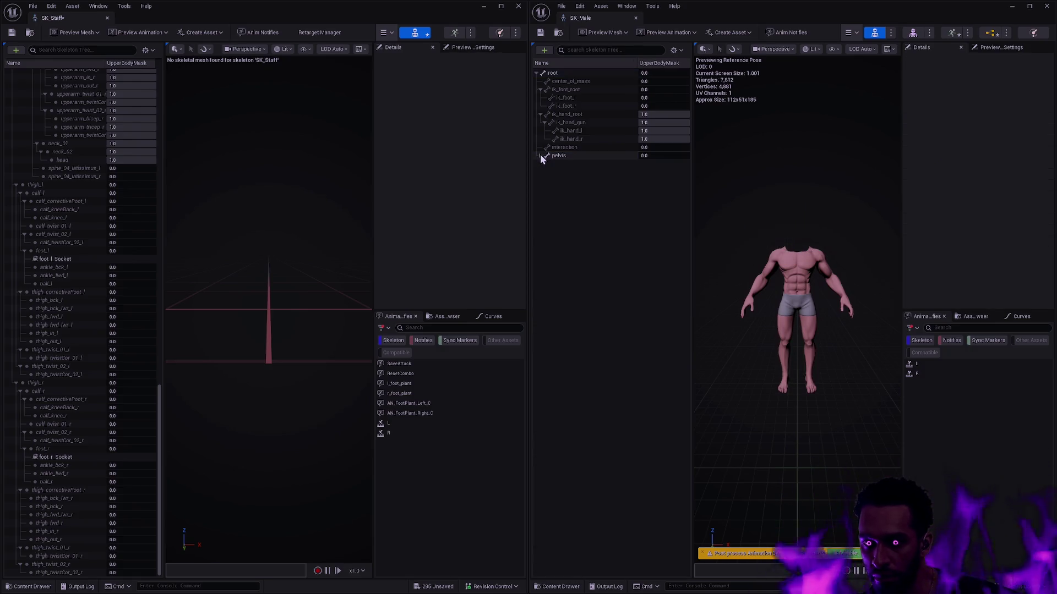
left_click(567, 156)
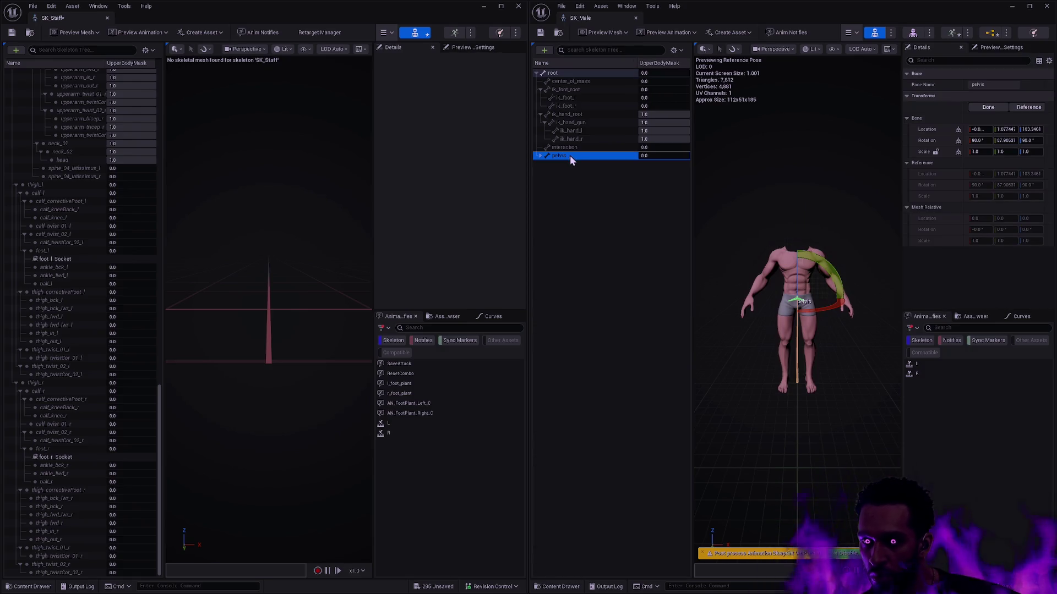
left_click(539, 156)
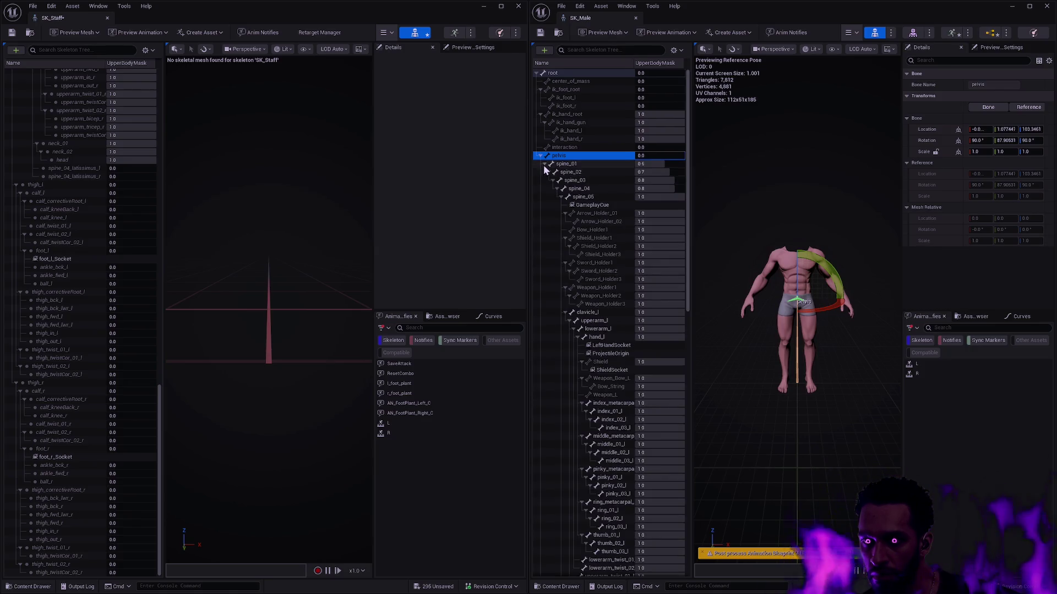
left_click(545, 173)
left_click(545, 181)
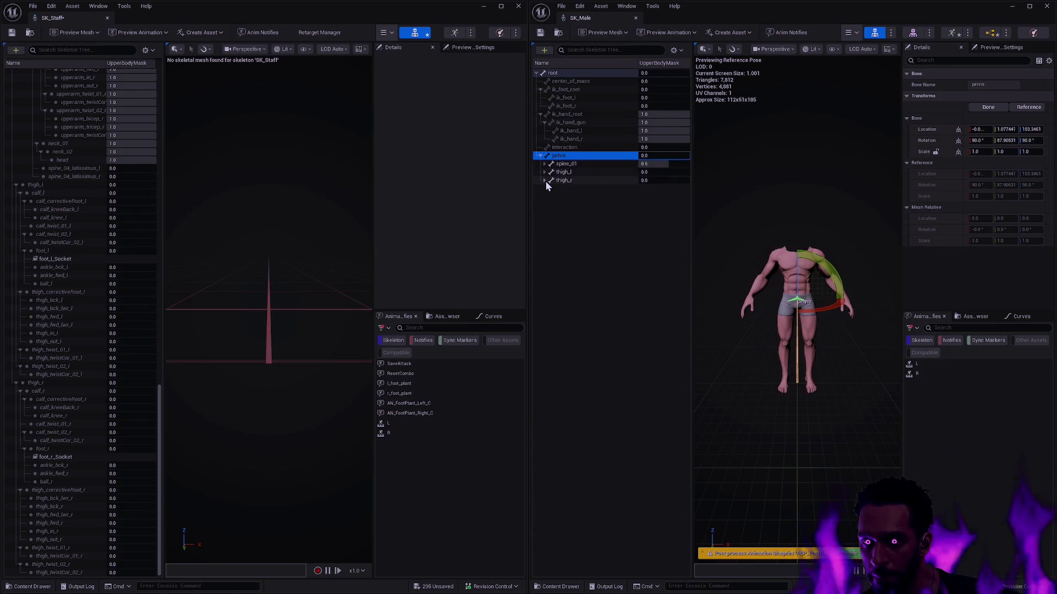
left_click(544, 182)
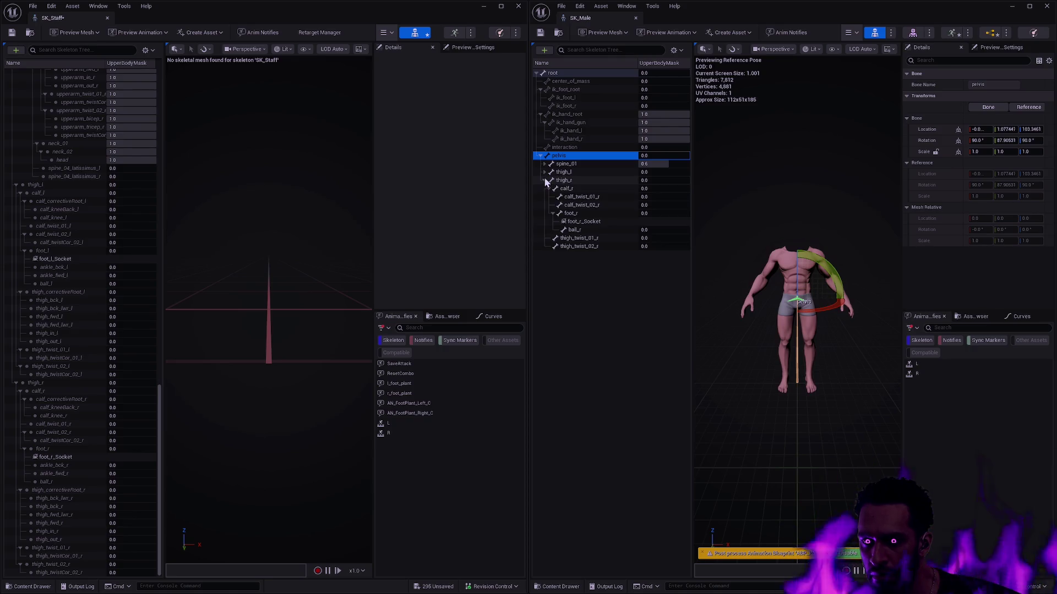
left_click(545, 173)
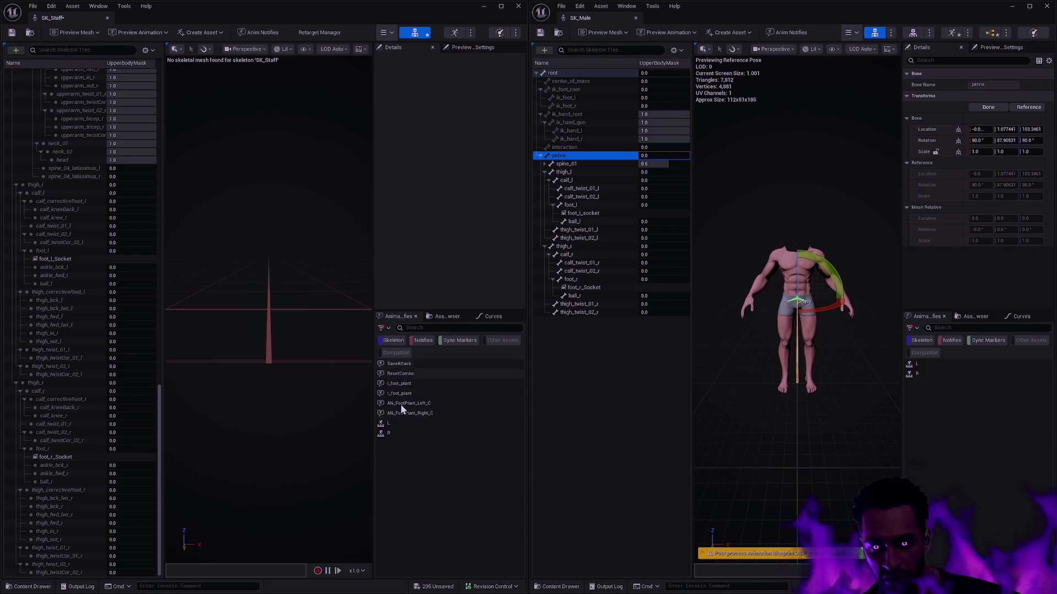
Step: Glance at SK_Male's animation assets list, then return to the notifies and sync markers list
left_click(447, 316)
left_click(402, 316)
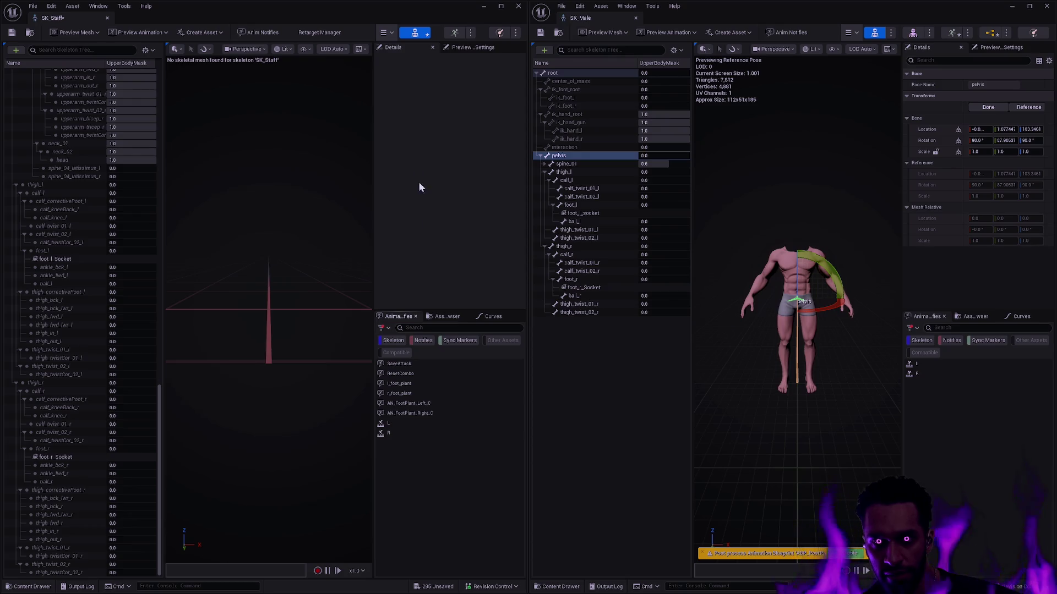
left_click(627, 6)
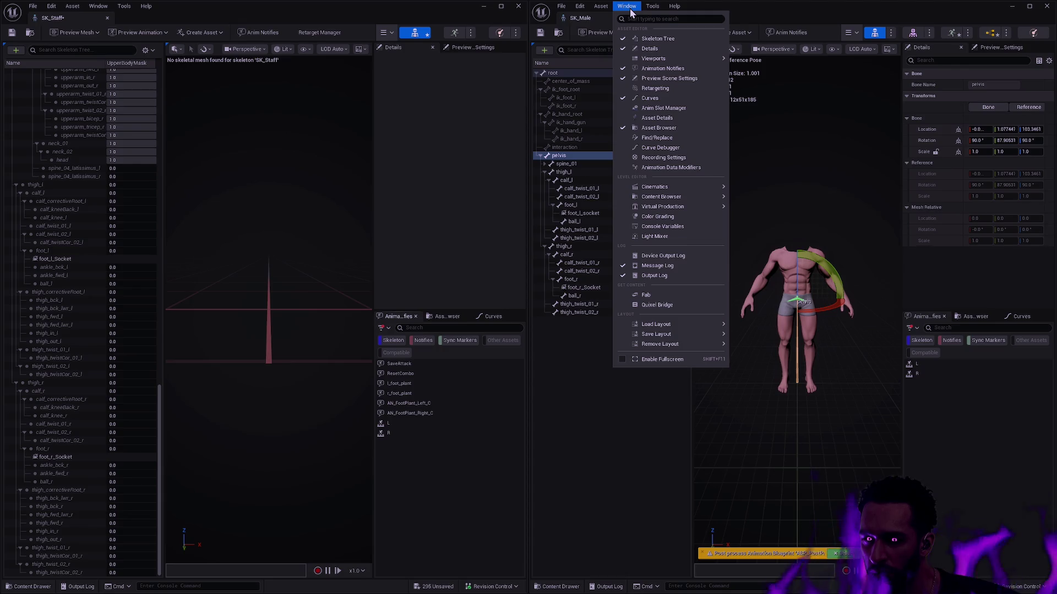
Step: Open the Anim Slot Manager for both SK_Male and SK_Staff
left_click(663, 108)
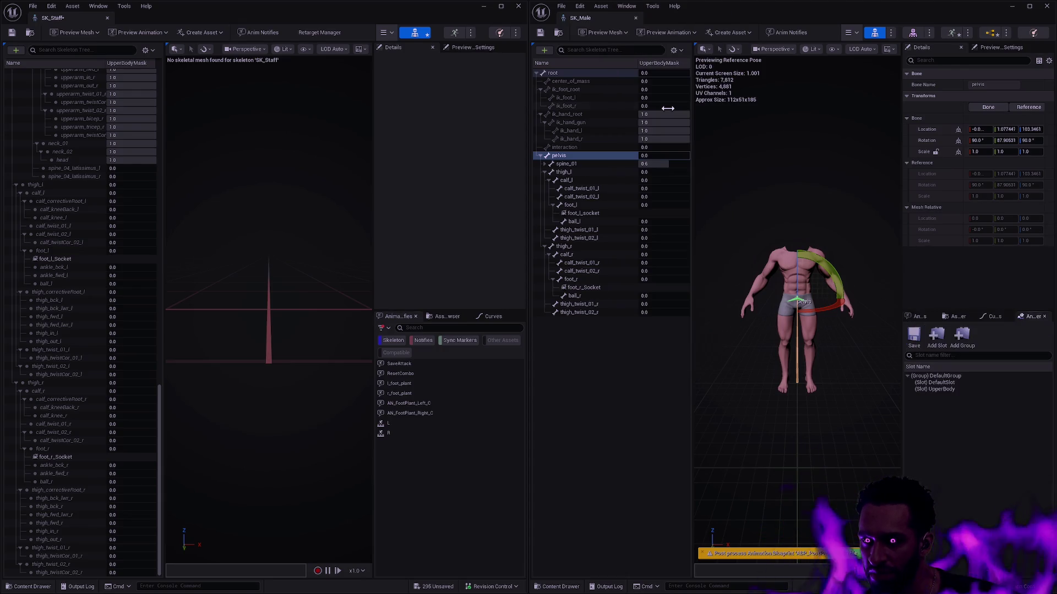
left_click(97, 6)
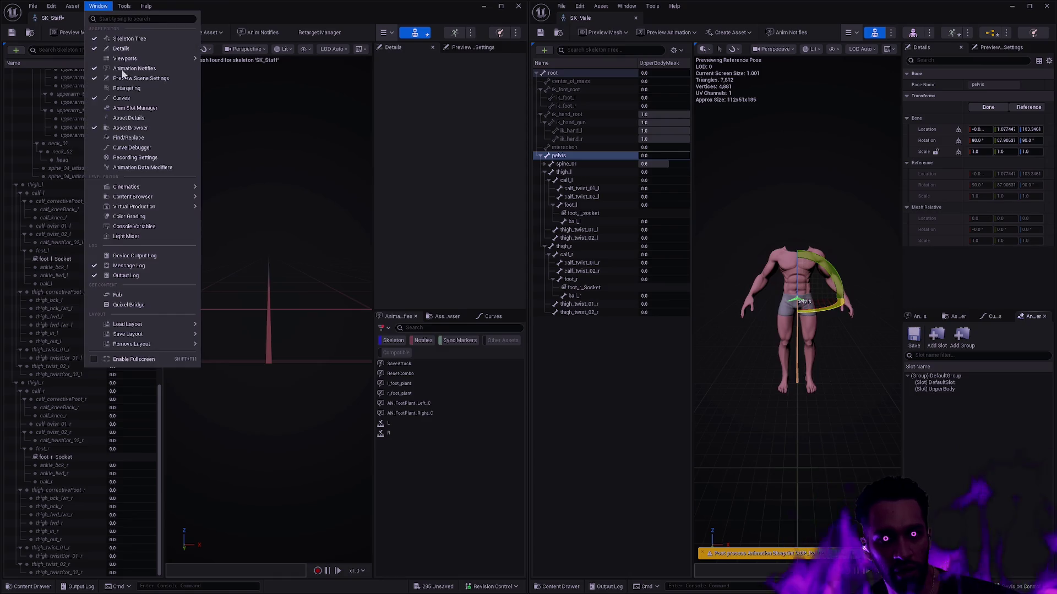
left_click(147, 109)
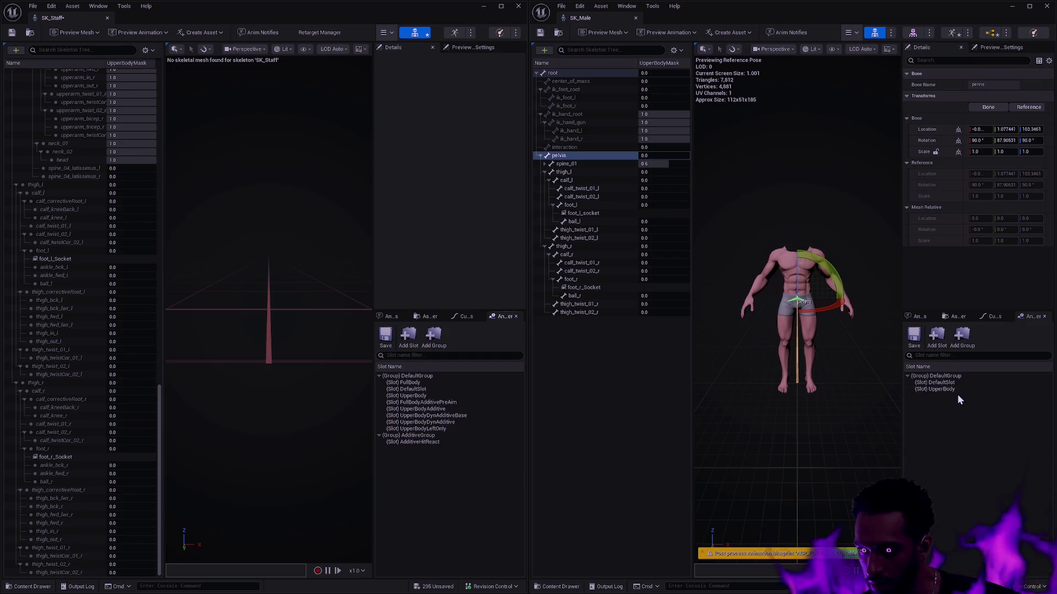
Step: Save SK_Male's slot setup, review SK_Staff's DefaultGroup slots, and begin adding a slot to SK_Male's DefaultGroup
right_click(417, 380)
key("Escape")
left_click(386, 342)
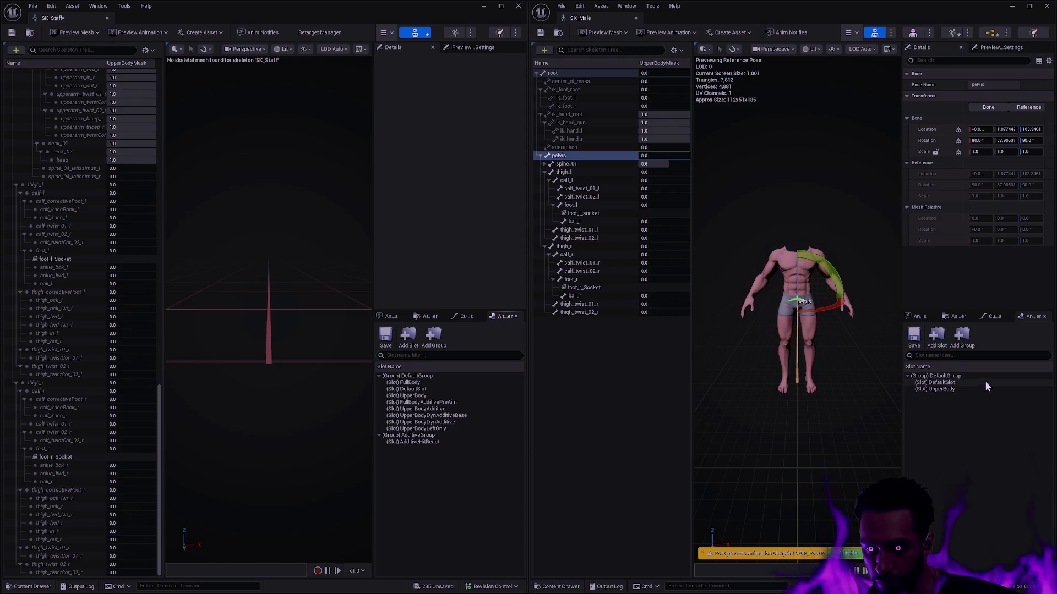
left_click(418, 383)
left_click(412, 376)
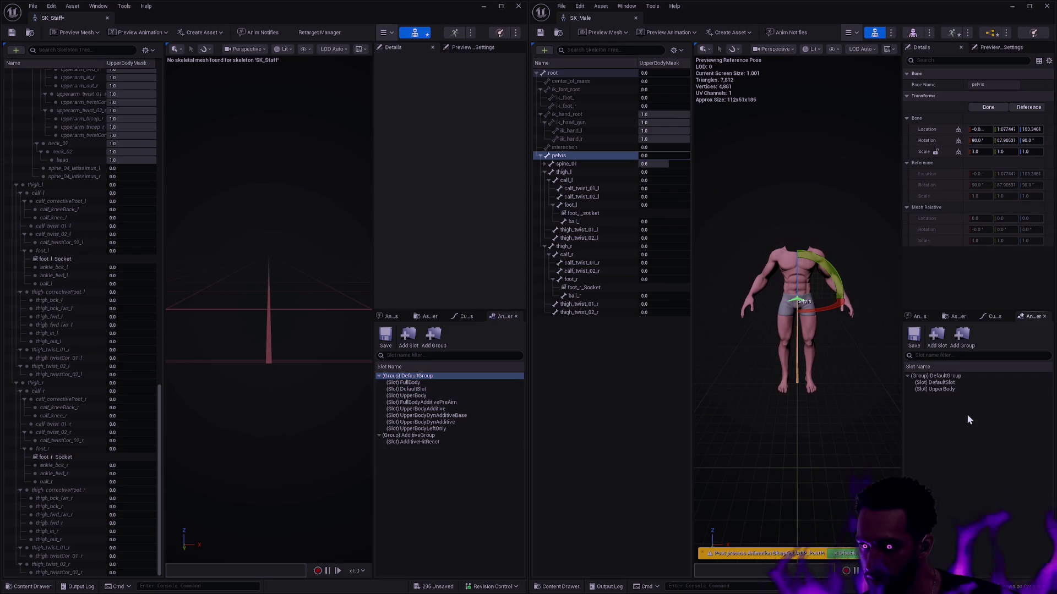
right_click(956, 376)
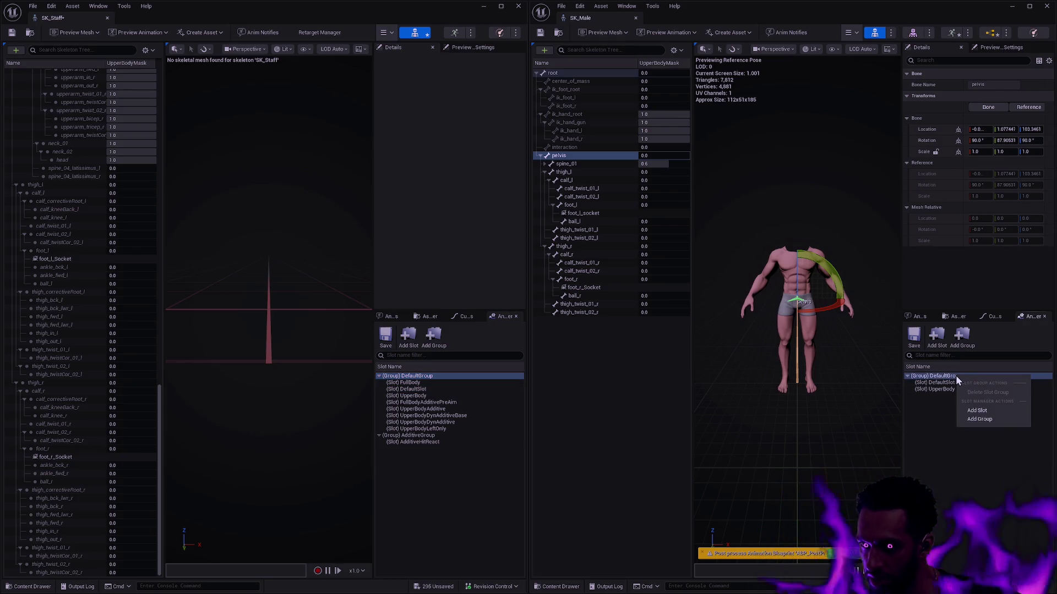
left_click(995, 411)
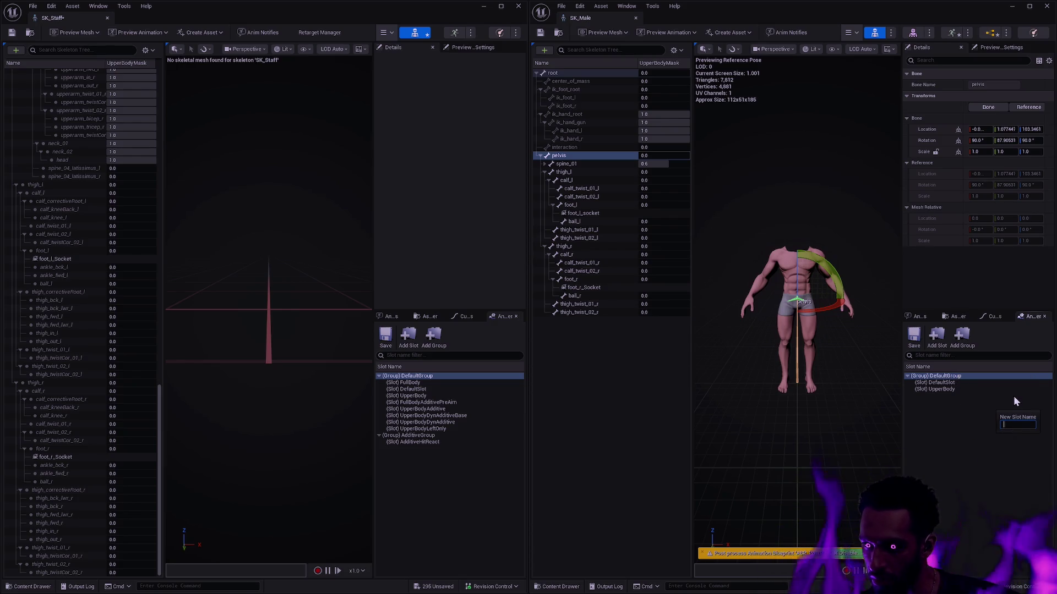
Step: Add FullBody and FullBodyAdditivePreAim slots to SK_Male's DefaultGroup
type("FullBody")
key("Return")
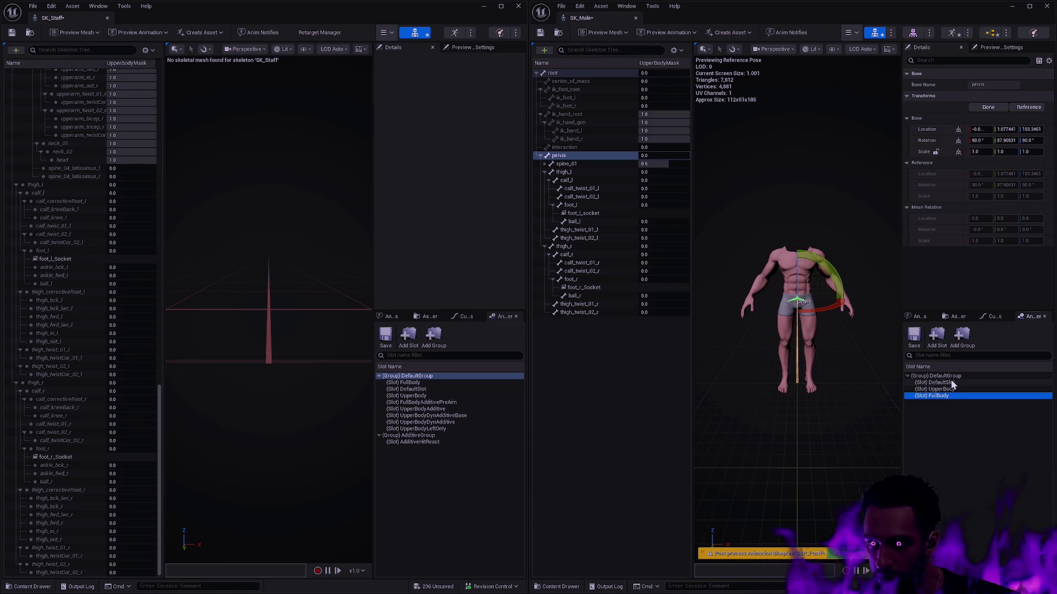
left_click(935, 342)
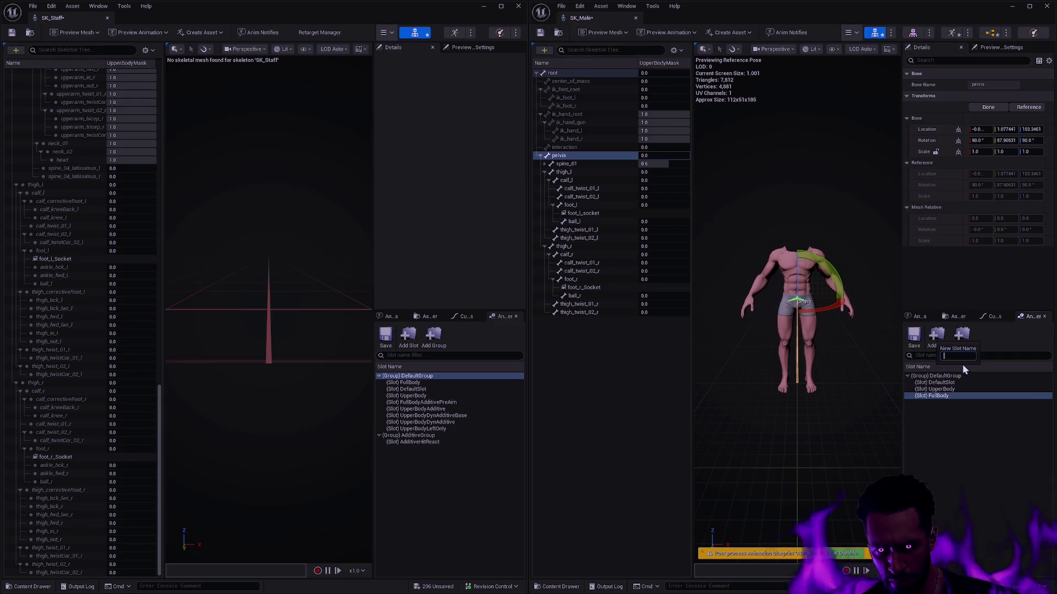
type("FullBodyA")
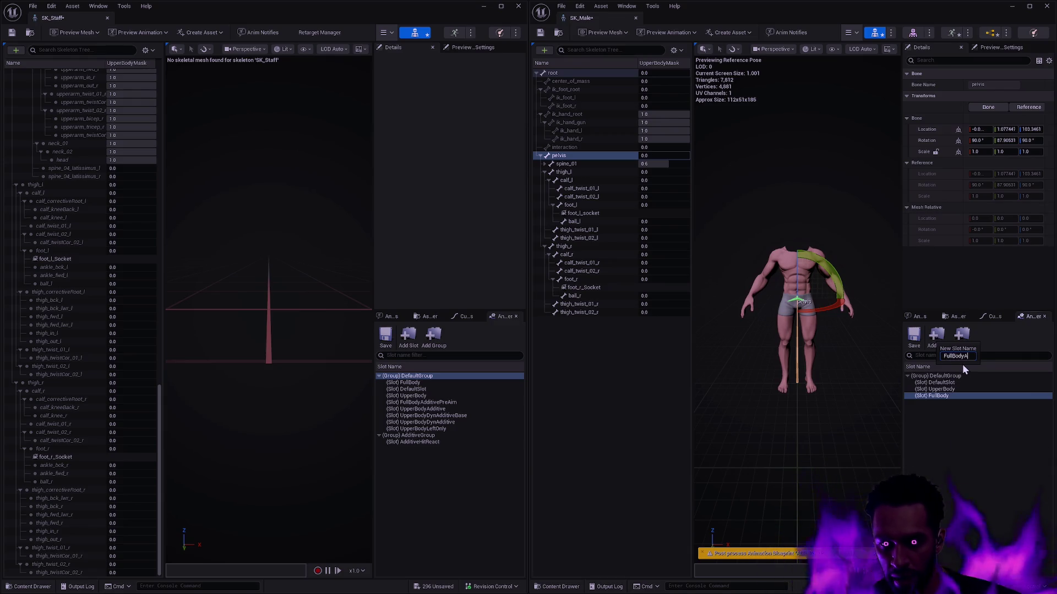
type("dditivePreAim")
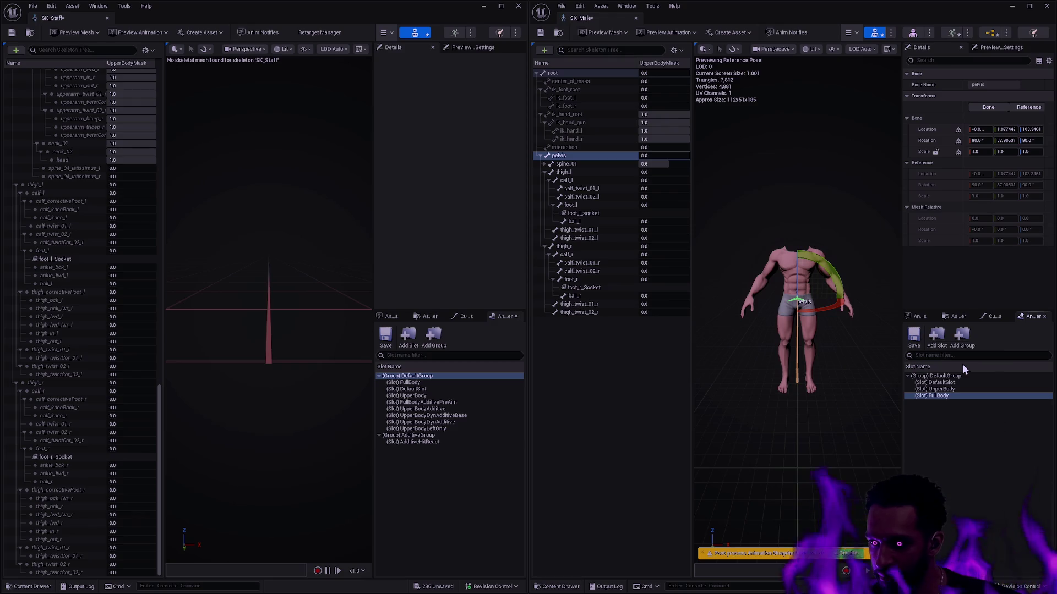
key("Return")
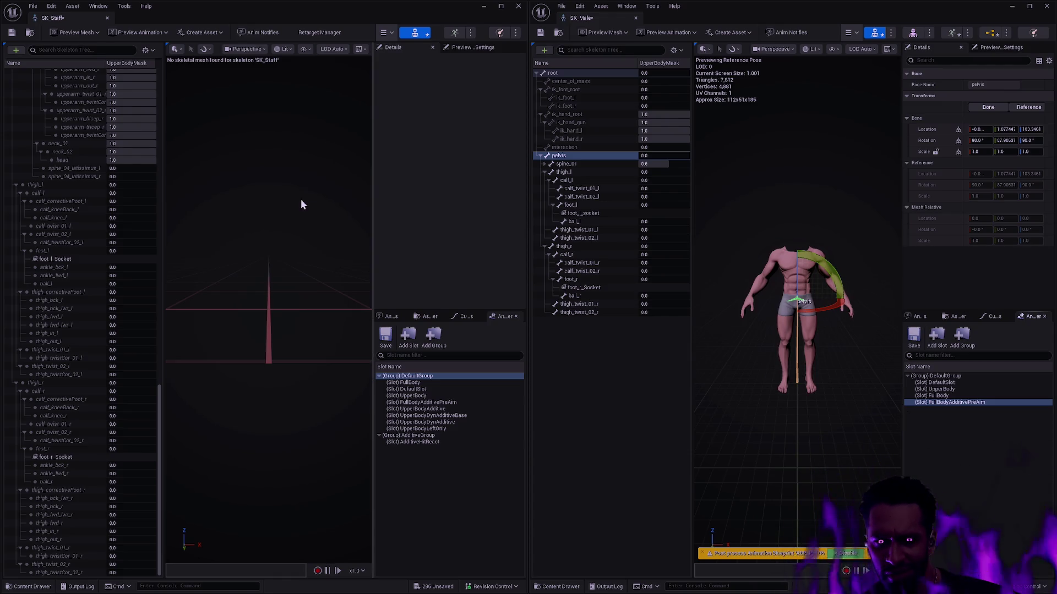
Step: Review SK_Staff's blend profiles from the Skeleton Tree settings menu
left_click(151, 50)
mouse_move(199, 84)
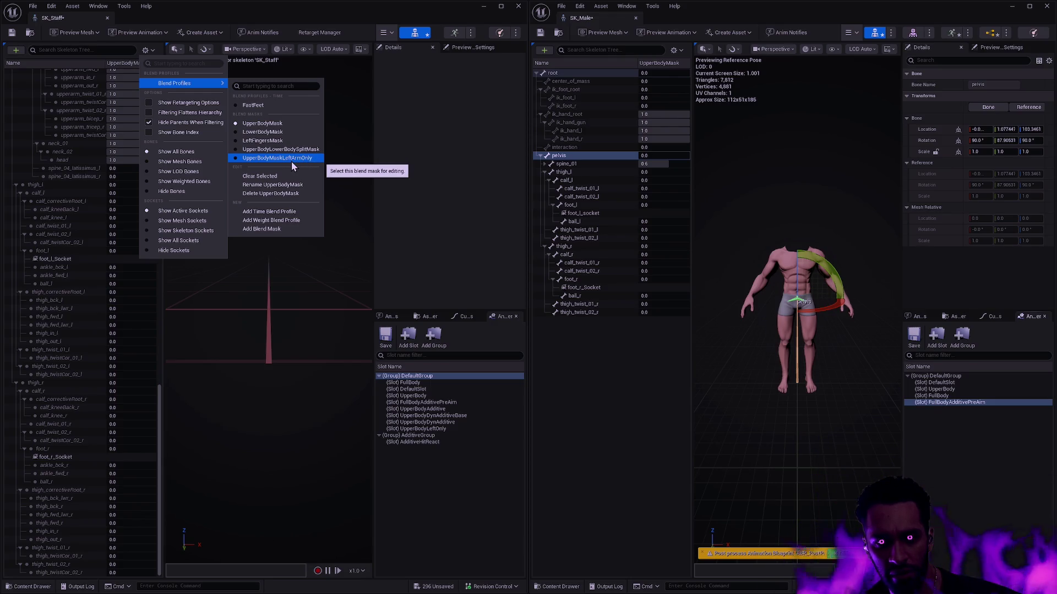
left_click(438, 117)
Step: Delete SK_Male's FullBodyAdditivePreAim slot and create a new slot group named AdditiveGroup
left_click(956, 402)
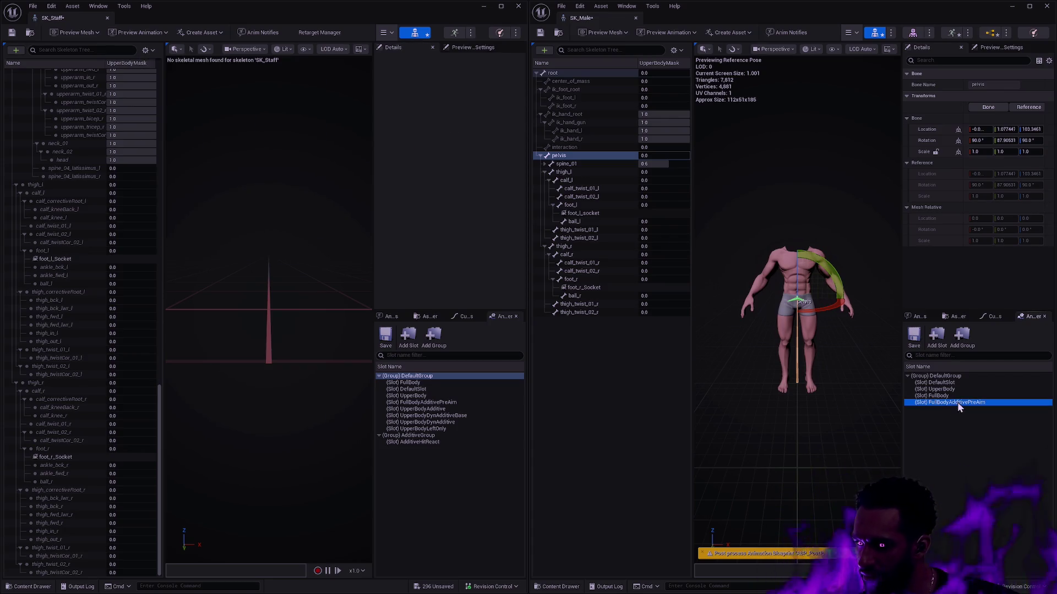
right_click(956, 402)
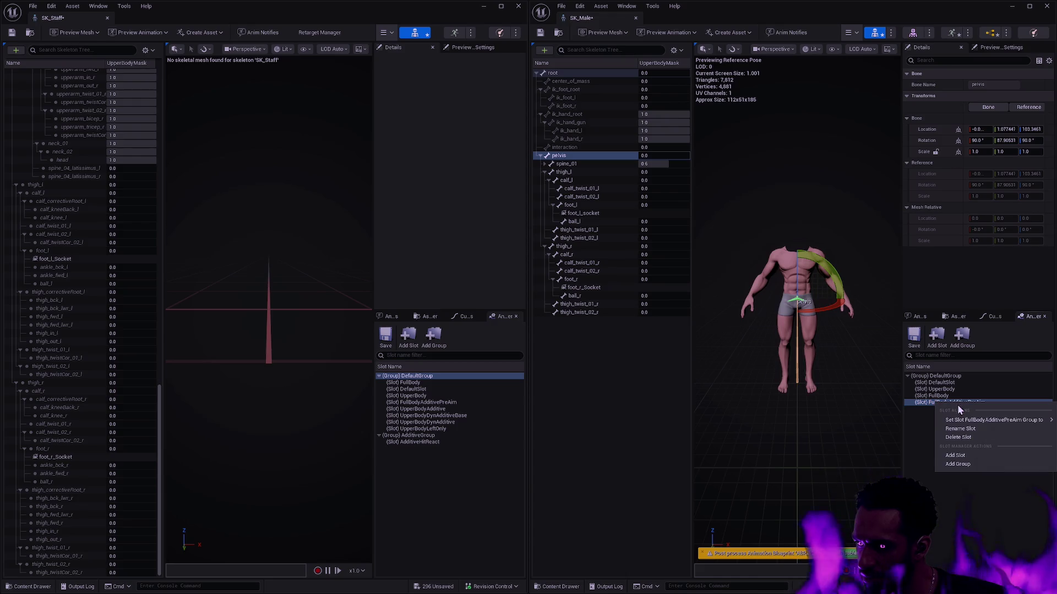
left_click(963, 439)
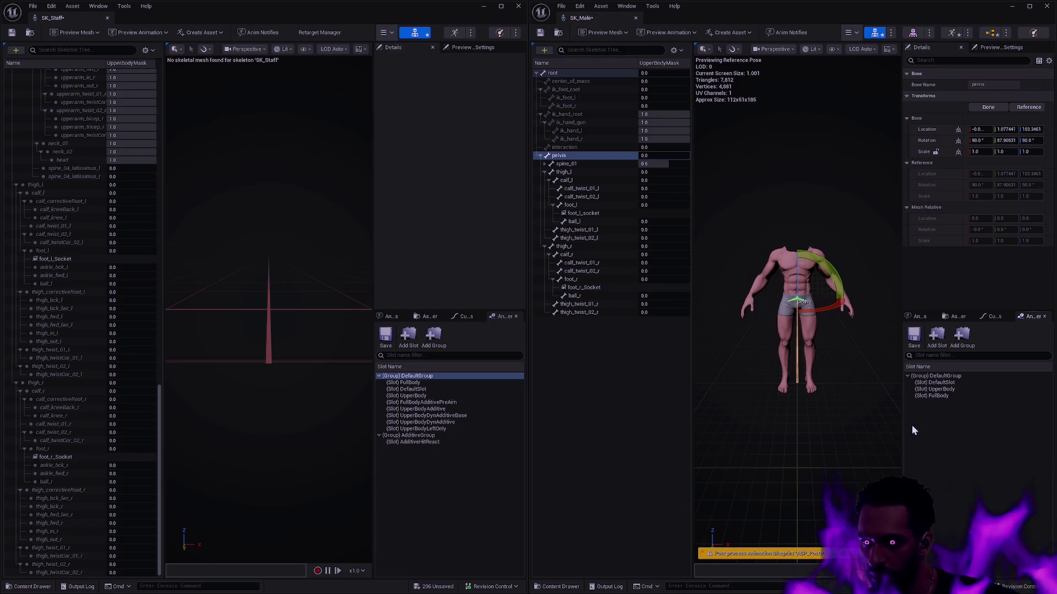
left_click(969, 336)
type("AdditiveGroup")
key("Return")
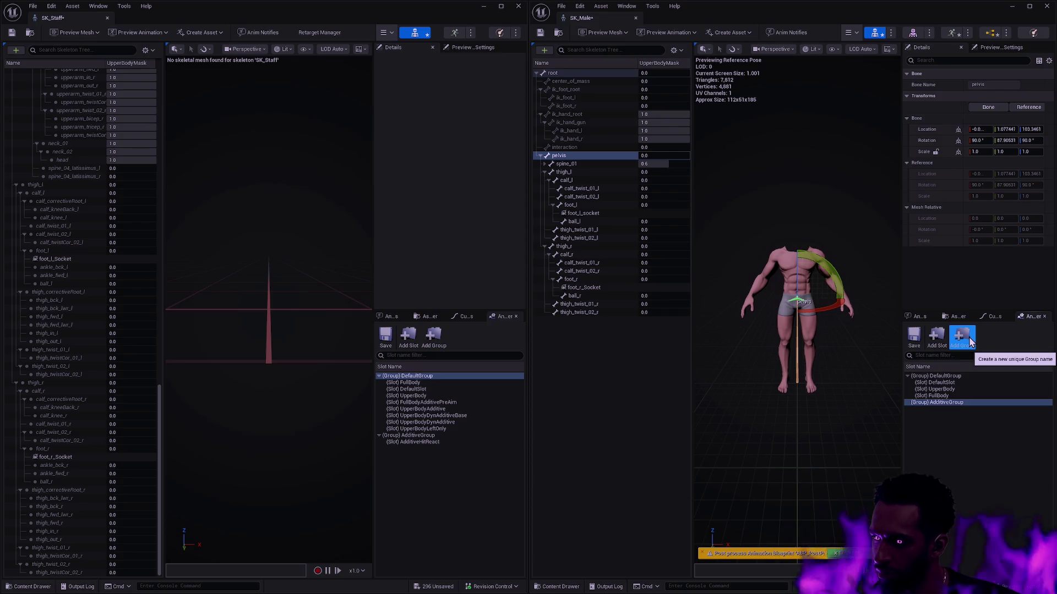
Step: Add an AdditiveHitReact slot to AdditiveGroup, save SK_Male, and close both skeleton editors
left_click(943, 344)
type("Add")
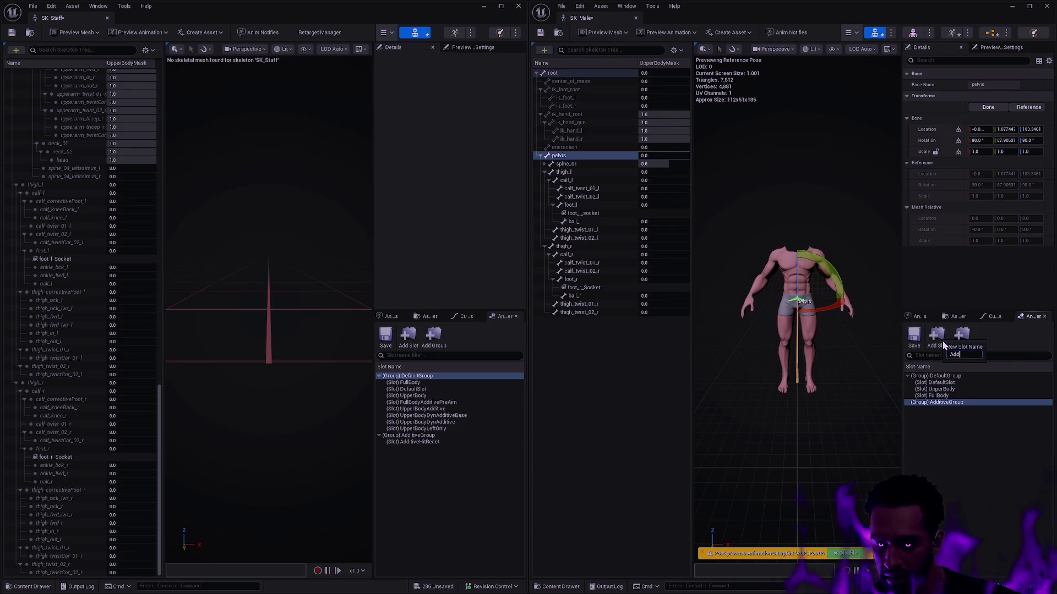
type("itiveHitReact")
key("Return")
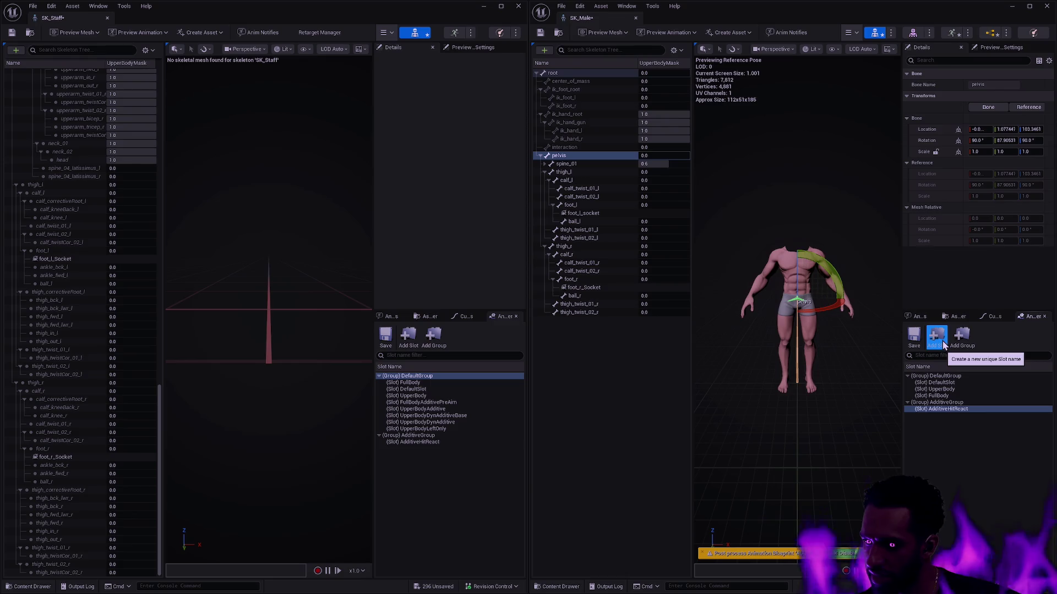
left_click(947, 424)
left_click(547, 33)
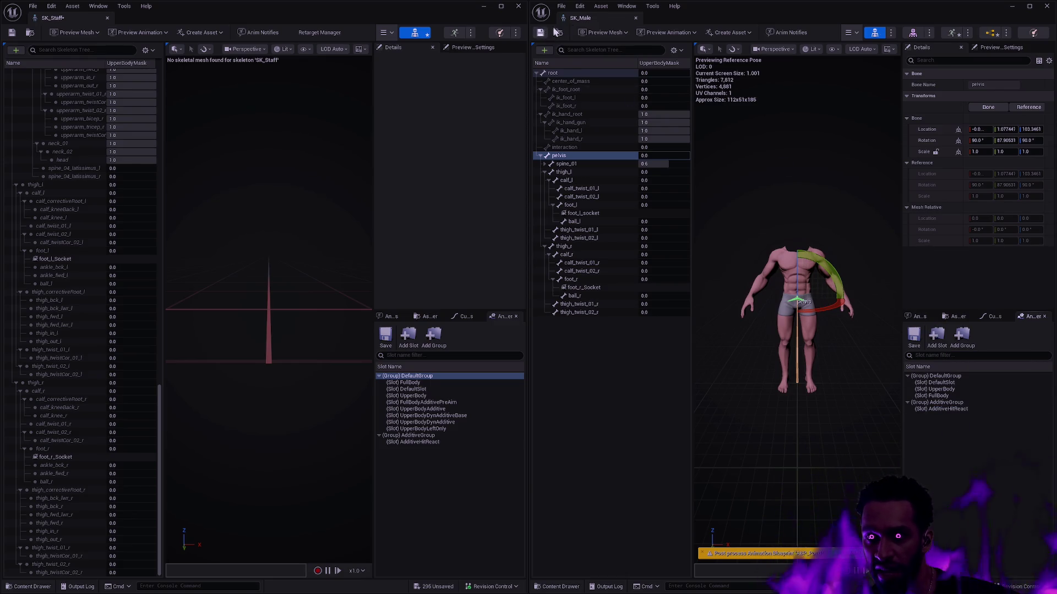
left_click(483, 6)
left_click(1011, 6)
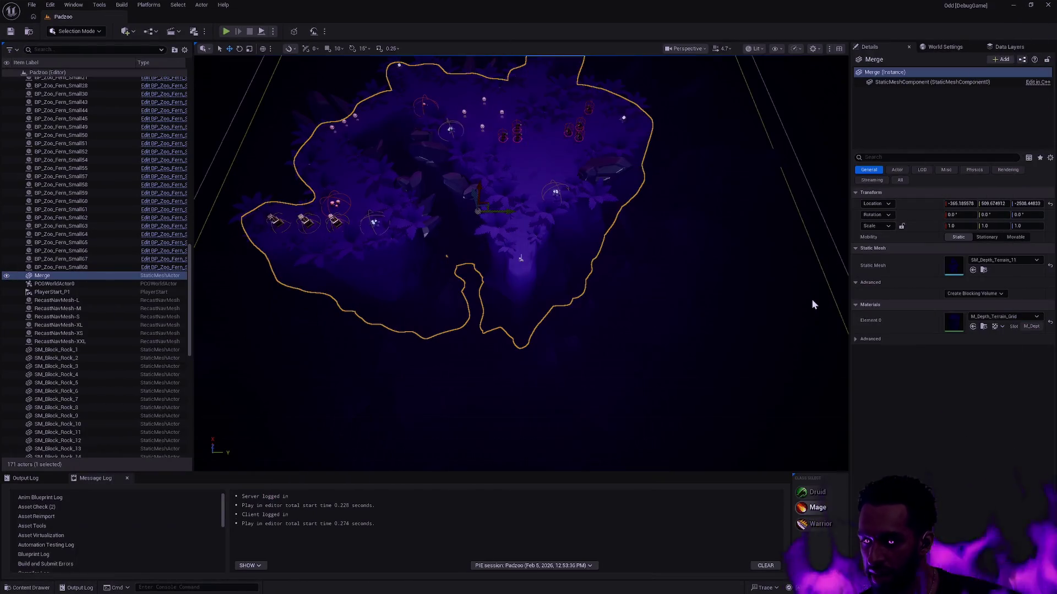
Step: Play-test Padzoo fullscreen, casting the mage's fiery ring area spell, then stop the session
key("alt+p")
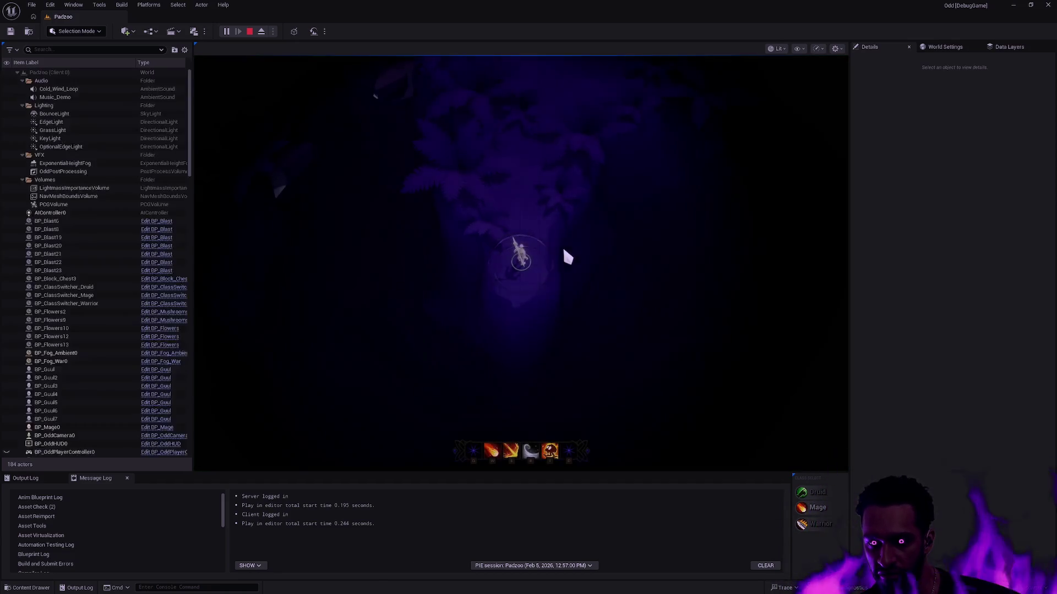
key("F11")
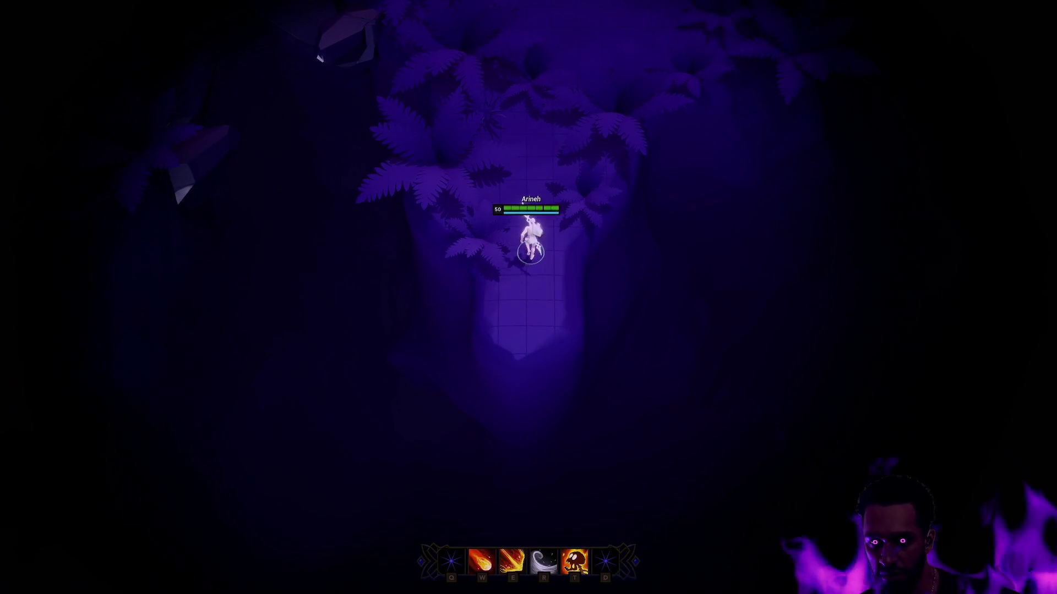
key("e")
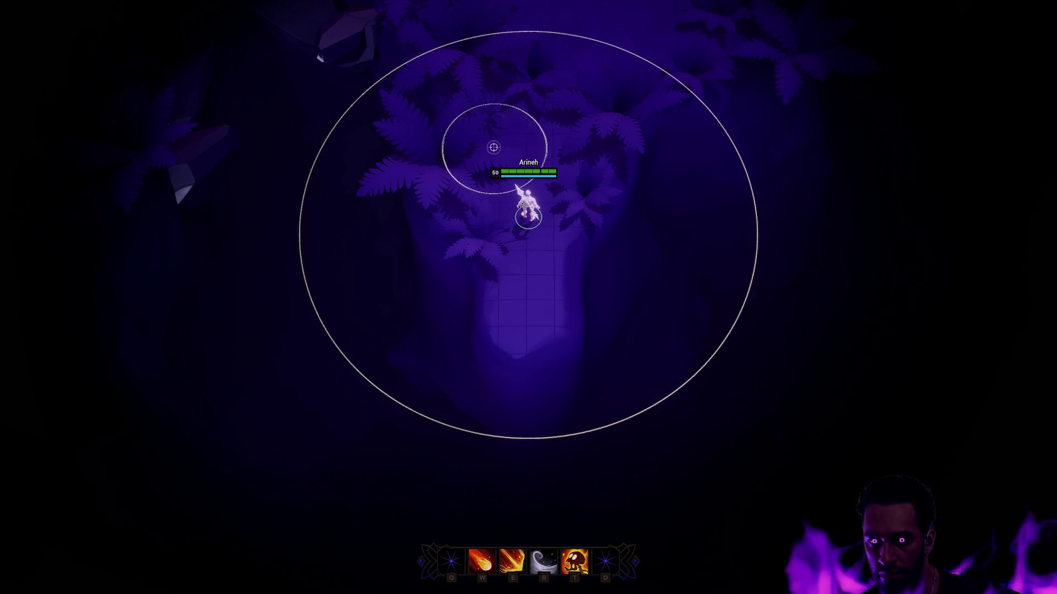
left_click(494, 148)
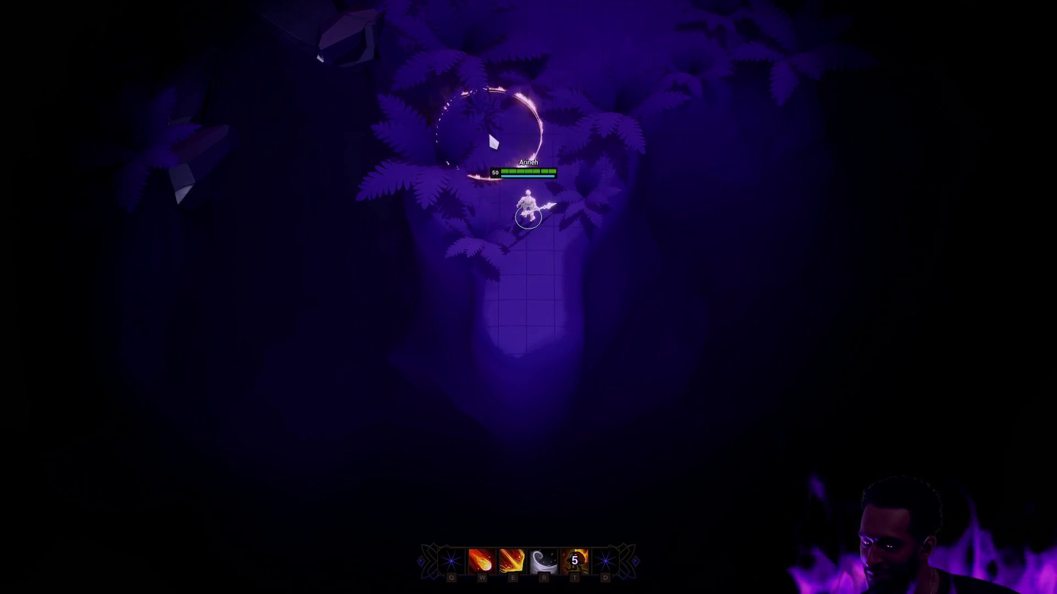
key("F11")
key("Escape")
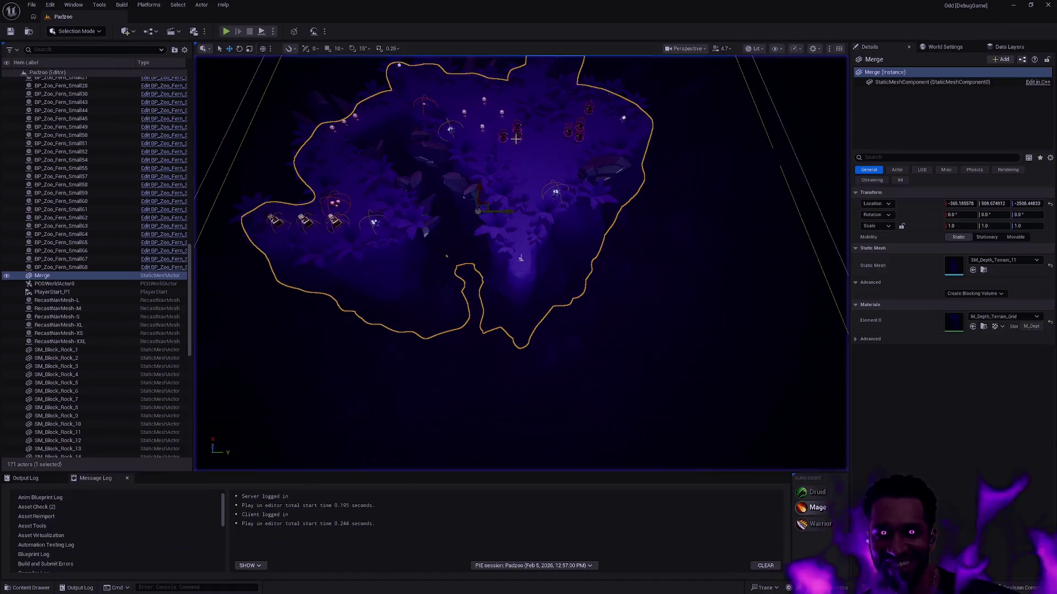
Step: Open the Content Drawer to show the Staff Mesh folder's assets, including SK_Staff
key("ctrl+space")
left_click(717, 280)
key("alt+Tab")
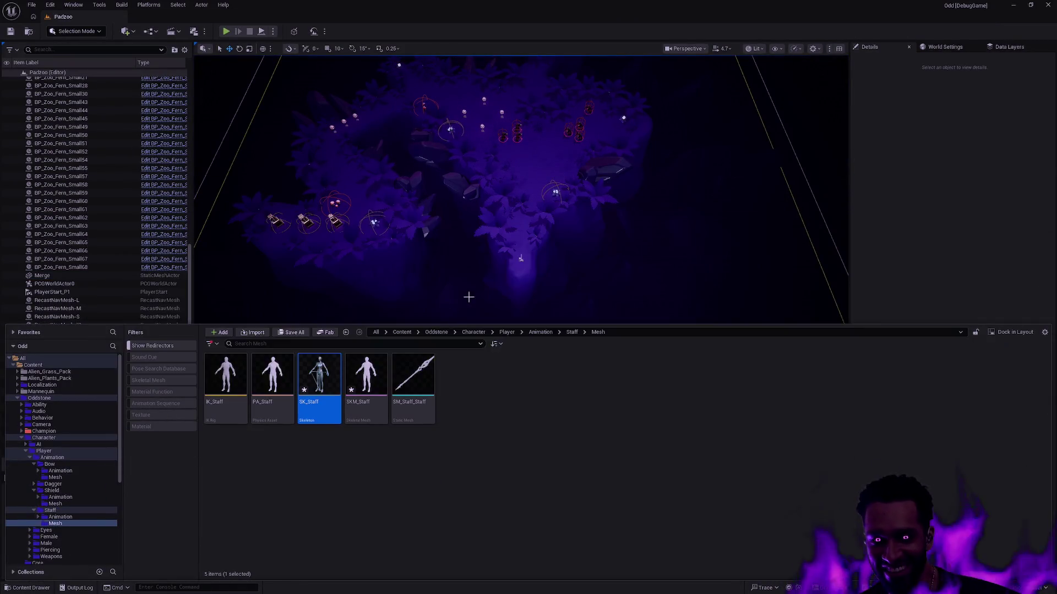
Step: Snap the SK_Staff skeleton editor to the left half of the screen beside SK_Male
key("alt+Tab")
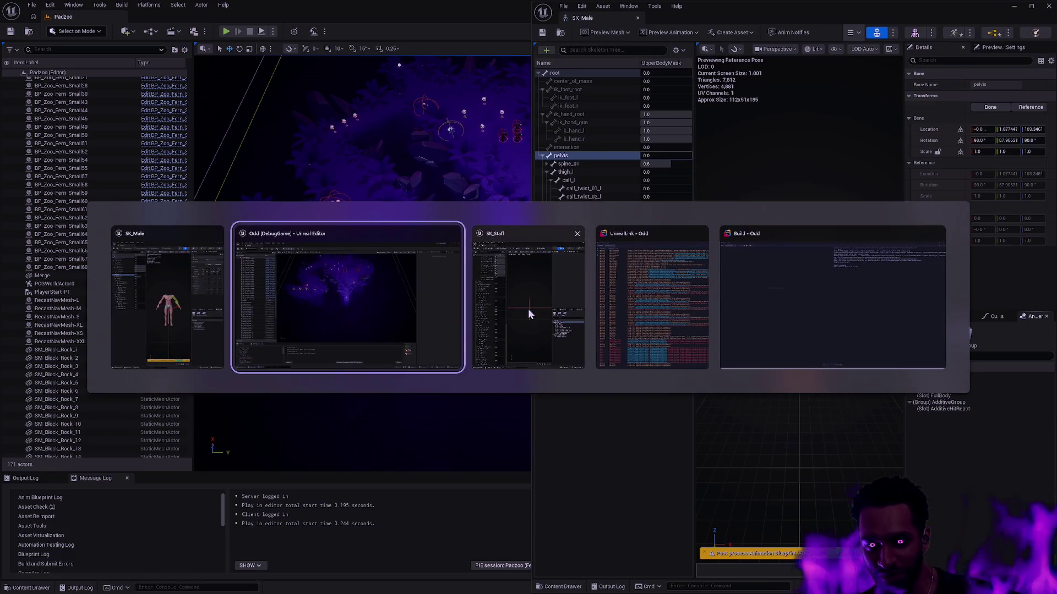
left_click(527, 309)
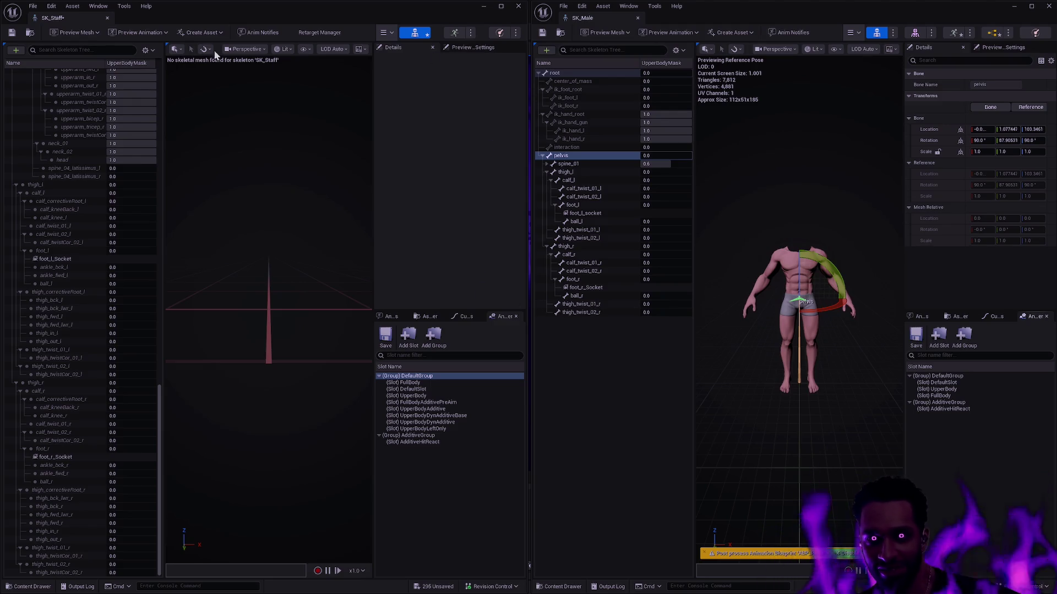
left_click_drag(217, 20, 2, 3)
left_click(754, 17)
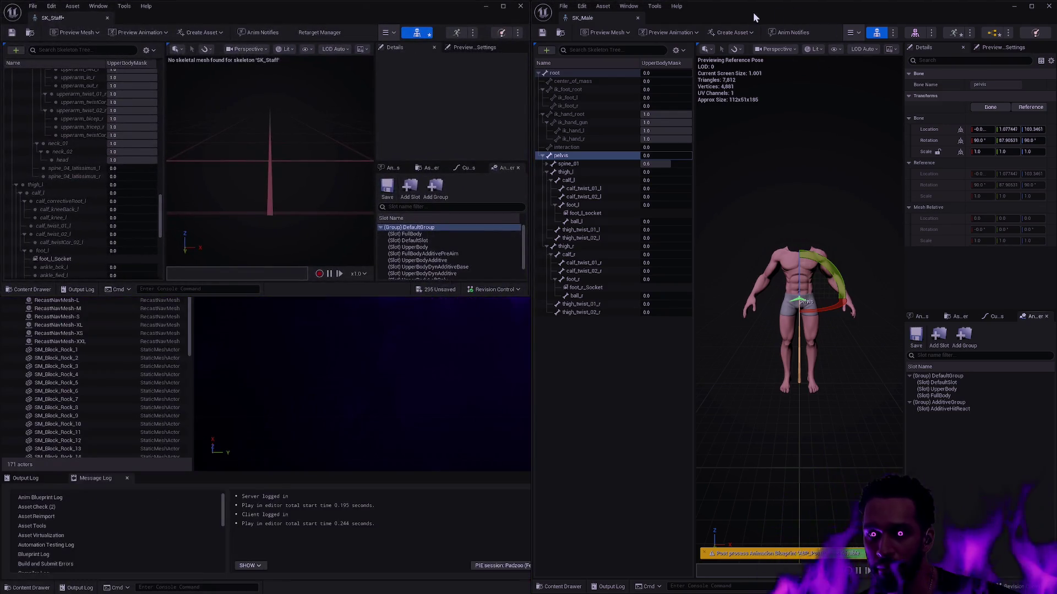
left_click_drag(312, 17, 1, 297)
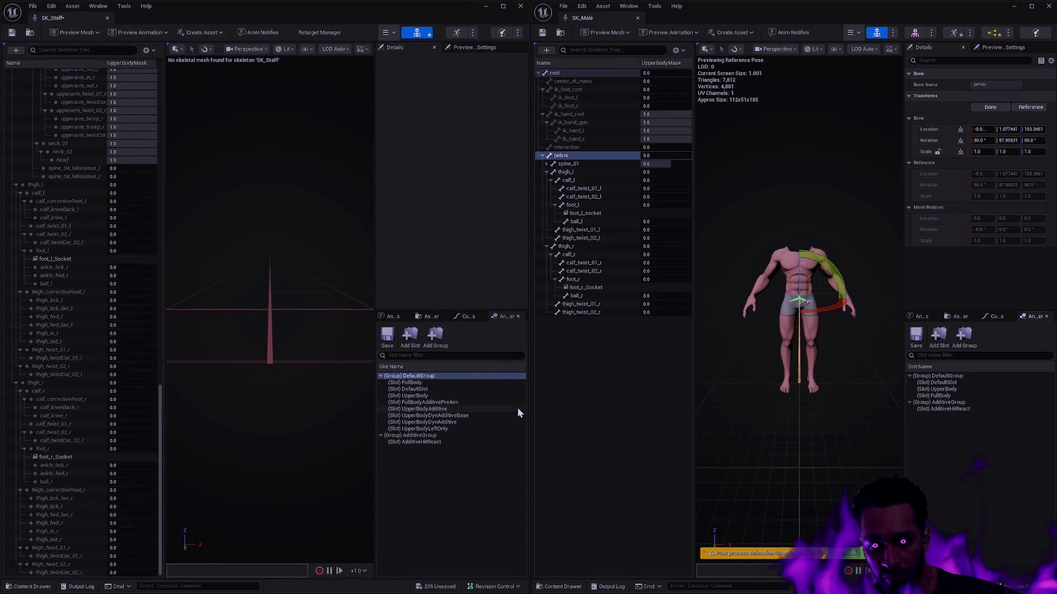
Step: Select SK_Staff's FullBody slot and inspect its blend profiles in the Skeleton Tree settings
left_click(437, 385)
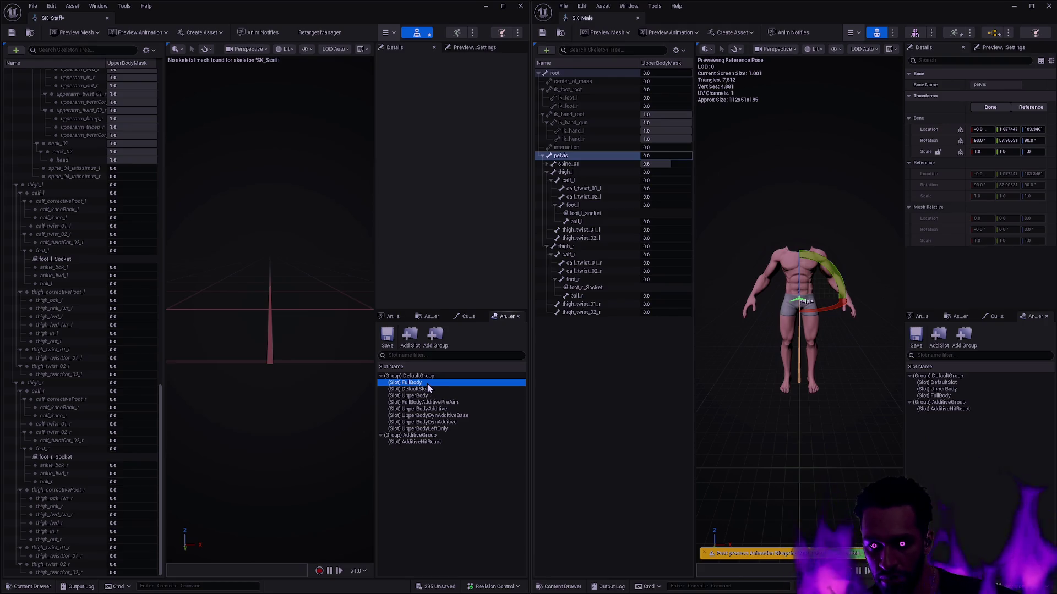
left_click(153, 50)
mouse_move(171, 83)
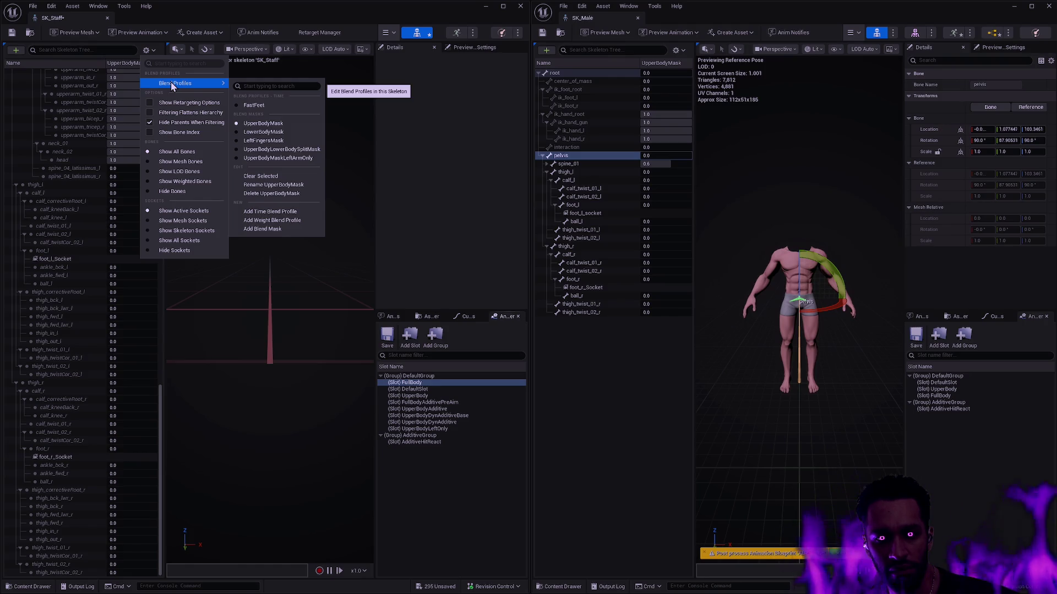
left_click(211, 451)
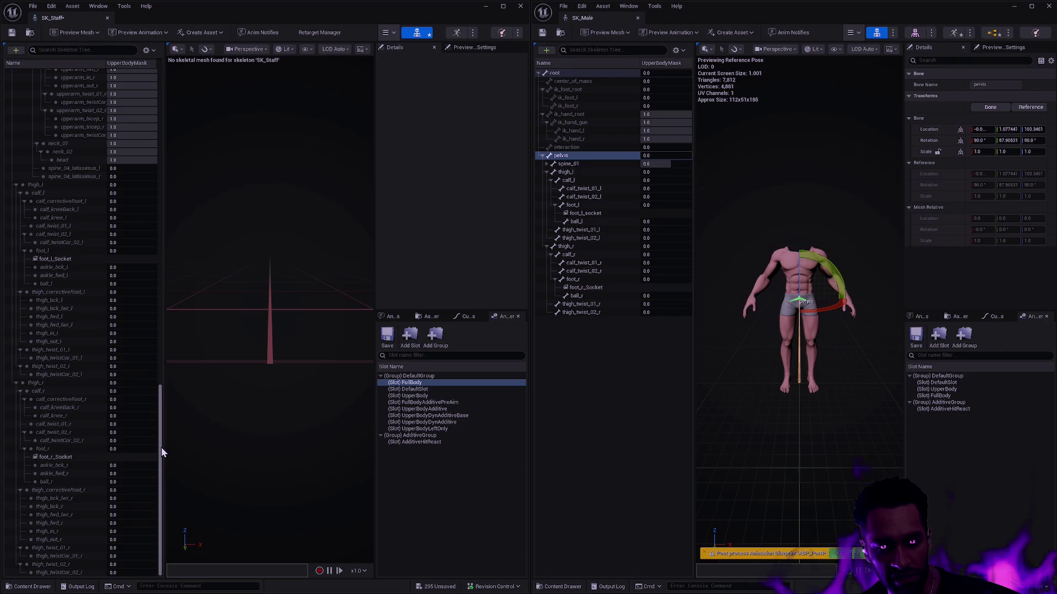
scroll(147, 256, "up", 20)
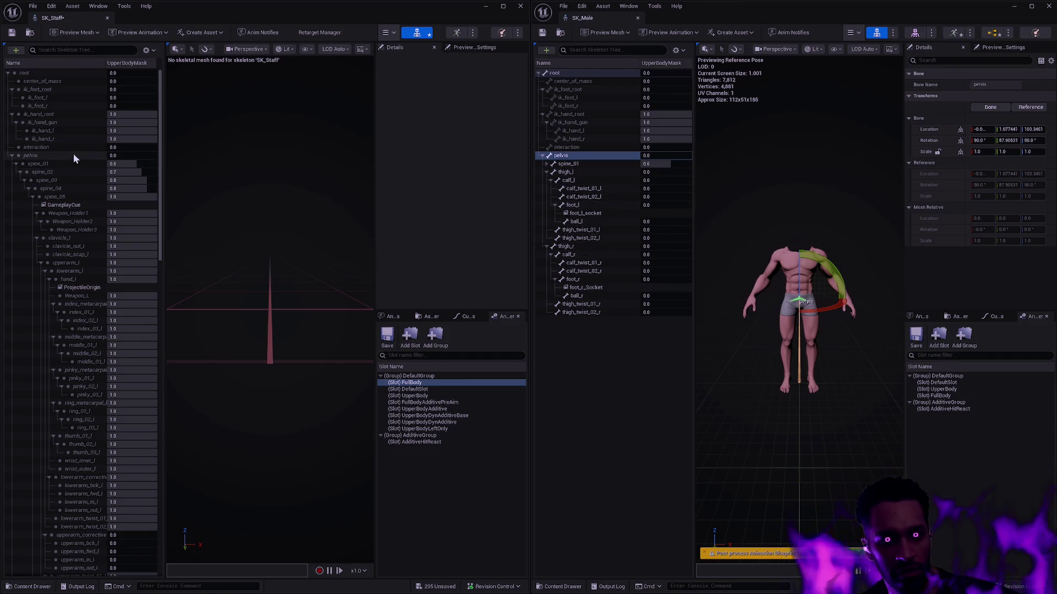
Step: Collapse the spine_01 and thigh branches in both trees, then fully expand SK_Staff's spine_01 hierarchy
left_click(15, 164)
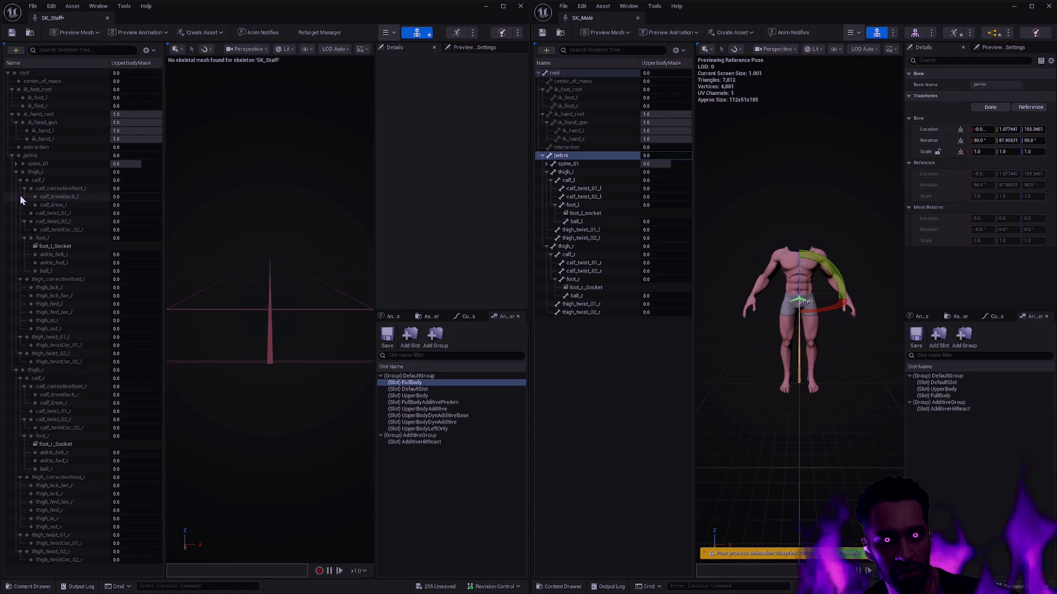
left_click(16, 172)
left_click(15, 180)
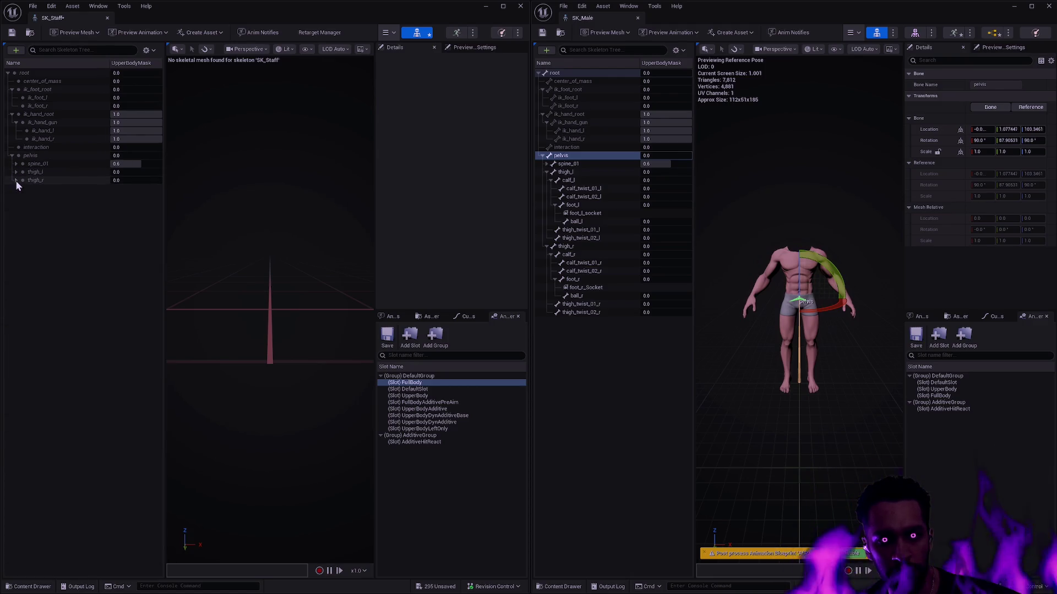
left_click(547, 172)
left_click(547, 180)
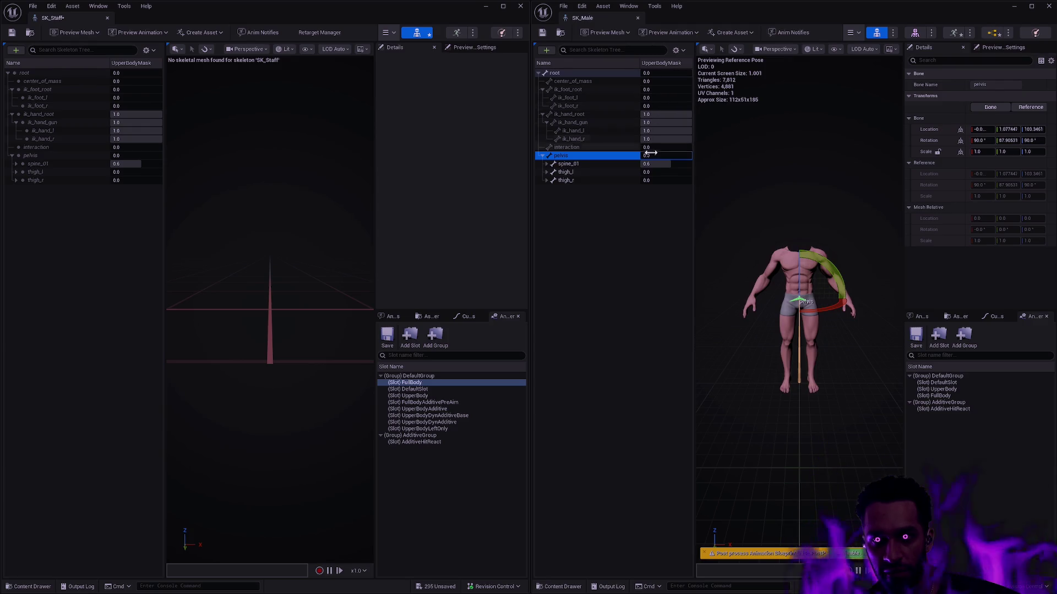
left_click(16, 164, "shift")
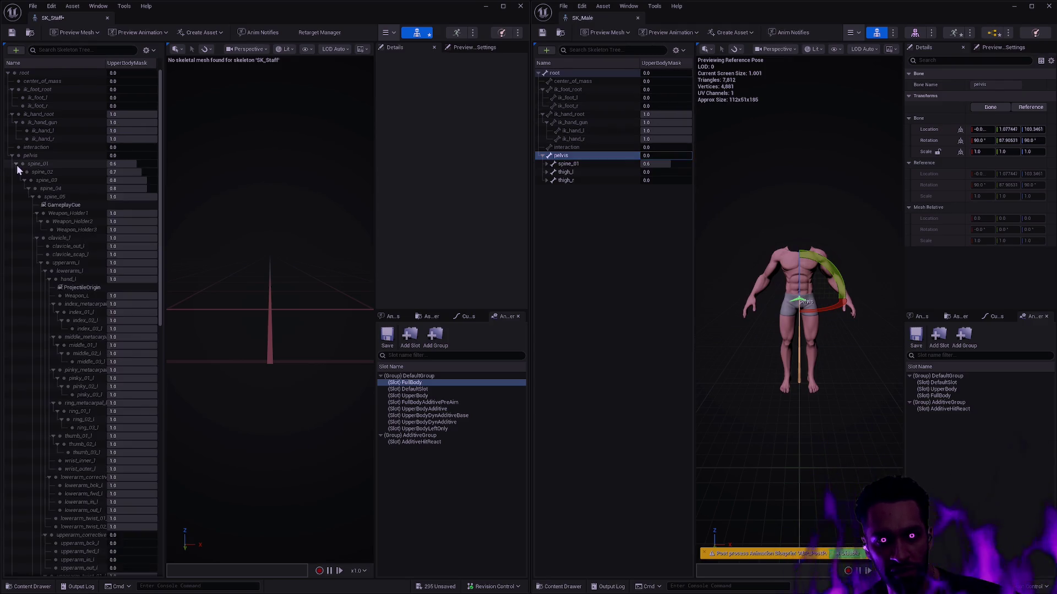
Step: Fully expand SK_Male's spine_01 hierarchy and scroll both trees to compare UpperBodyMask weights (pelvis 0.0, spine 0.6–1.0, arms 1.0)
left_click(547, 164, "shift")
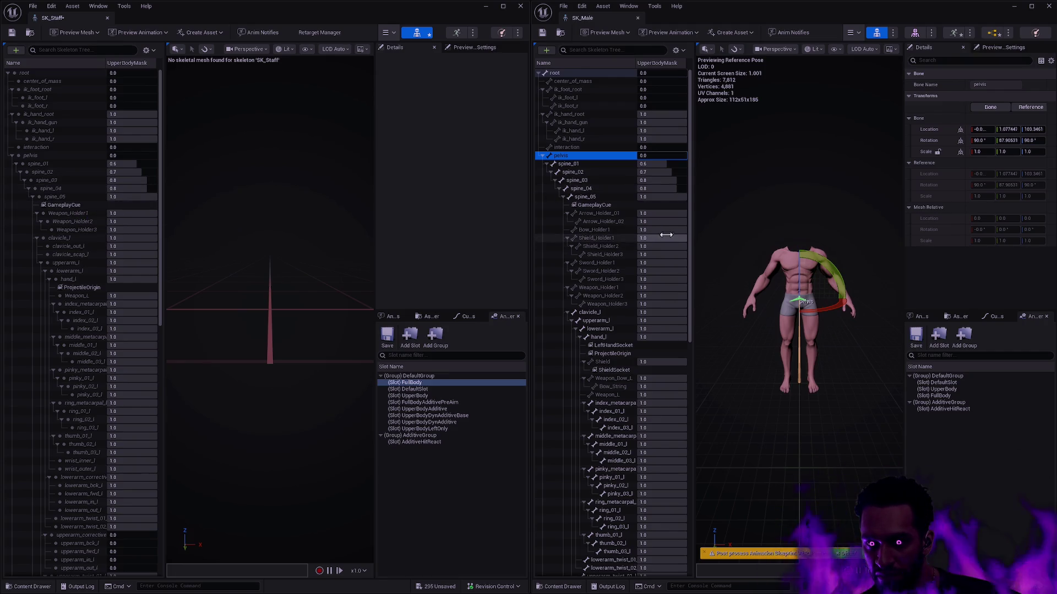
left_click_drag(689, 222, 685, 467)
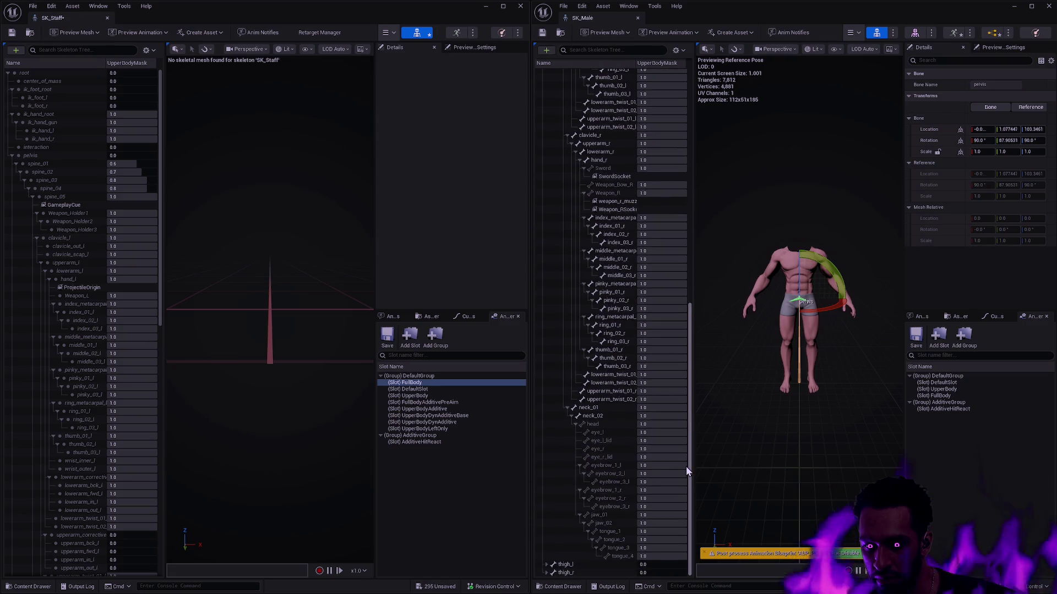
left_click_drag(162, 303, 161, 530)
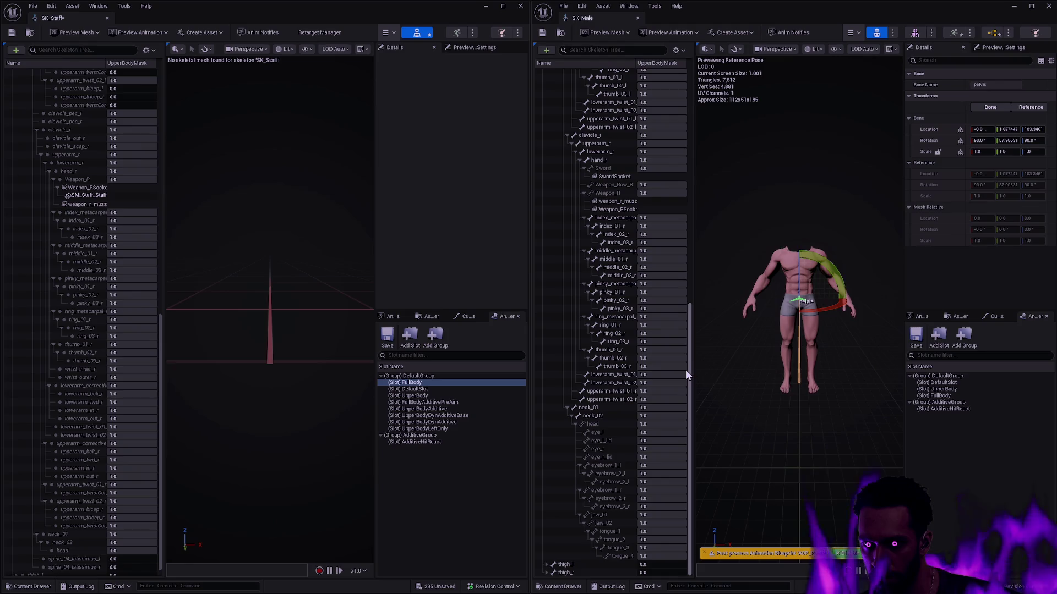
mouse_move(685, 370)
left_mouse_down()
mouse_move(687, 163)
mouse_move(670, 98)
left_mouse_up()
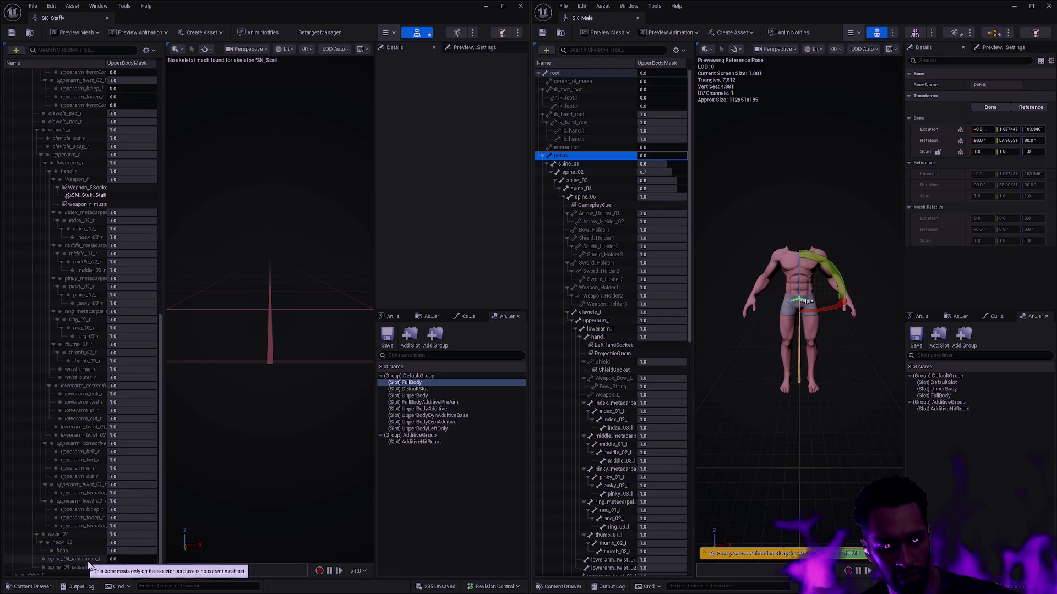
scroll(104, 529, "down", 1)
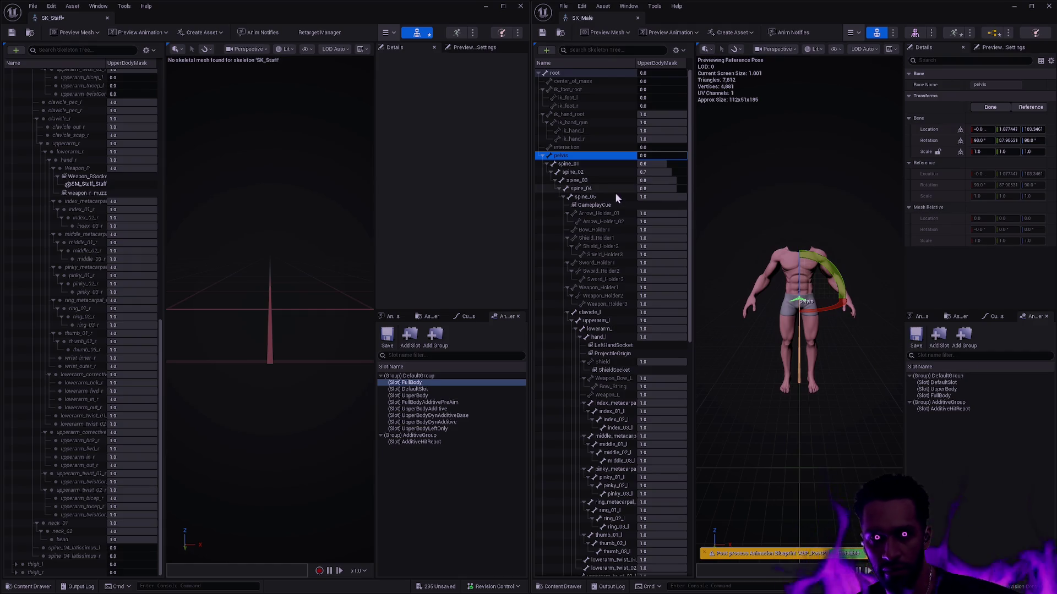
Step: Minimize both skeleton editors and open the AM_Mage_Cast montage via the Ctrl+P asset search
left_click(486, 6)
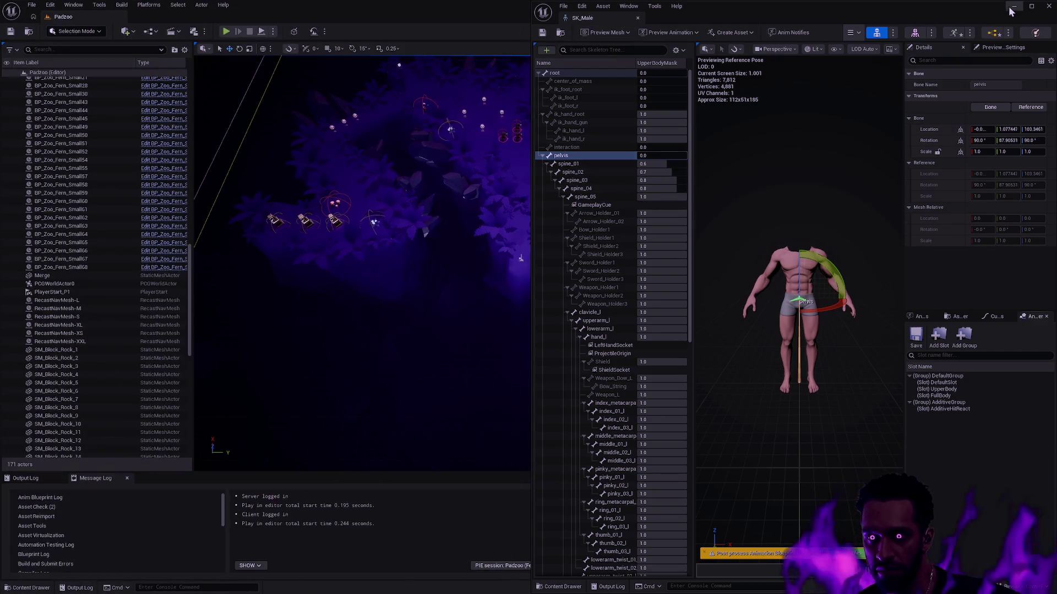
left_click(1014, 6)
key("ctrl+space")
key("ctrl+p")
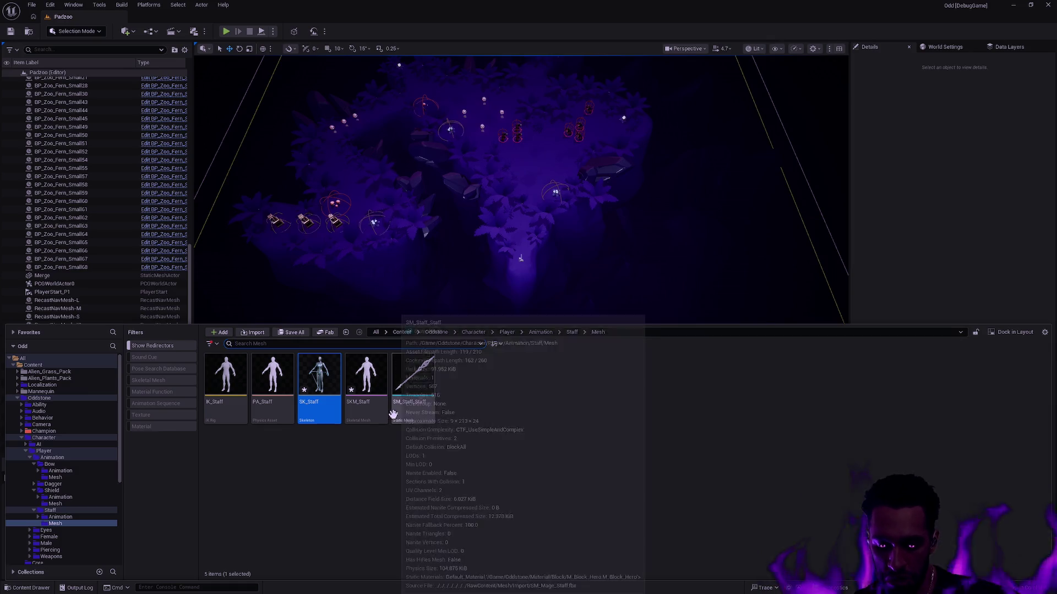
type("AM_Ski")
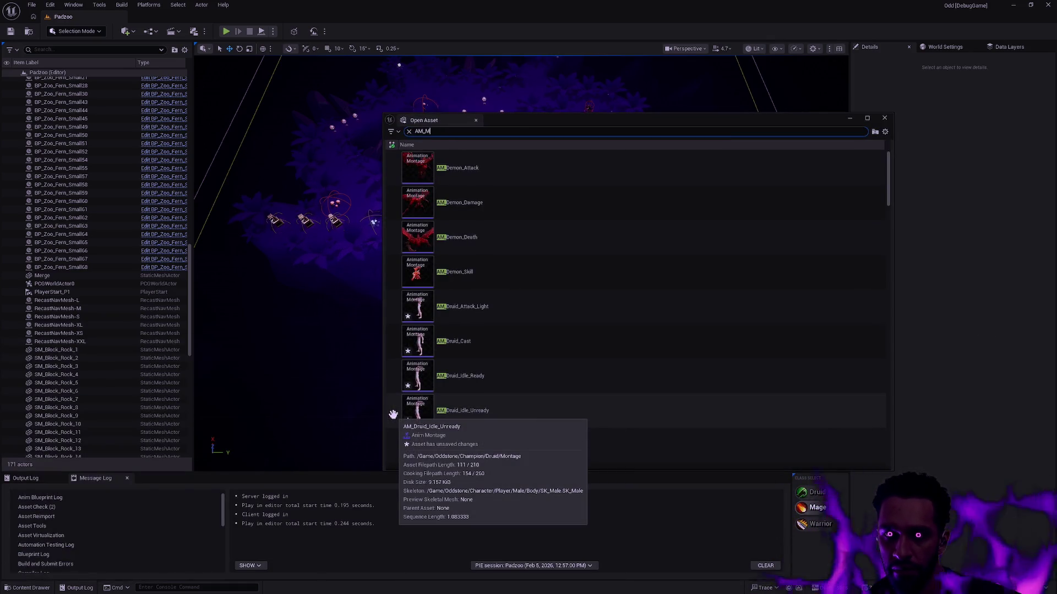
type("_")
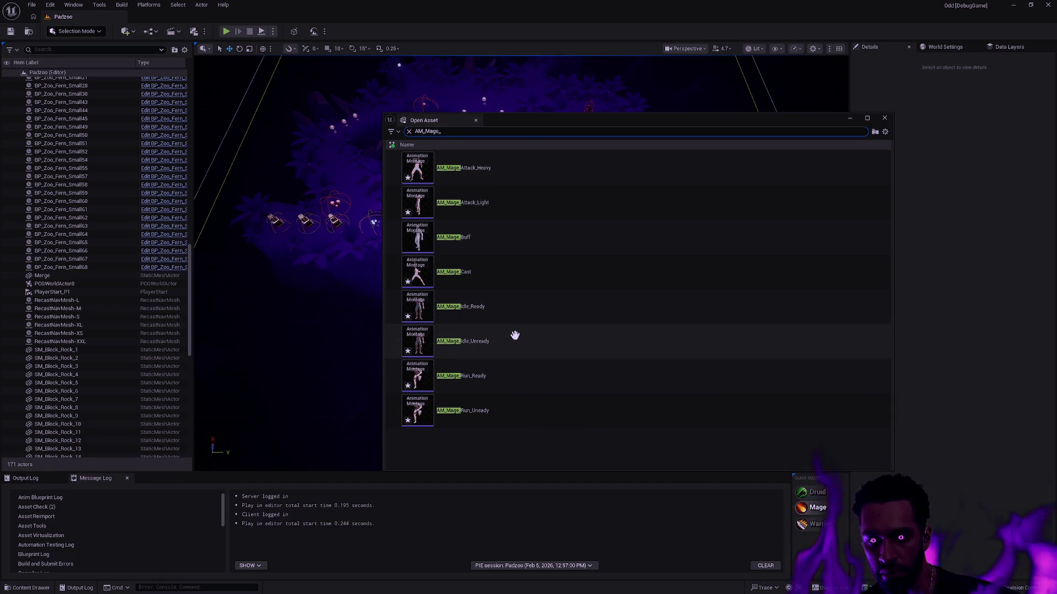
left_click(497, 280)
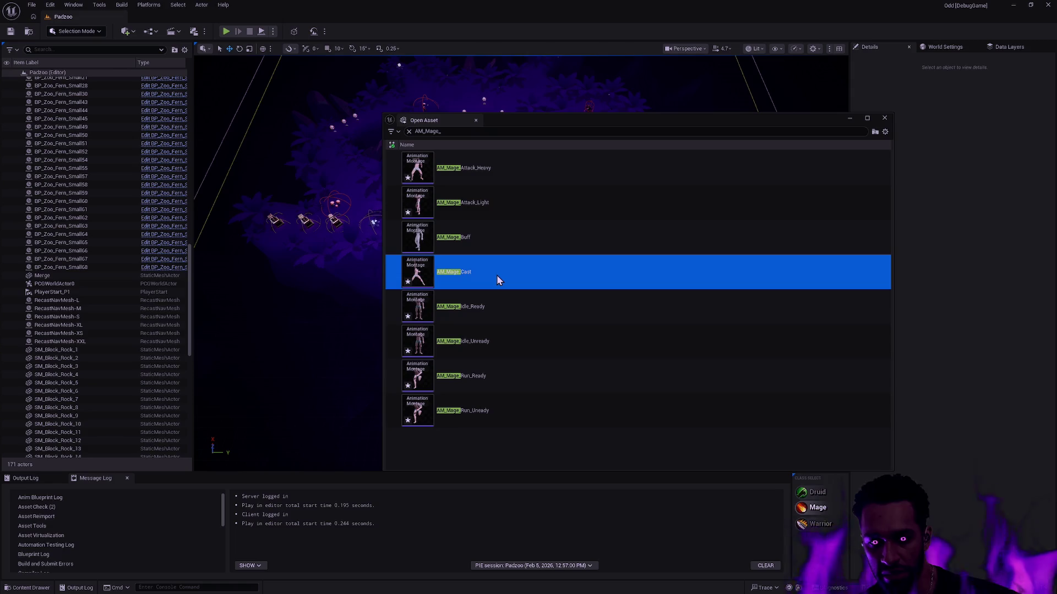
double_click(496, 275)
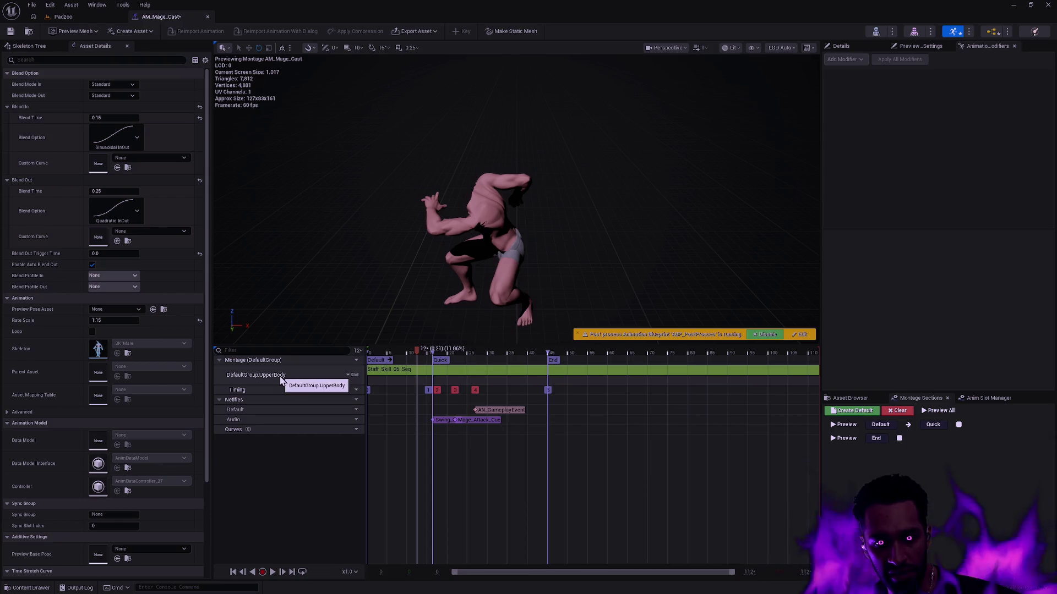
Step: Check the montage's slot options, briefly switching to DefaultSlot, then restore DefaultGroup.UpperBody
left_click(348, 361)
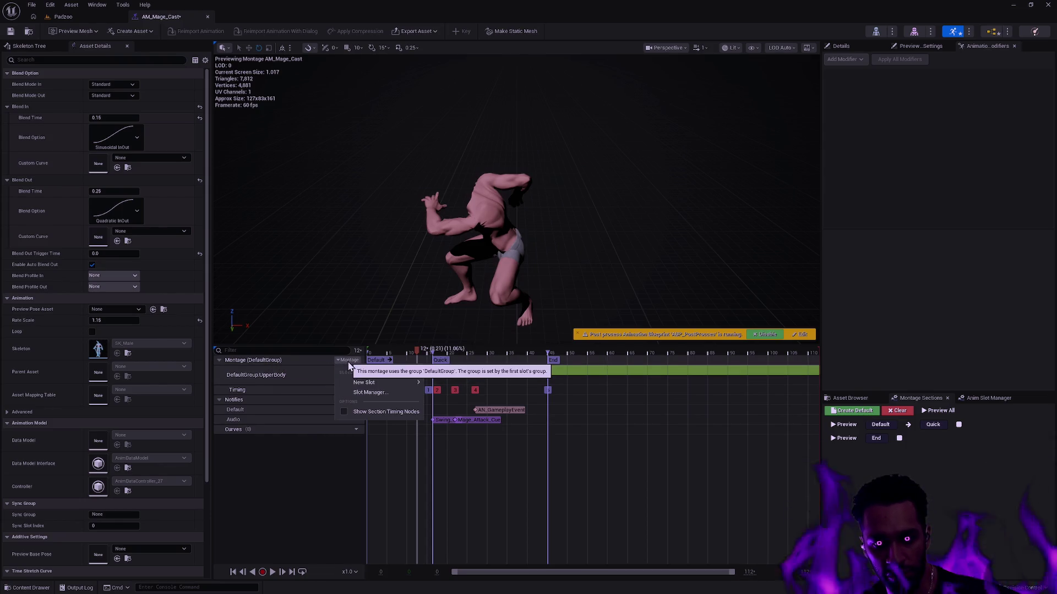
mouse_move(379, 385)
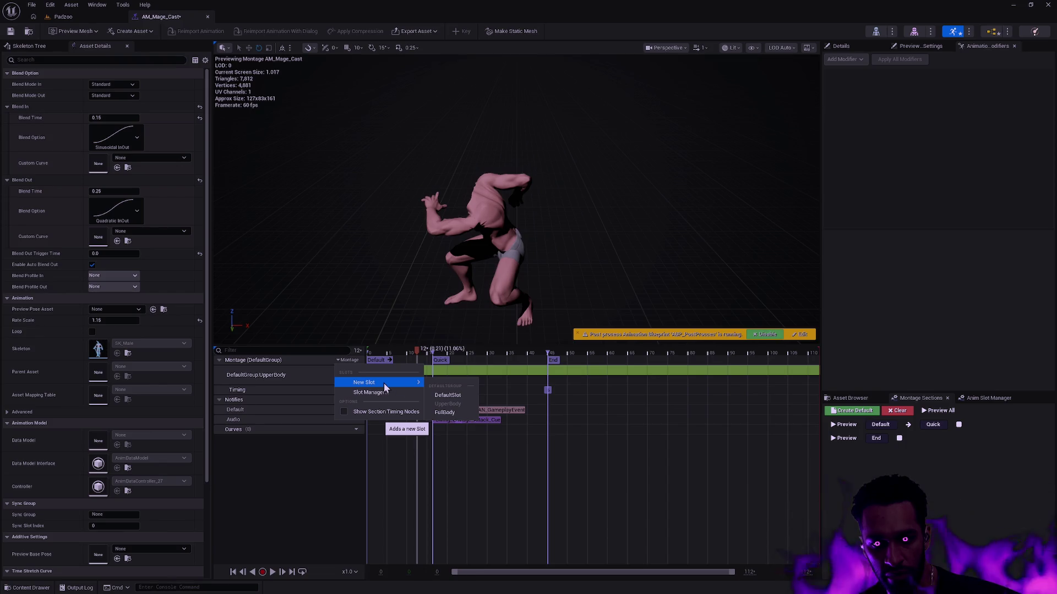
left_click(316, 477)
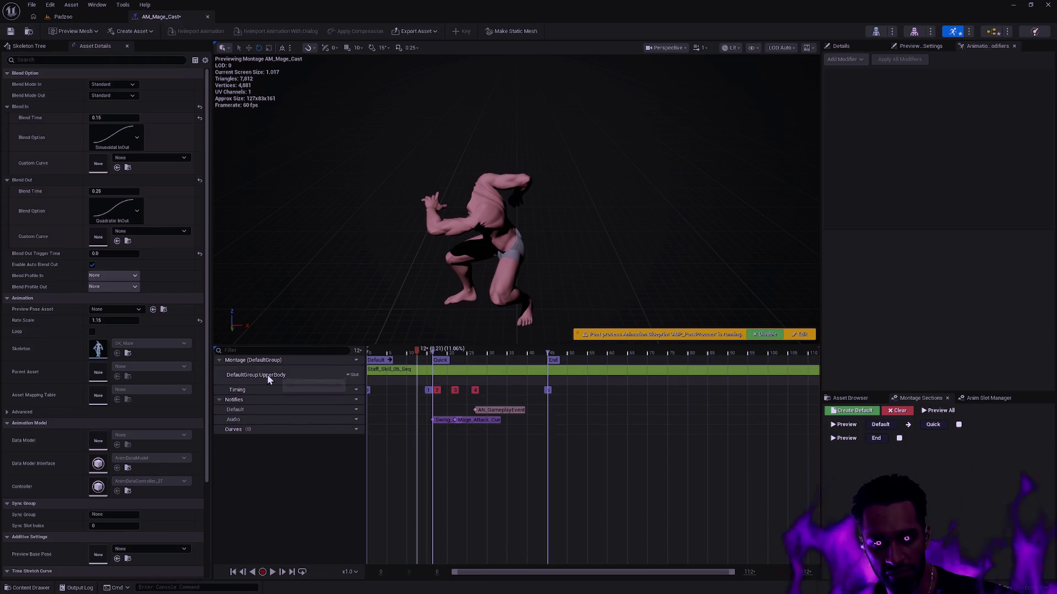
left_click(351, 375)
mouse_move(385, 399)
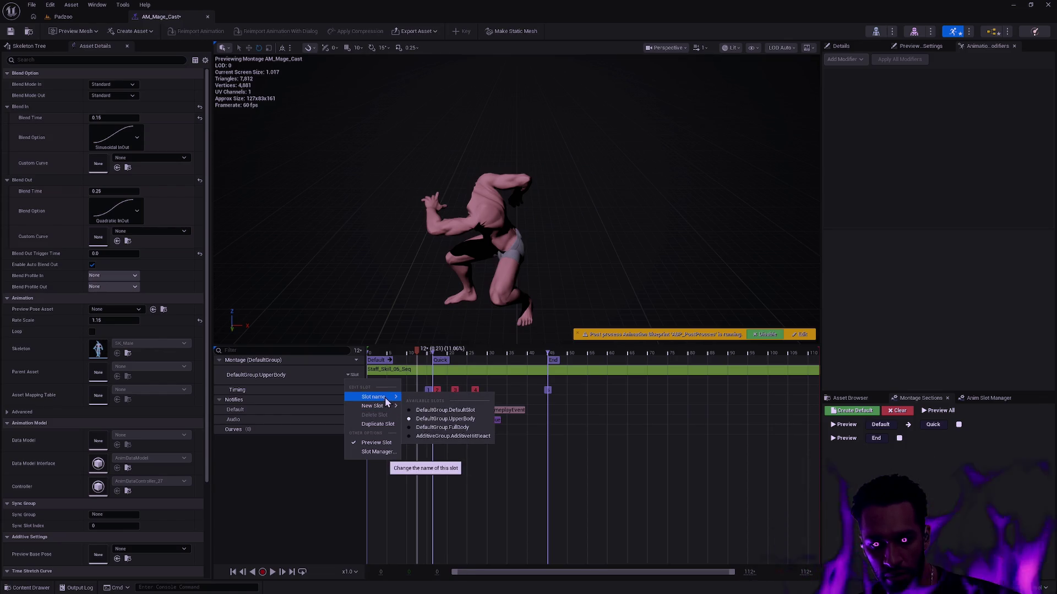
left_click(435, 411)
left_click(357, 378)
mouse_move(379, 398)
left_click(431, 401)
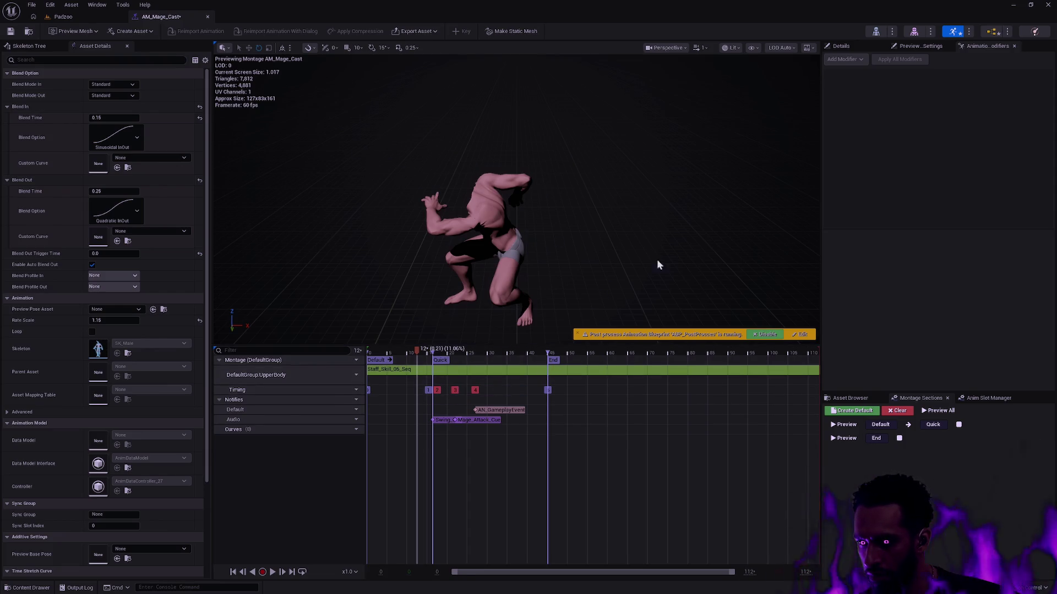
Step: Review the slot list, save AM_Mage_Cast via Check Out Selected, and return to Padzoo
left_click(987, 398)
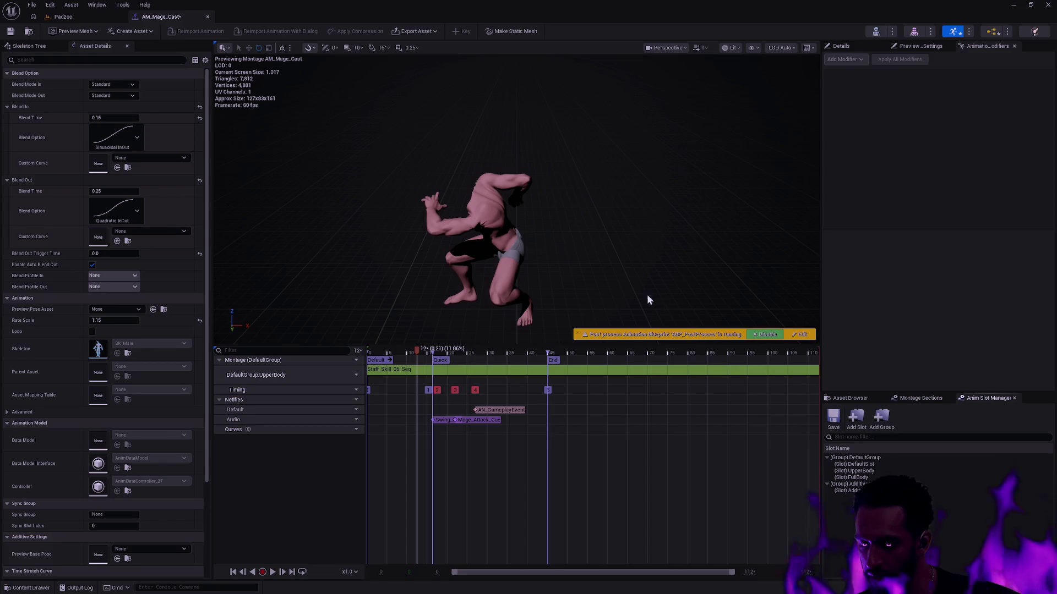
left_click(10, 31)
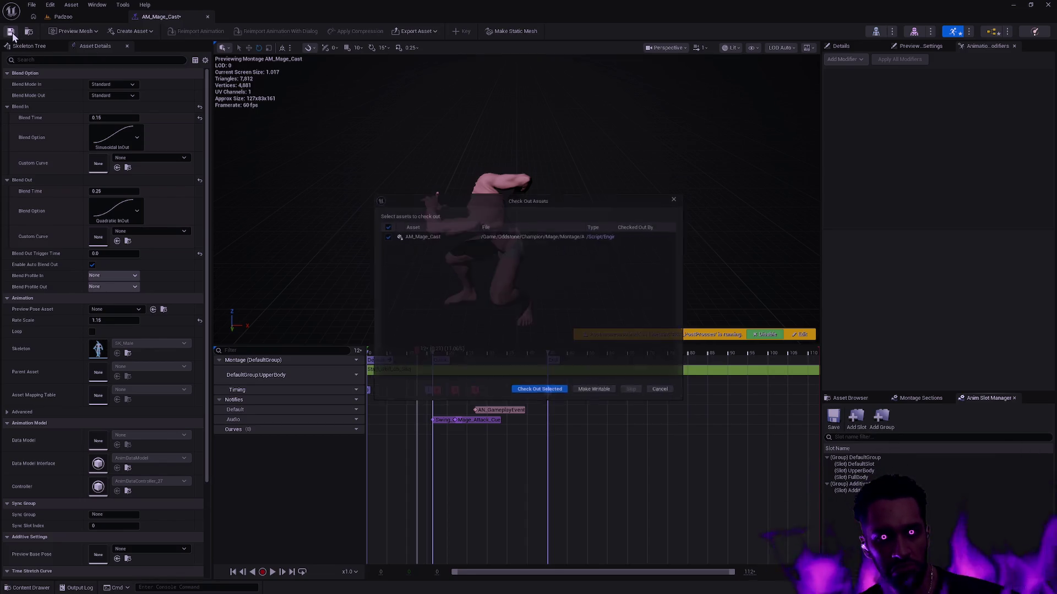
left_click(548, 394)
left_click(93, 18)
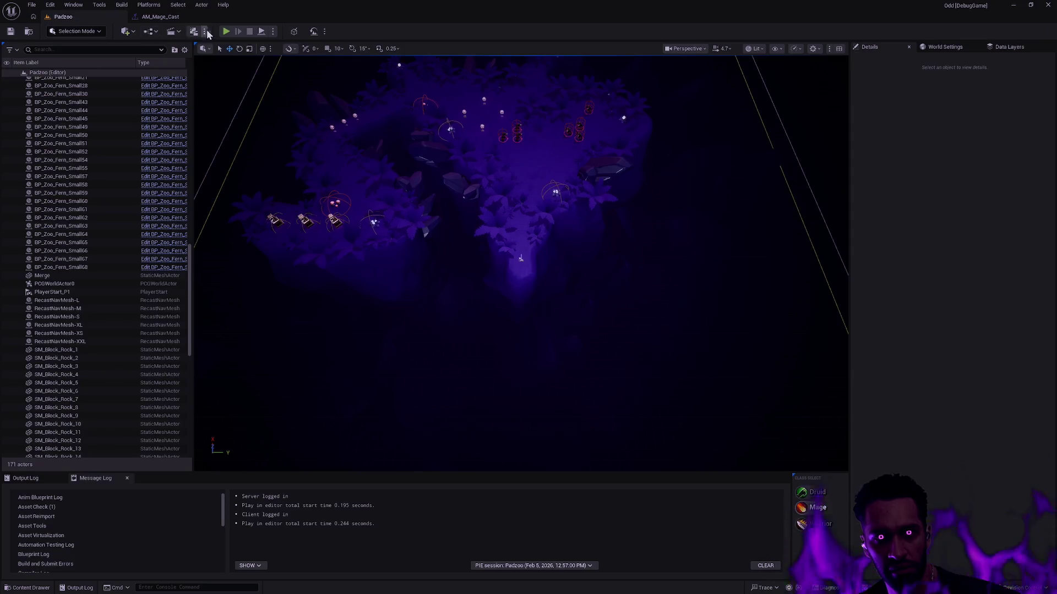
Step: Start a fullscreen play-in-editor session and cast the mage's area ability with E
left_click(224, 33)
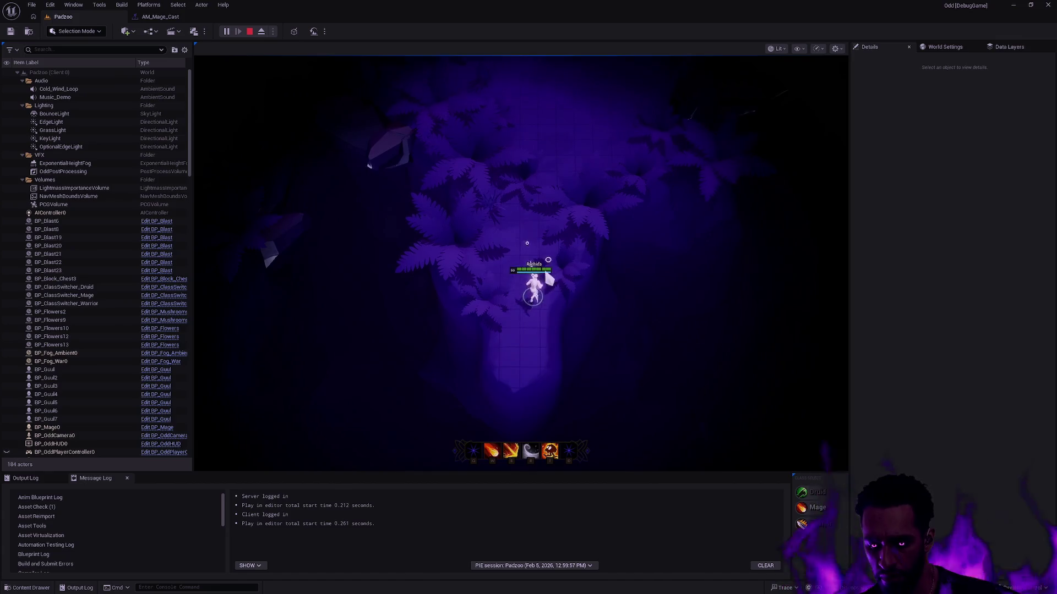
key("F11")
key("e")
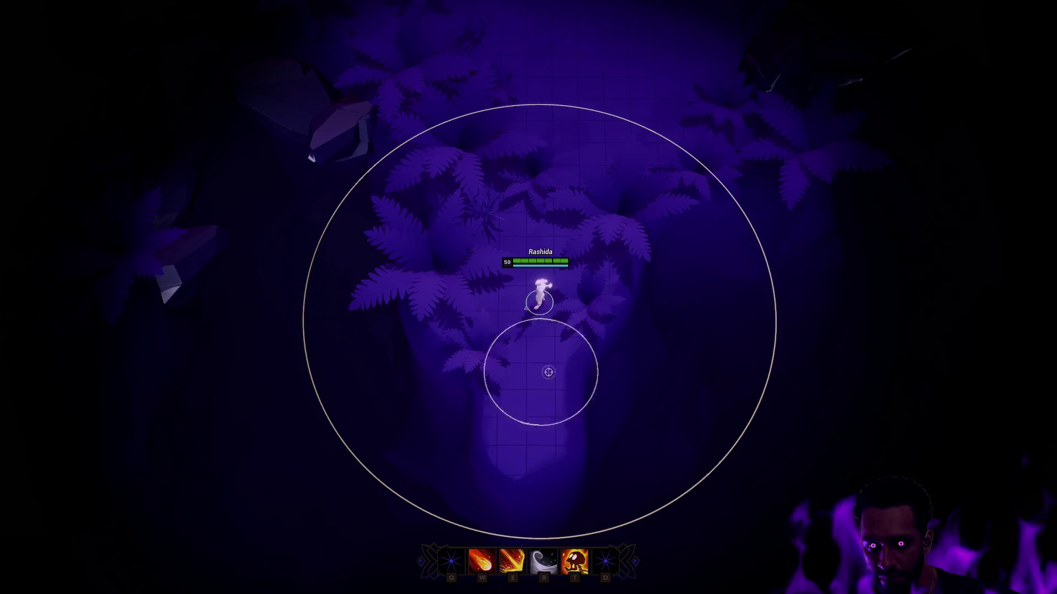
left_click(473, 234)
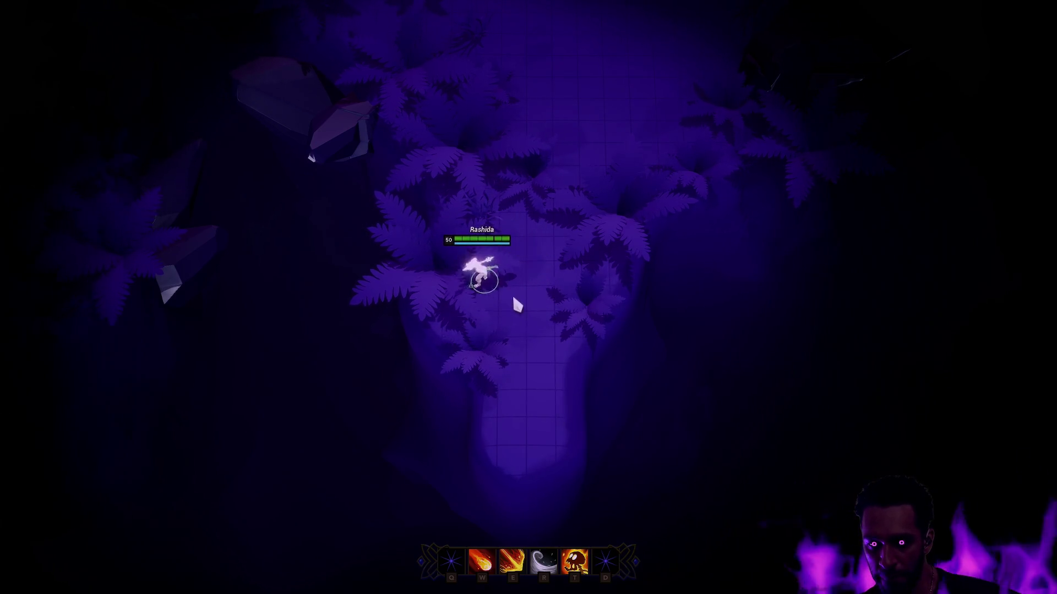
Step: Right-click repeatedly to walk the mage up and down the path
right_click(564, 282)
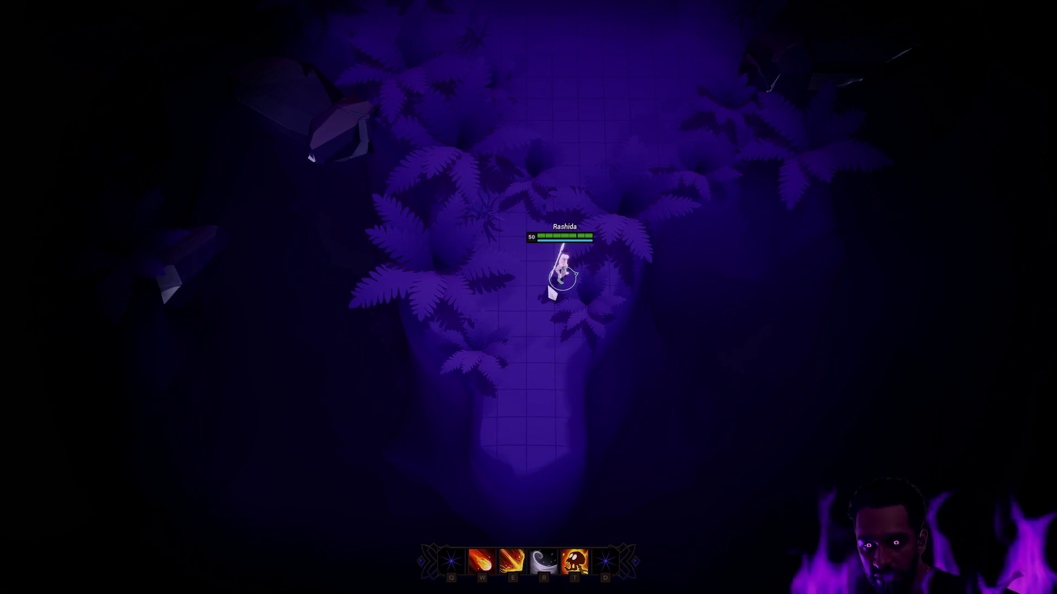
right_click(596, 270)
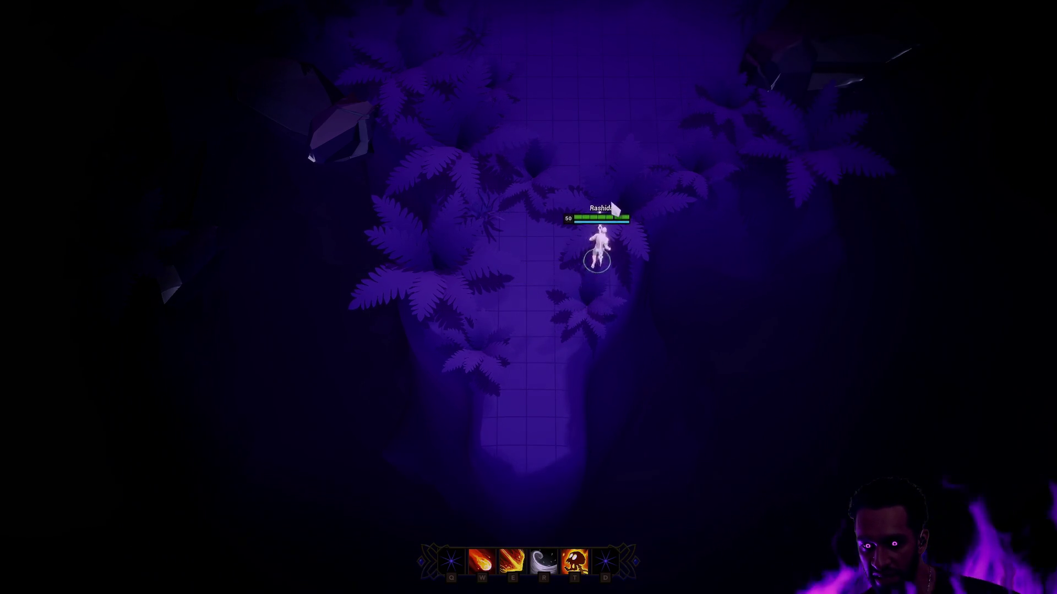
right_click(543, 164)
right_click(460, 220)
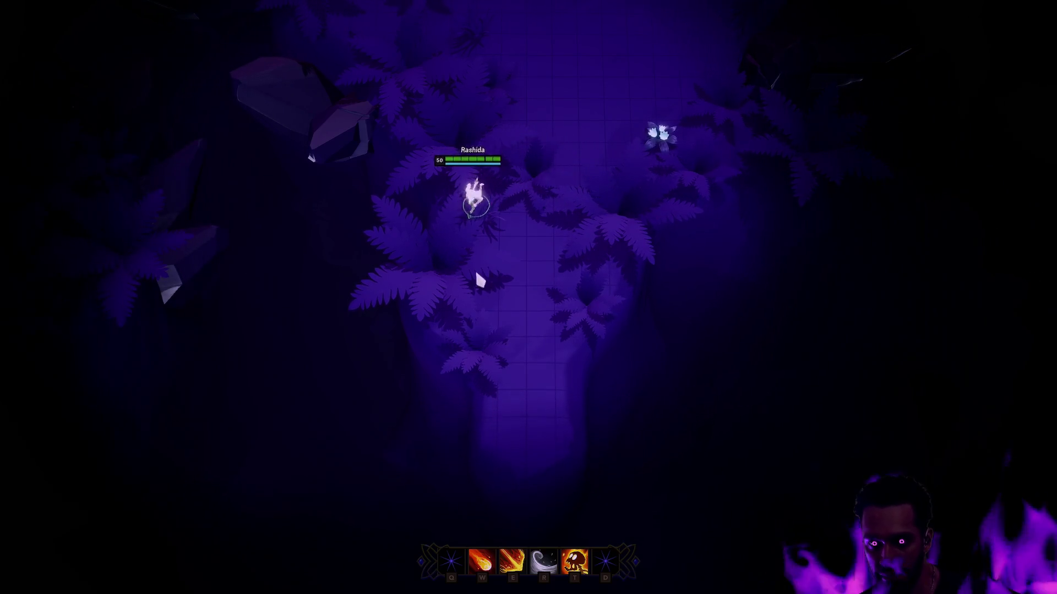
right_click(406, 302)
right_click(560, 364)
right_click(559, 177)
right_click(598, 206)
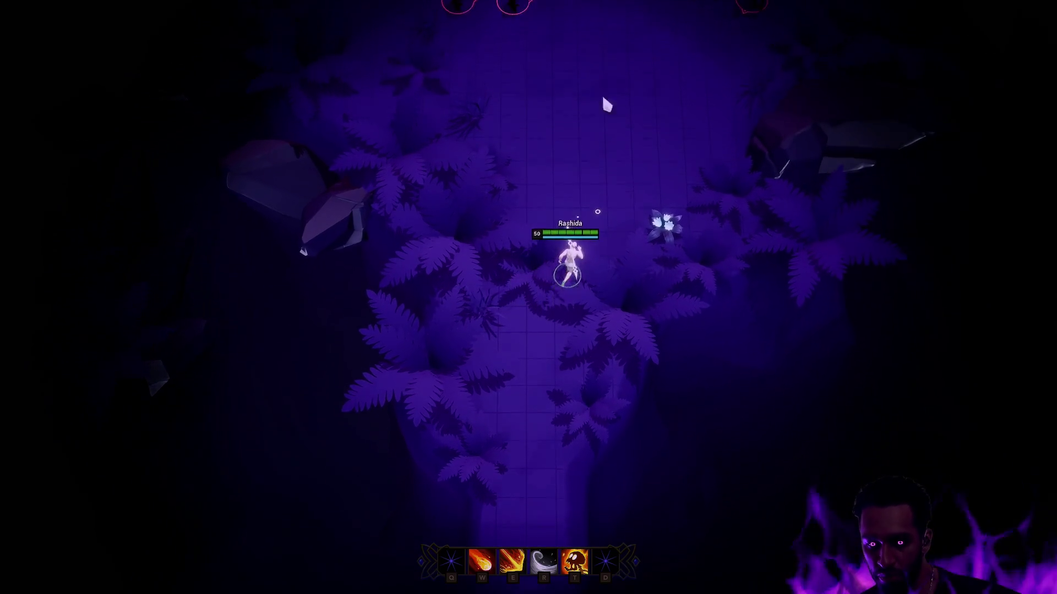
right_click(537, 385)
Step: Cast the skull ability's purple fire ring, then leave fullscreen and go back to AM_Mage_Cast
key("t")
left_click(560, 199)
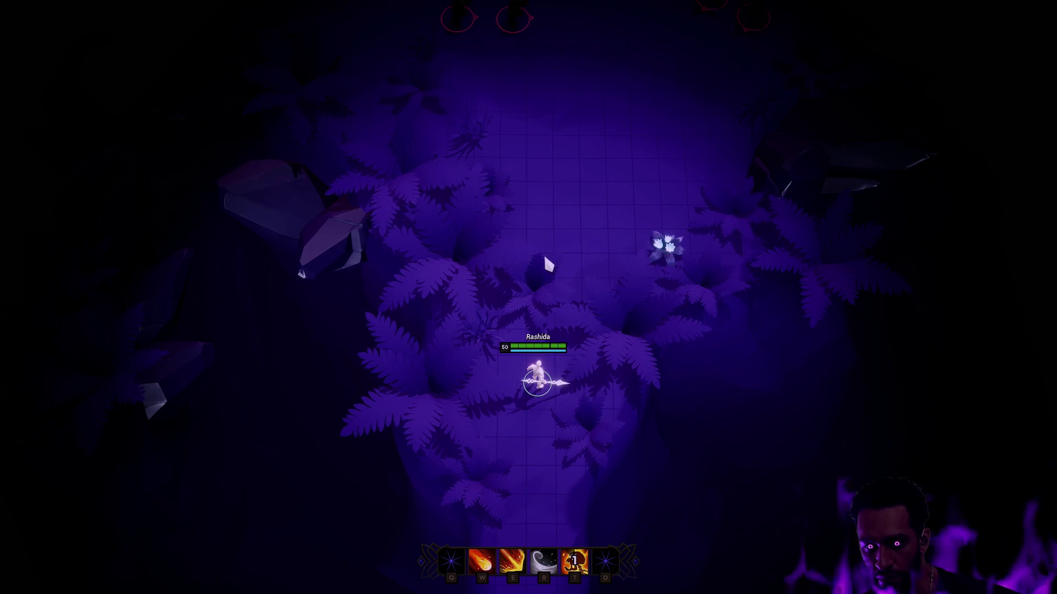
key("F11")
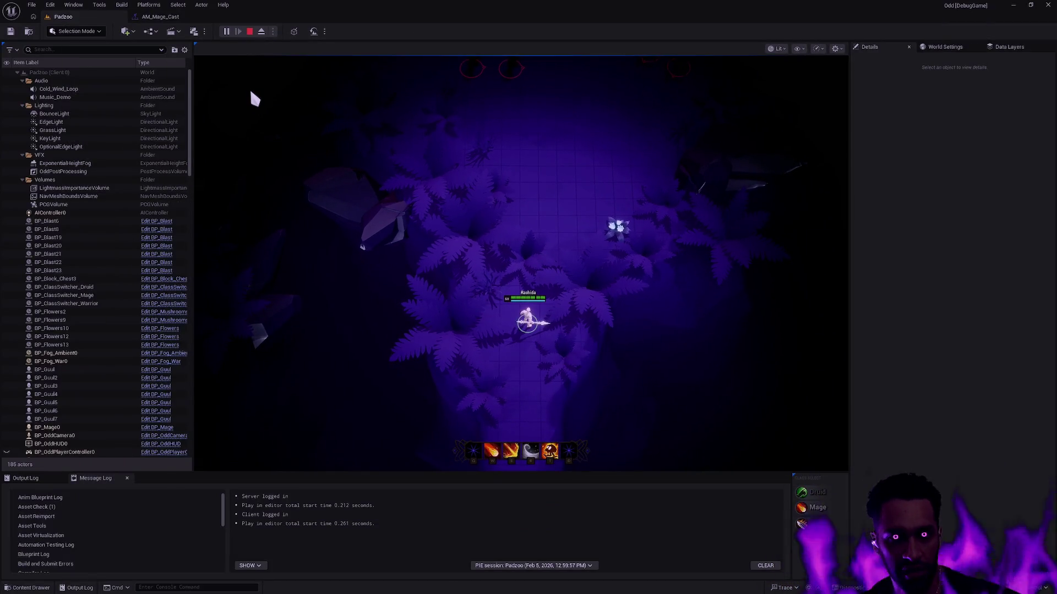
left_click(177, 19)
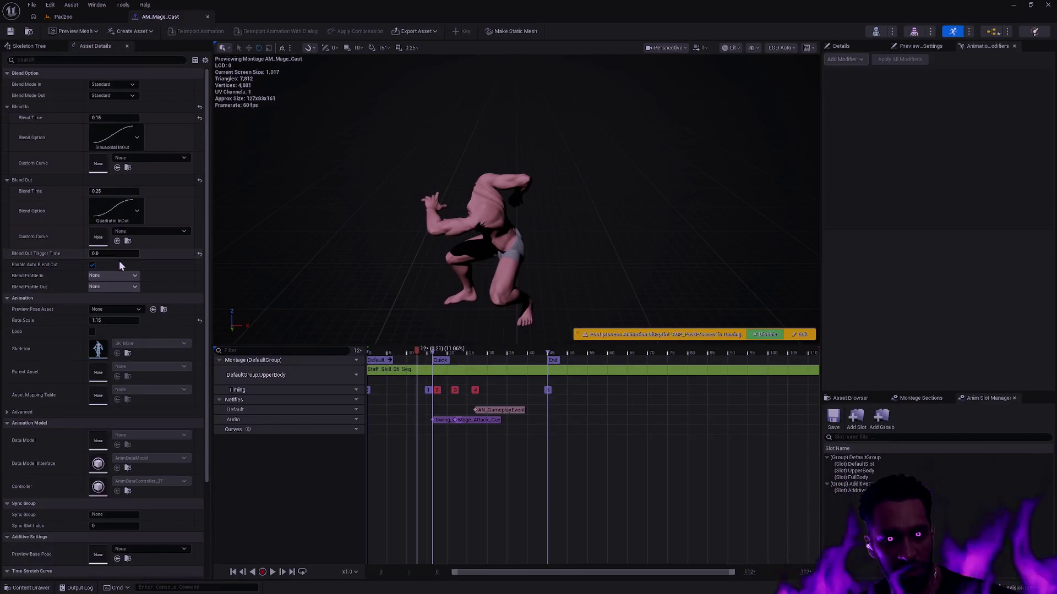
Step: Set AM_Mage_Cast's Rate Scale to 0.15 and start a new Padzoo play session
left_click(123, 320)
type("0.15")
key("Return")
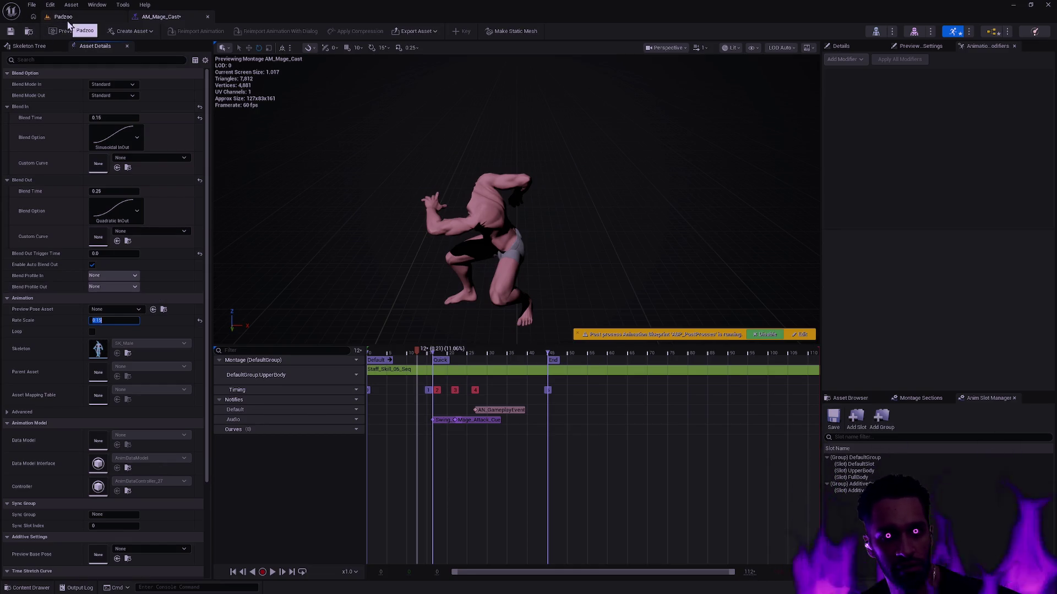
left_click(68, 20)
left_click(226, 32)
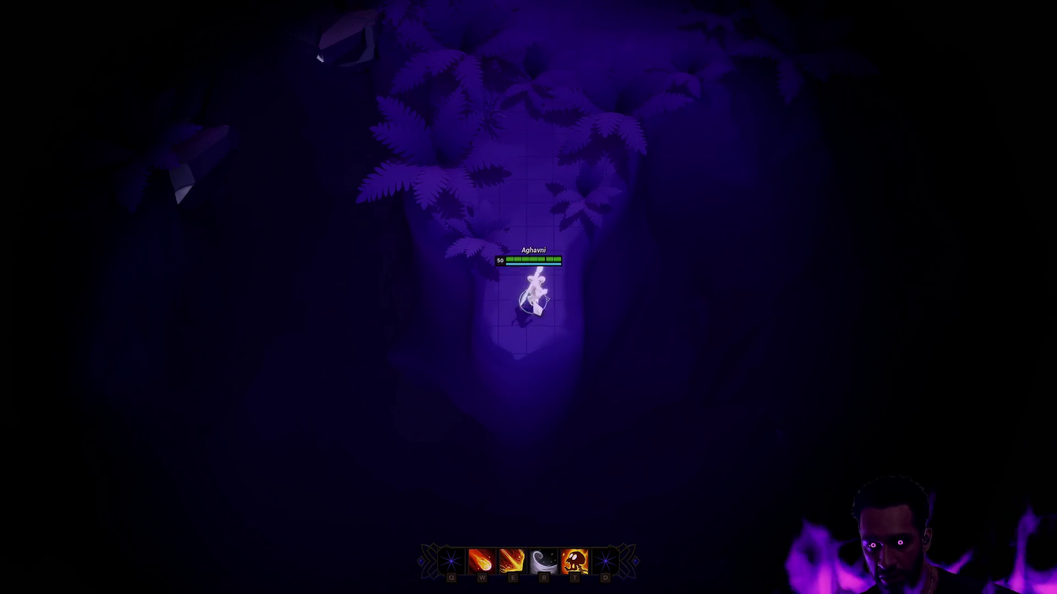
Step: Cast the skull ability with T, walk the character, and cast the area ability with W
key("t")
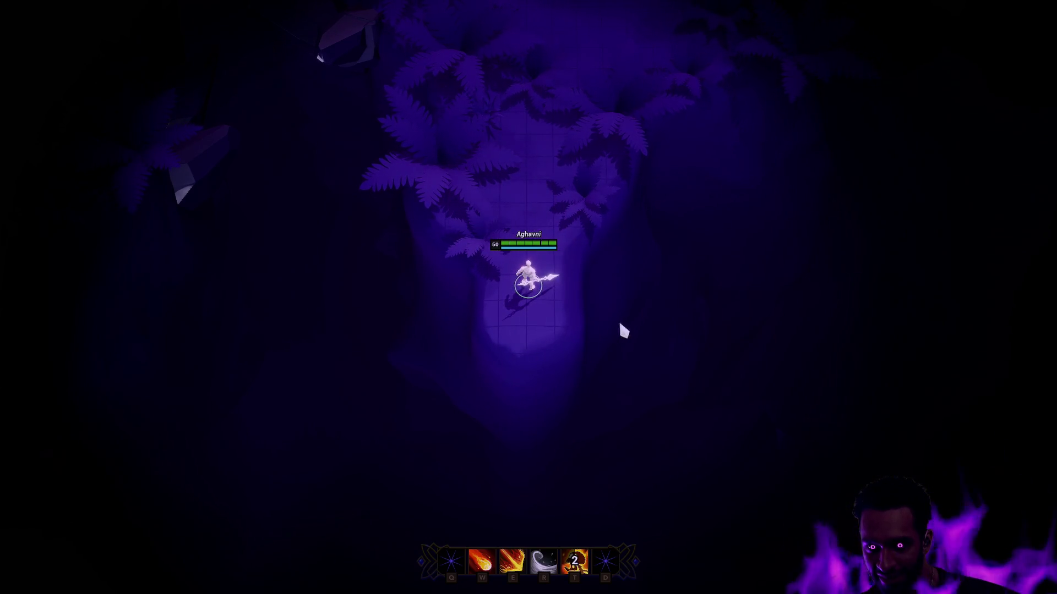
left_click(511, 301)
left_click(533, 296)
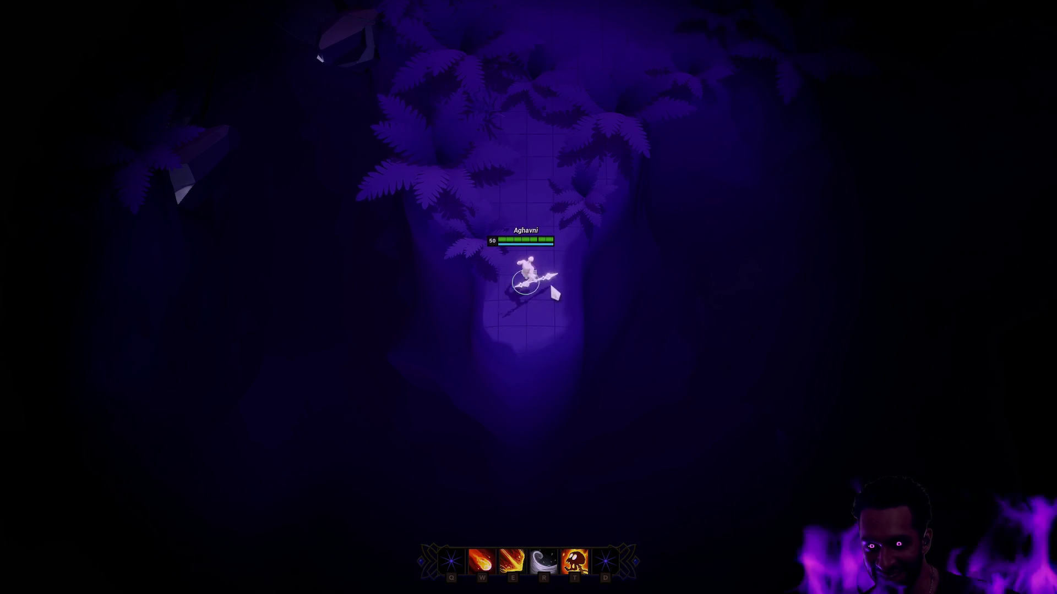
key("w")
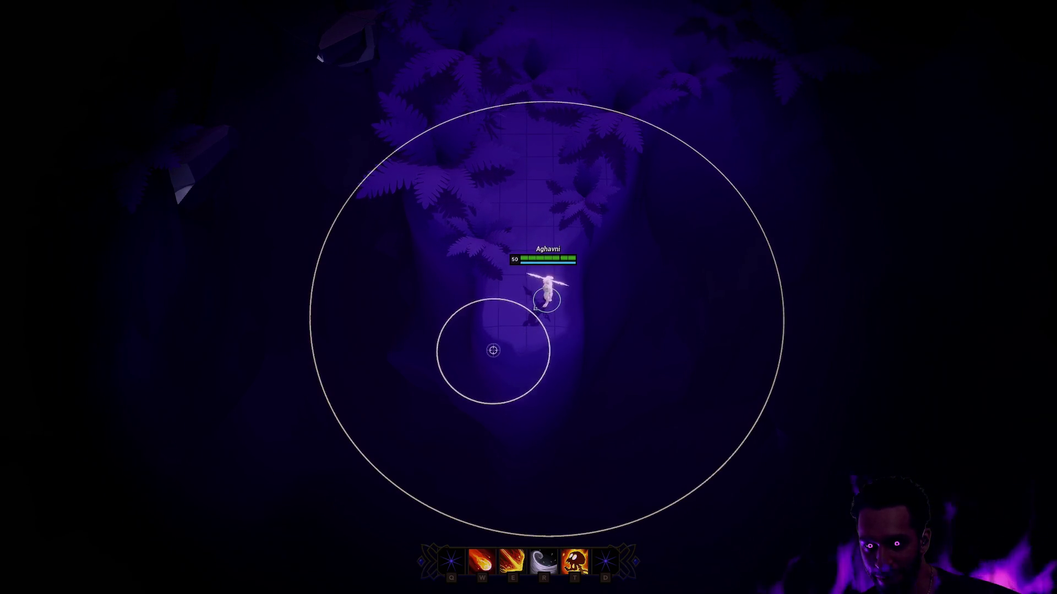
left_click(515, 358)
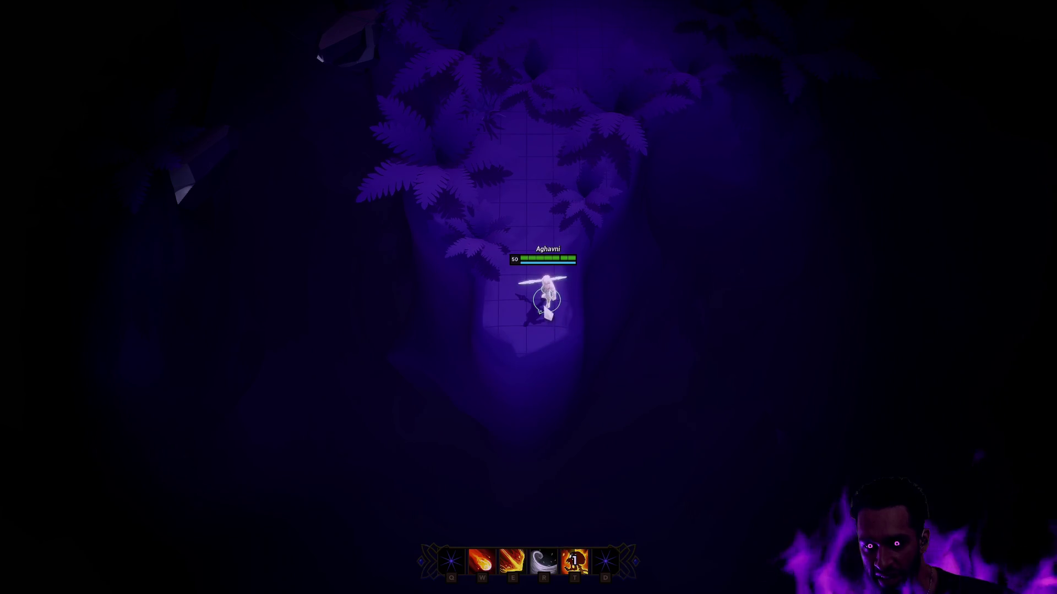
Step: Walk up the path, cast the skull ability twice more, and end the play session
right_click(529, 227)
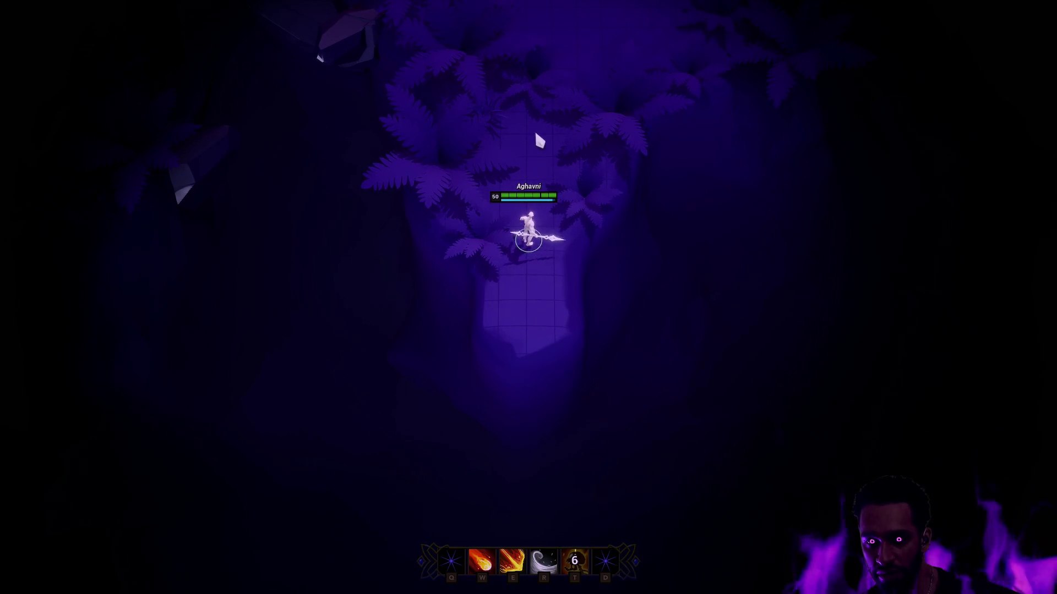
key("t")
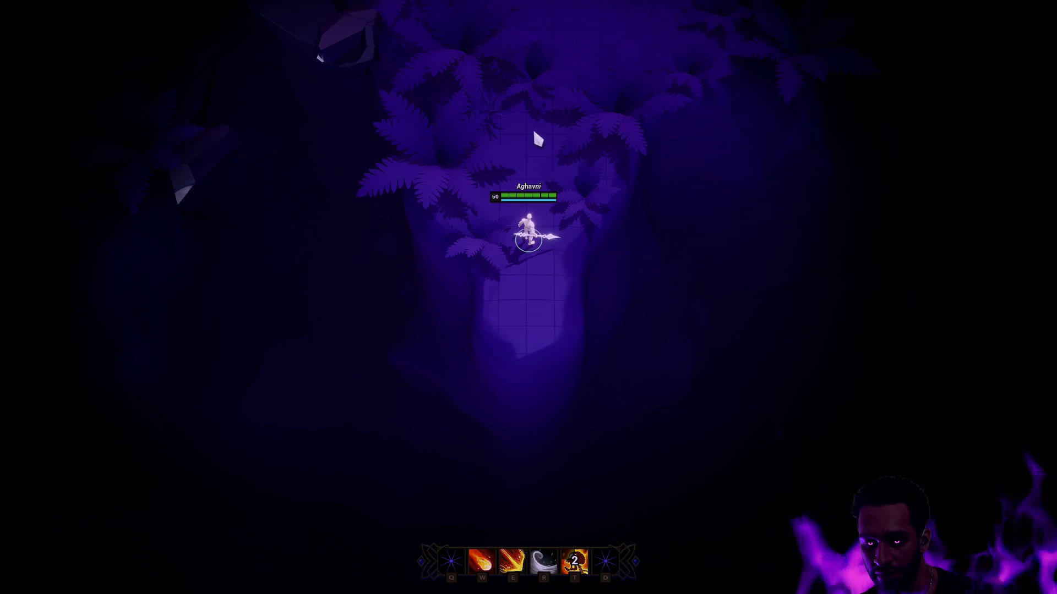
key("t")
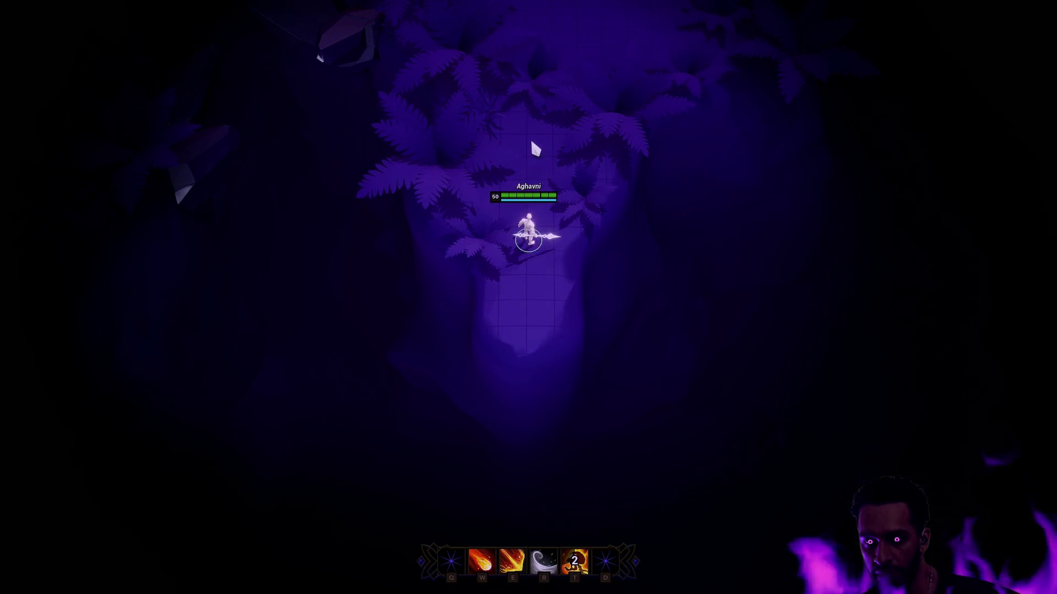
key("Escape")
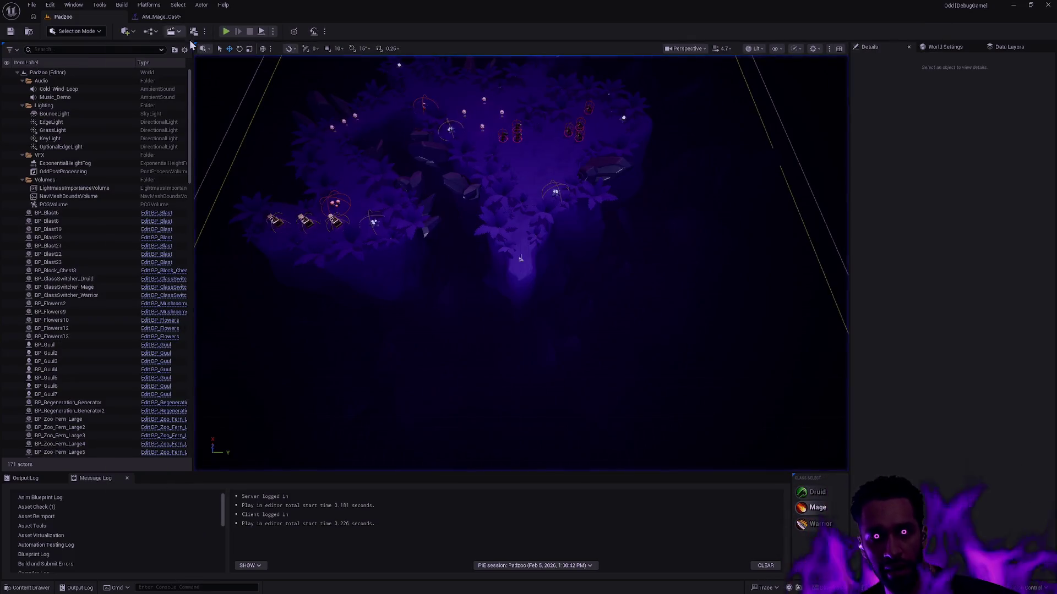
key("ctrl+space")
key("alt+Tab")
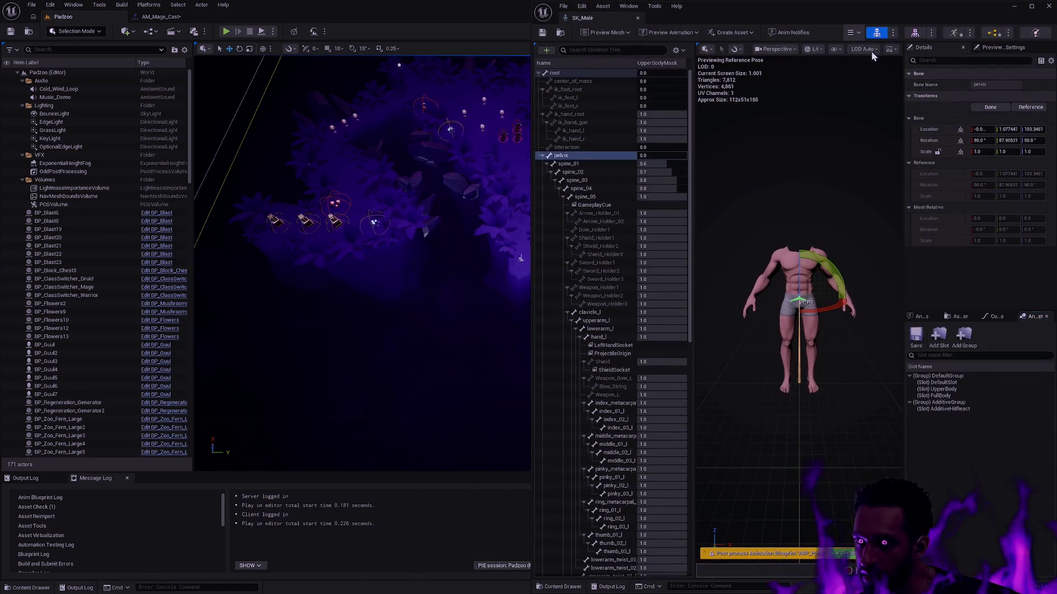
left_click(833, 49)
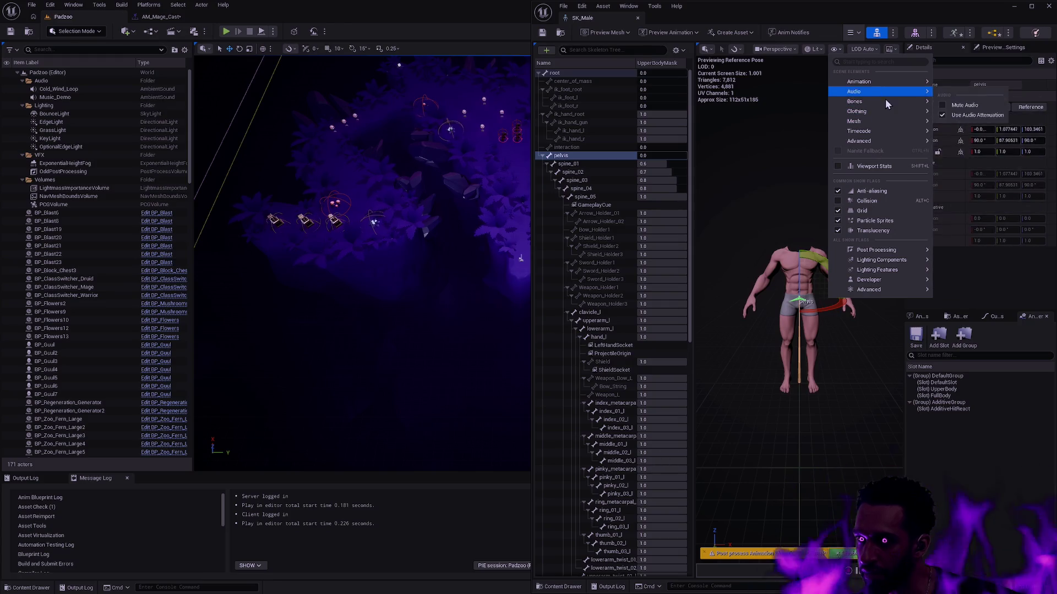
mouse_move(887, 102)
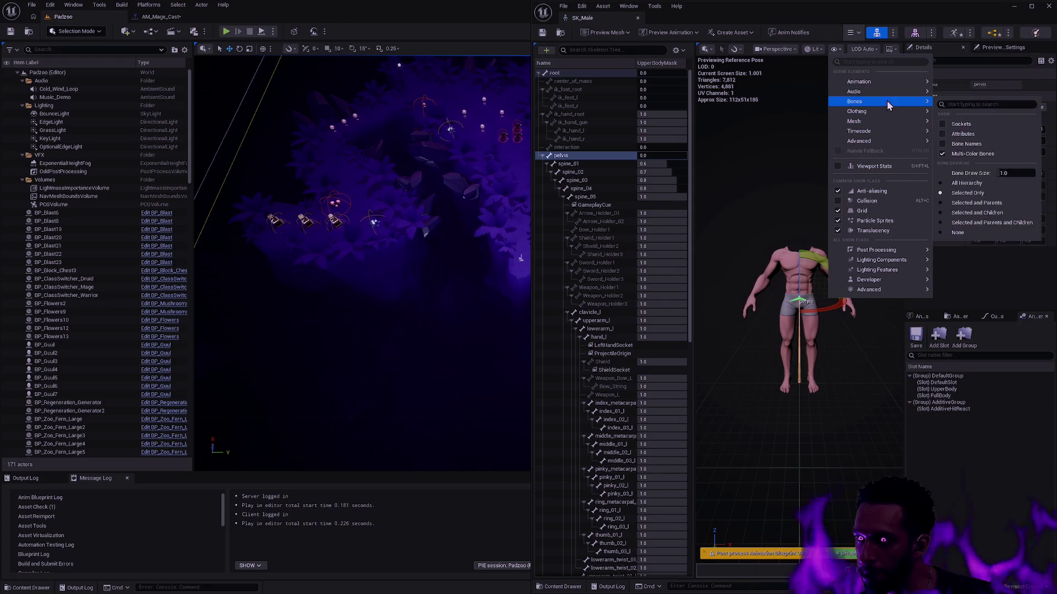
left_click(967, 182)
scroll(821, 371, "up", 5)
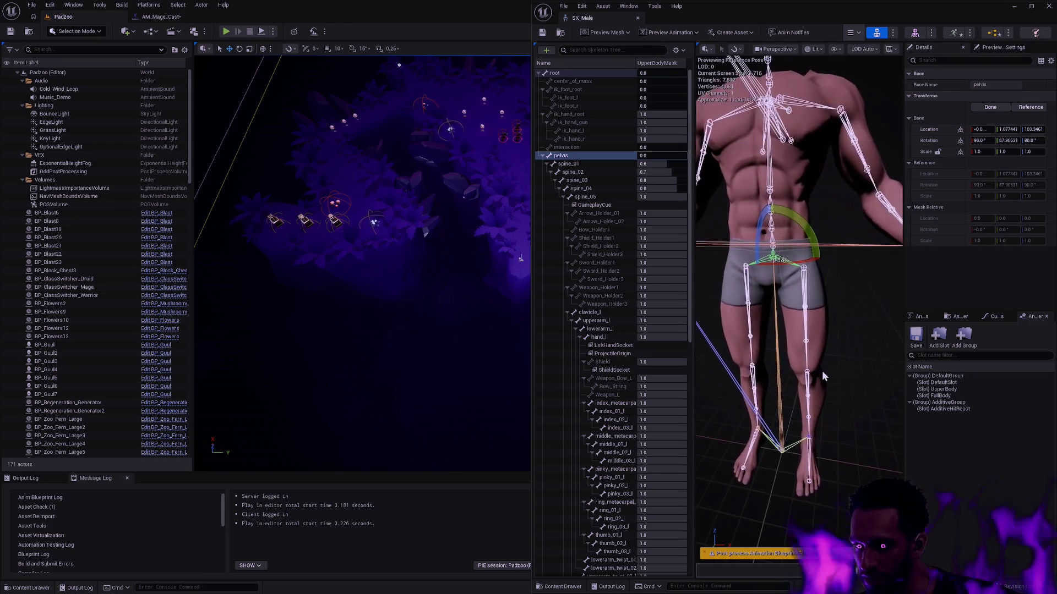
left_click(802, 343)
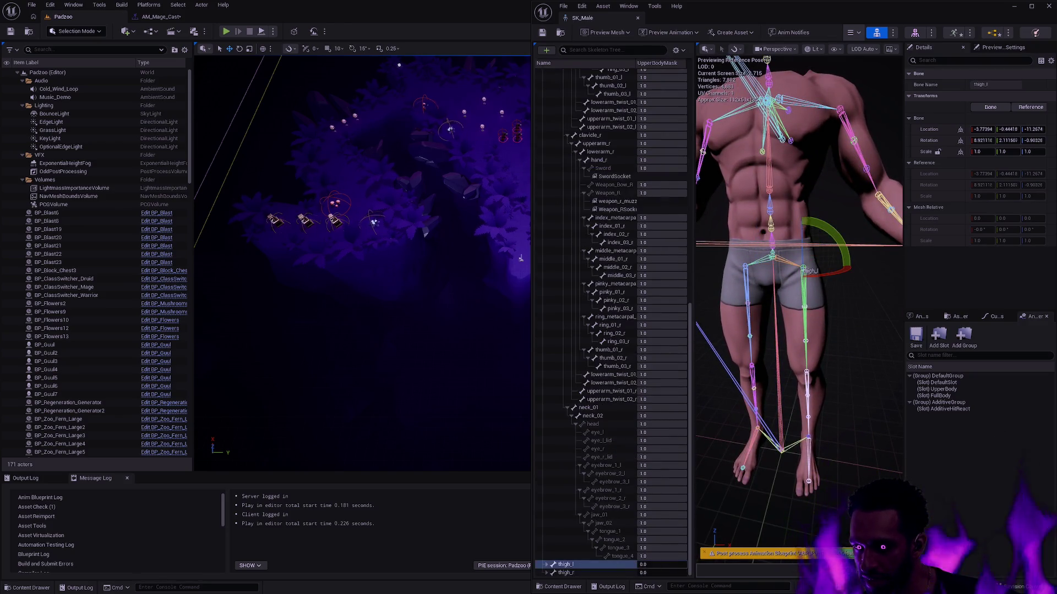
scroll(798, 308, "up", 5)
left_click(788, 306)
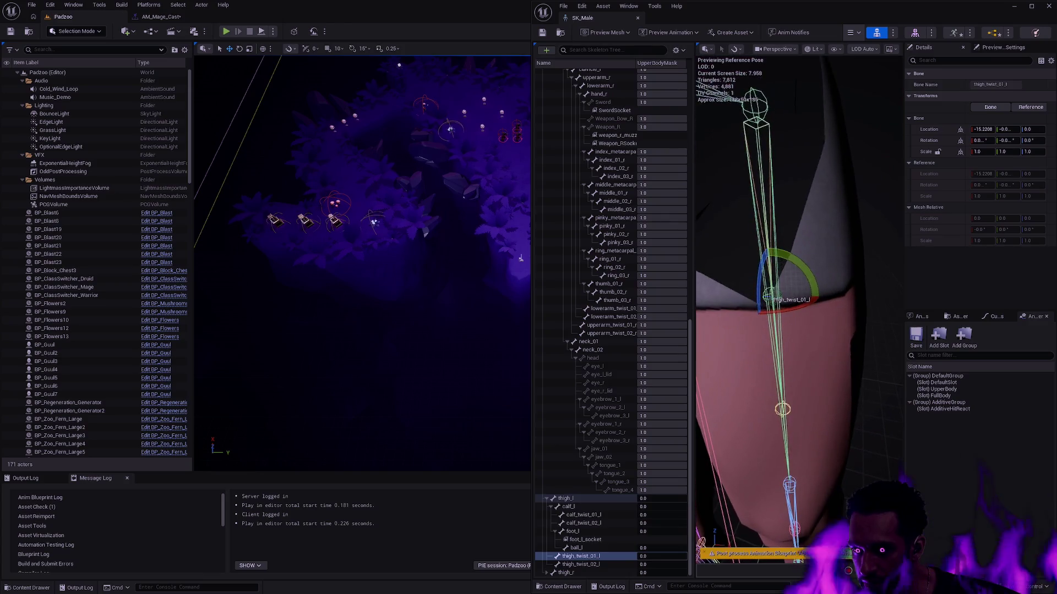
scroll(798, 308, "down", 3)
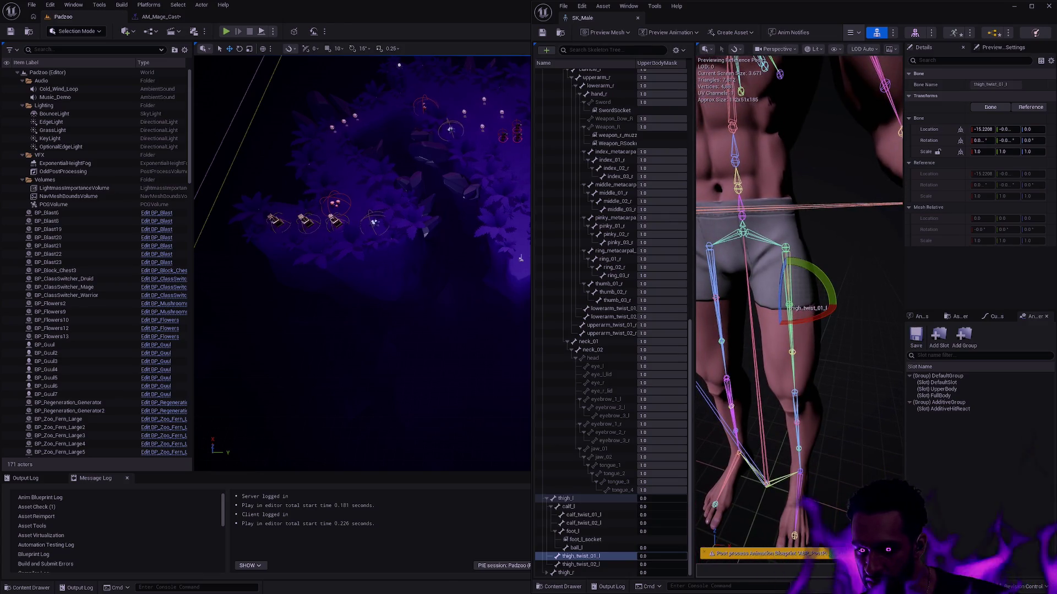
scroll(798, 308, "down", 6)
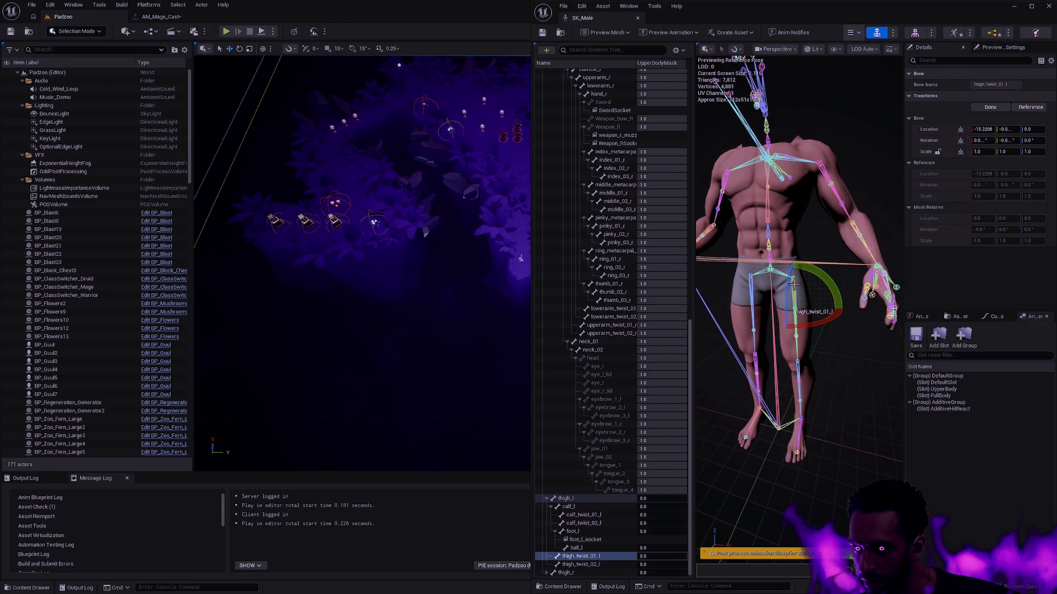
left_click(803, 275)
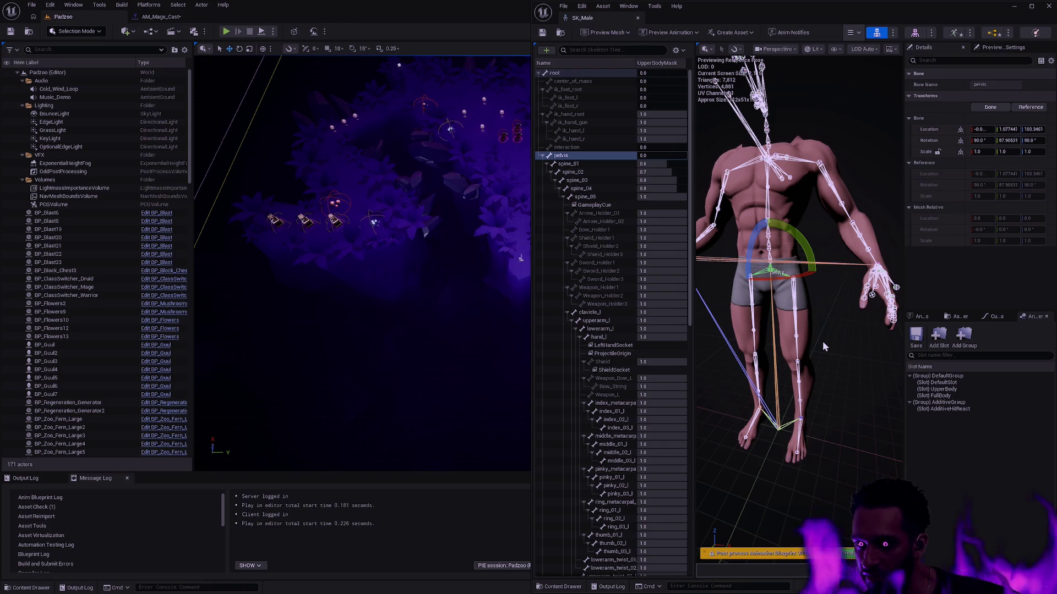
left_click(826, 303)
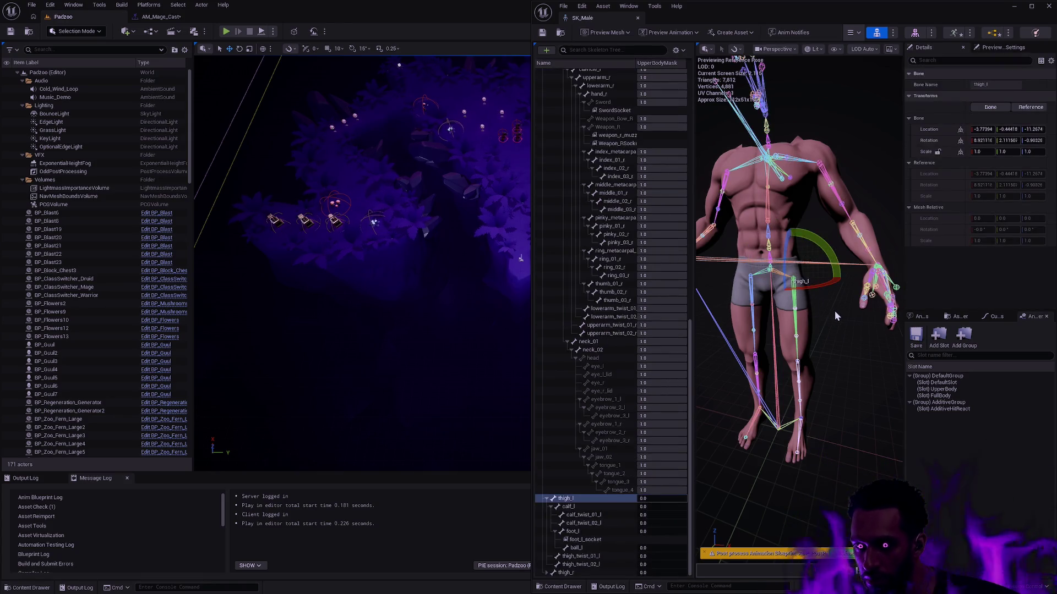
left_click(797, 360)
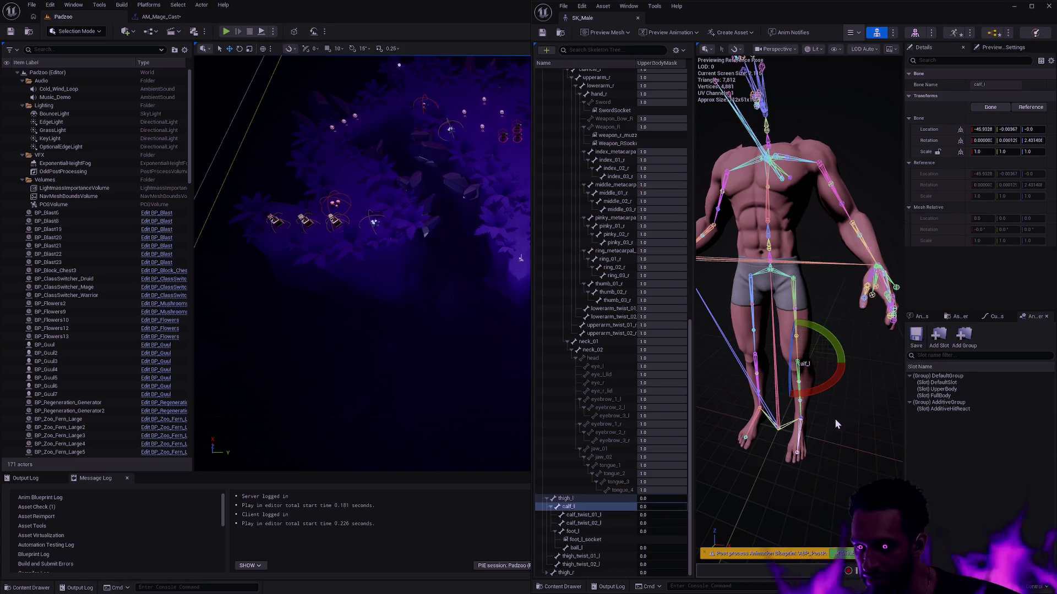
left_click(810, 392)
left_click(798, 383)
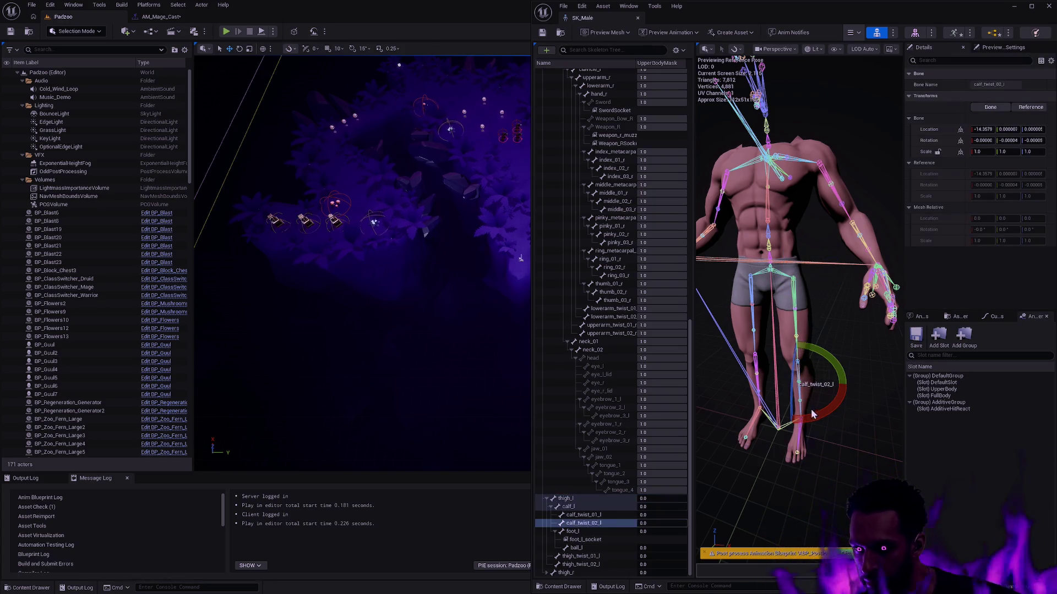
left_click(798, 363)
left_click(814, 407)
left_click(798, 363)
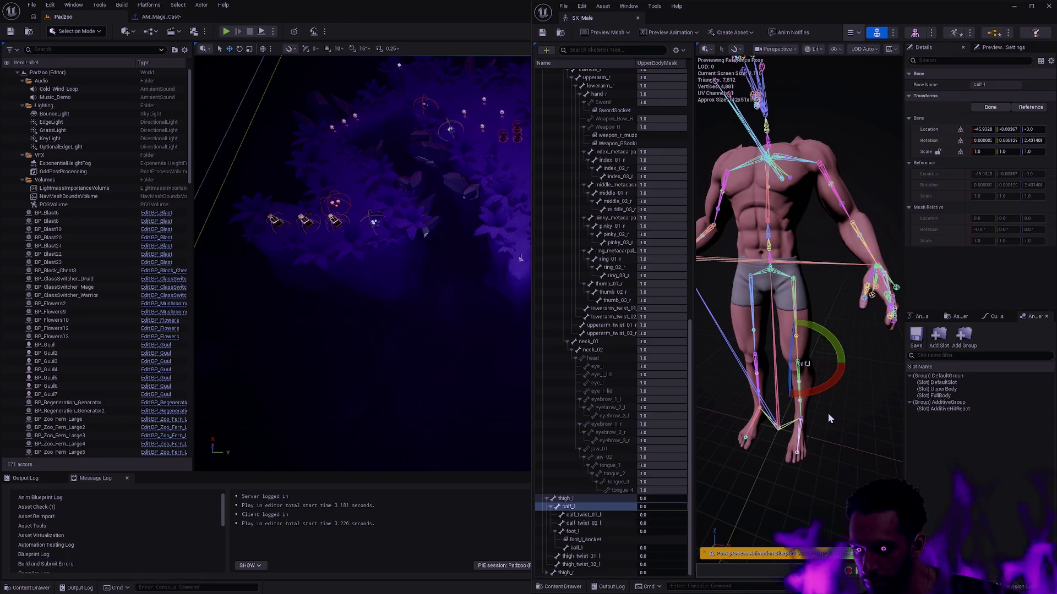
left_click(798, 445)
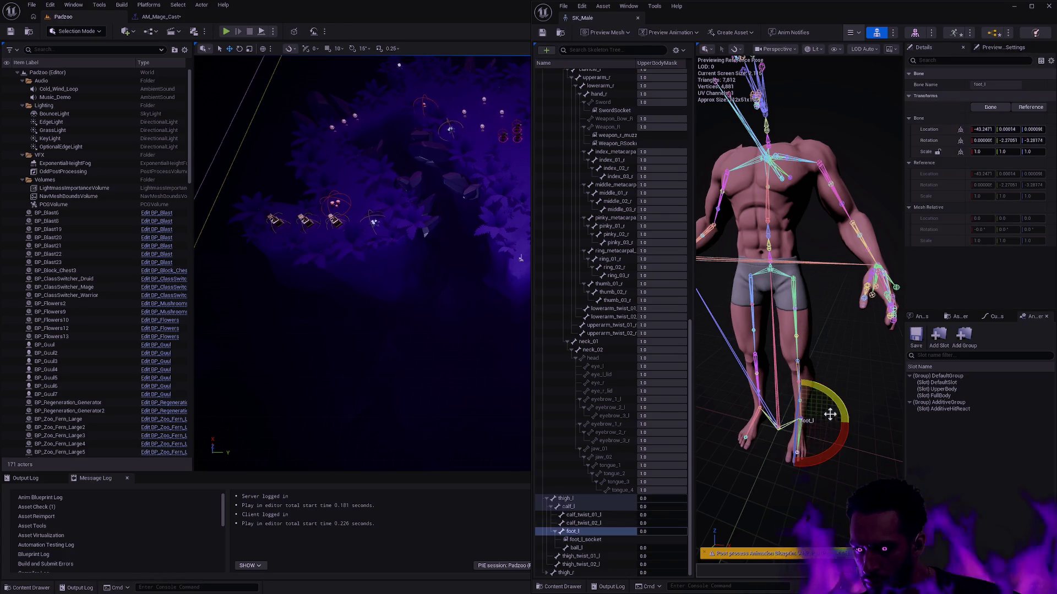
left_click(784, 424)
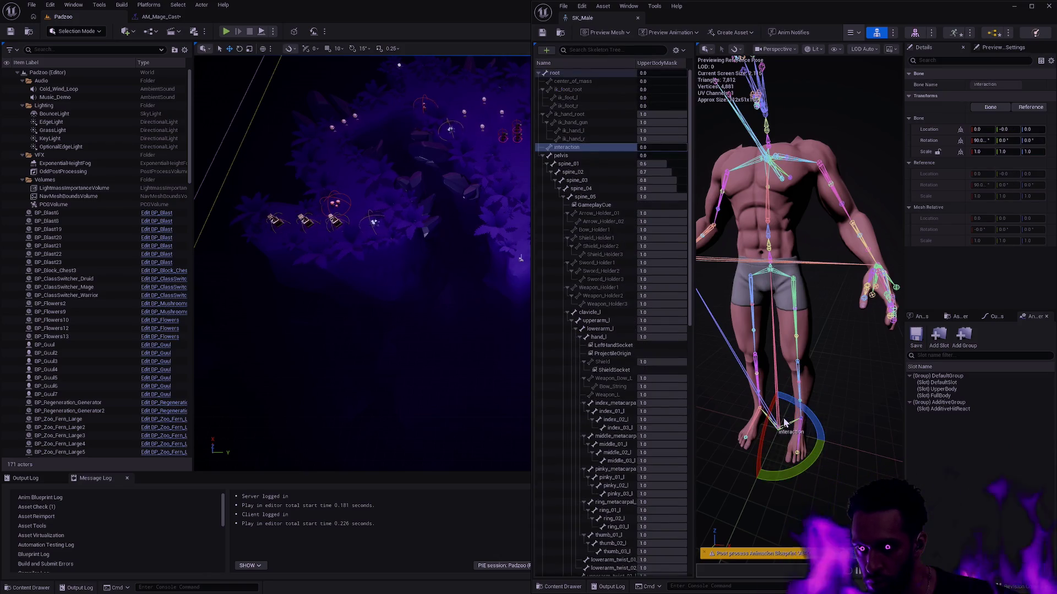
left_click_drag(839, 415, 792, 415)
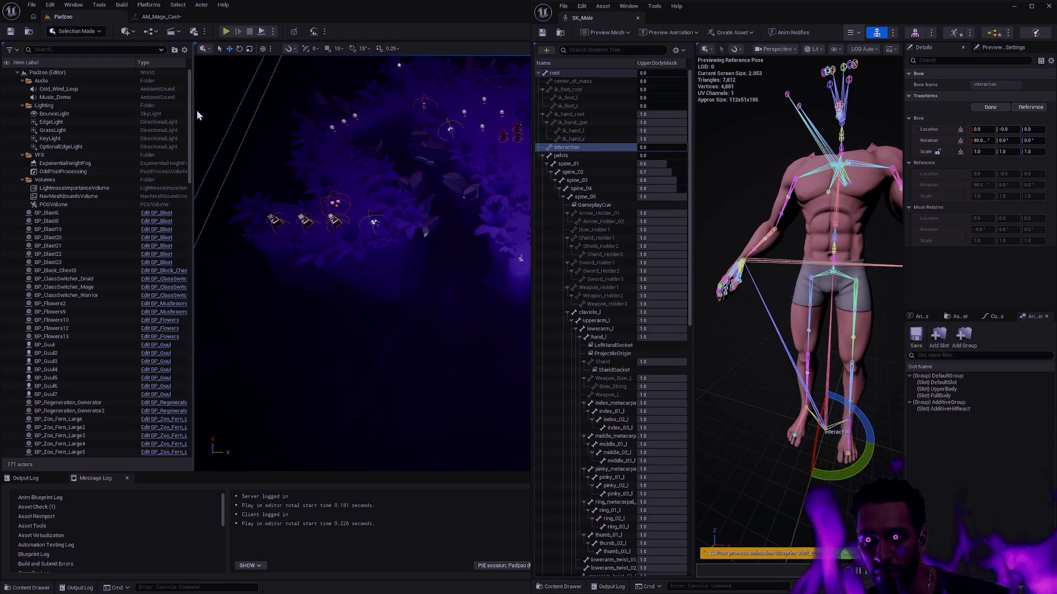
key("alt+Tab")
key("Tab")
key("Tab")
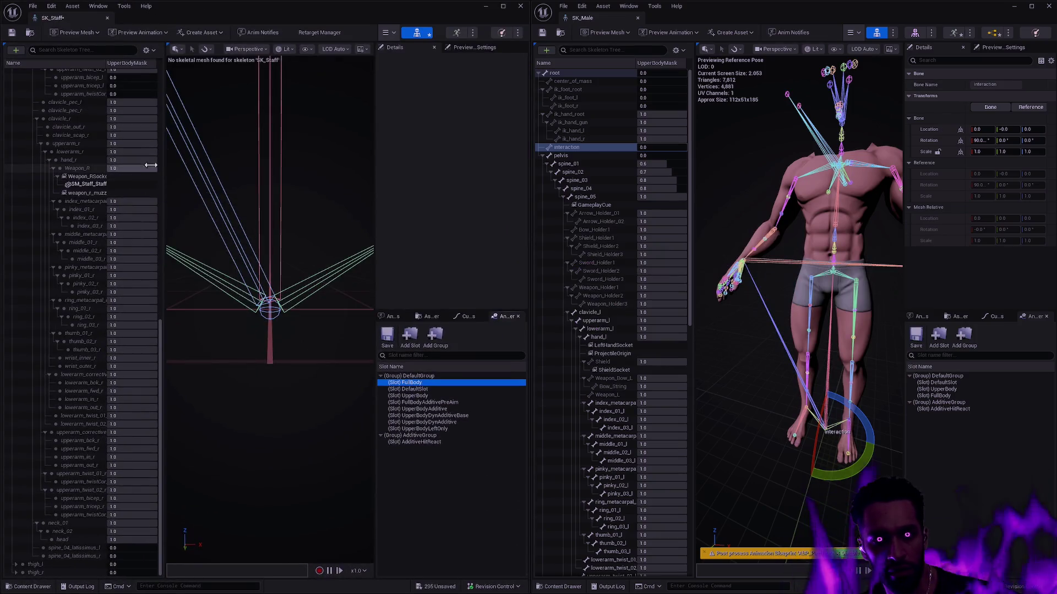
Step: Scroll SK_Staff's skeleton tree to compare it with SK_Male, then minimize both skeleton windows
left_click_drag(158, 345, 159, 78)
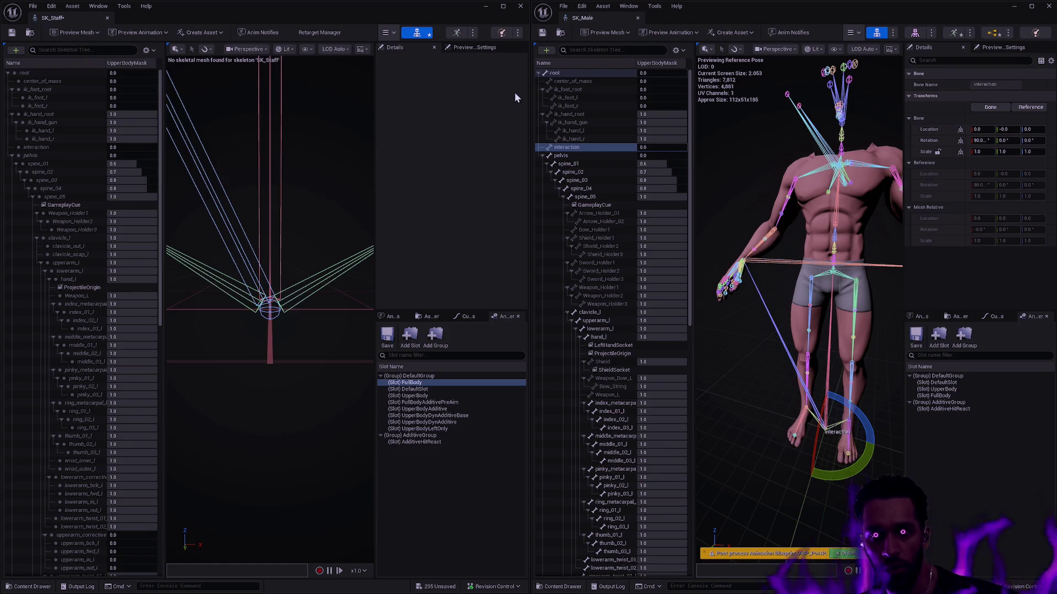
left_click(487, 6)
left_click(1013, 6)
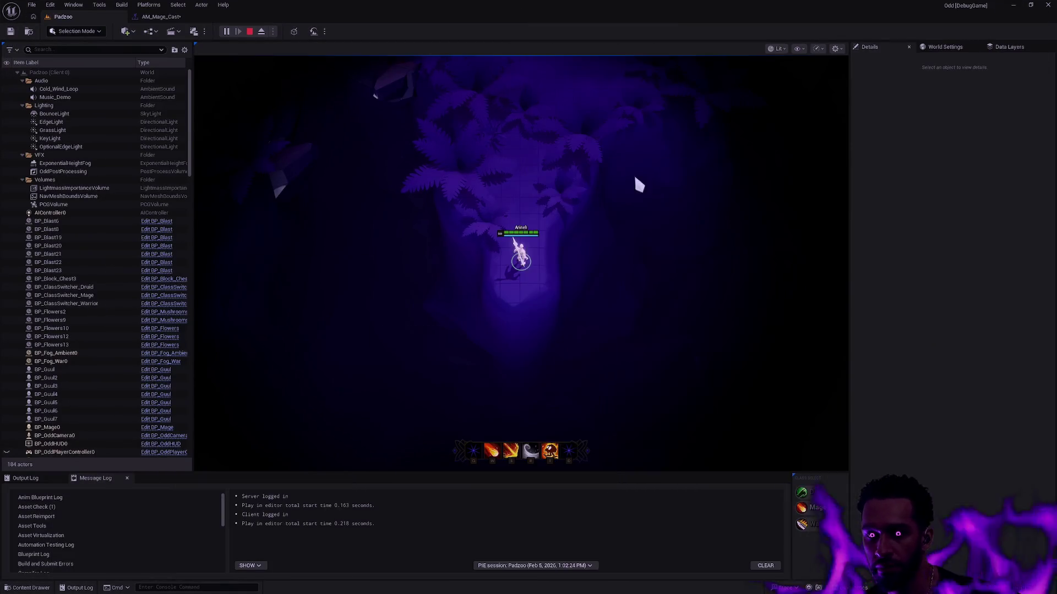
Step: Stop the play session and open ABP_Mage from Champion > Mage in the Content Drawer
key("Escape")
key("ctrl+space")
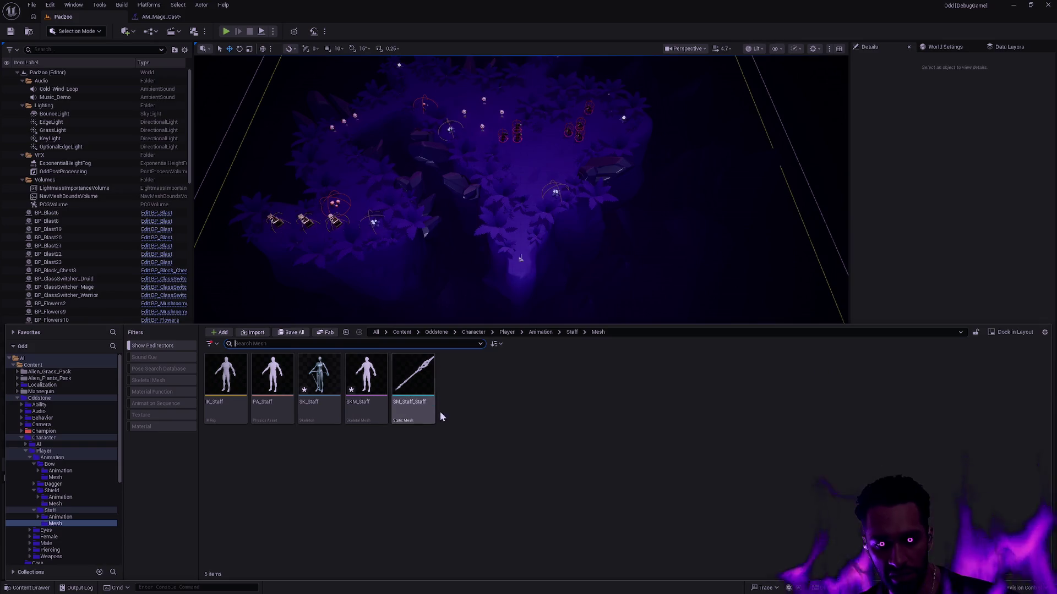
left_click(545, 332)
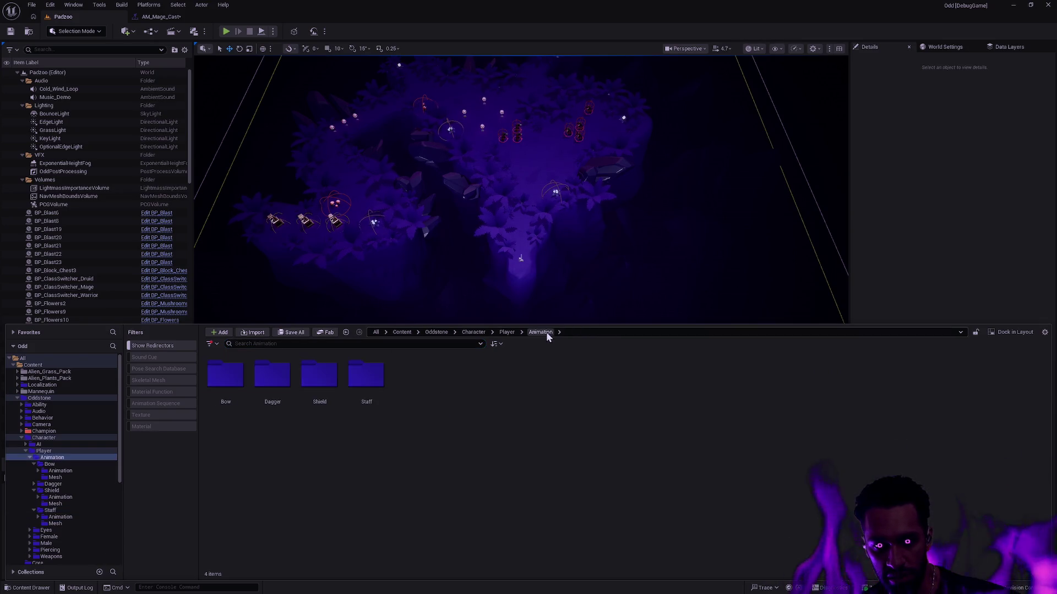
left_click(44, 431)
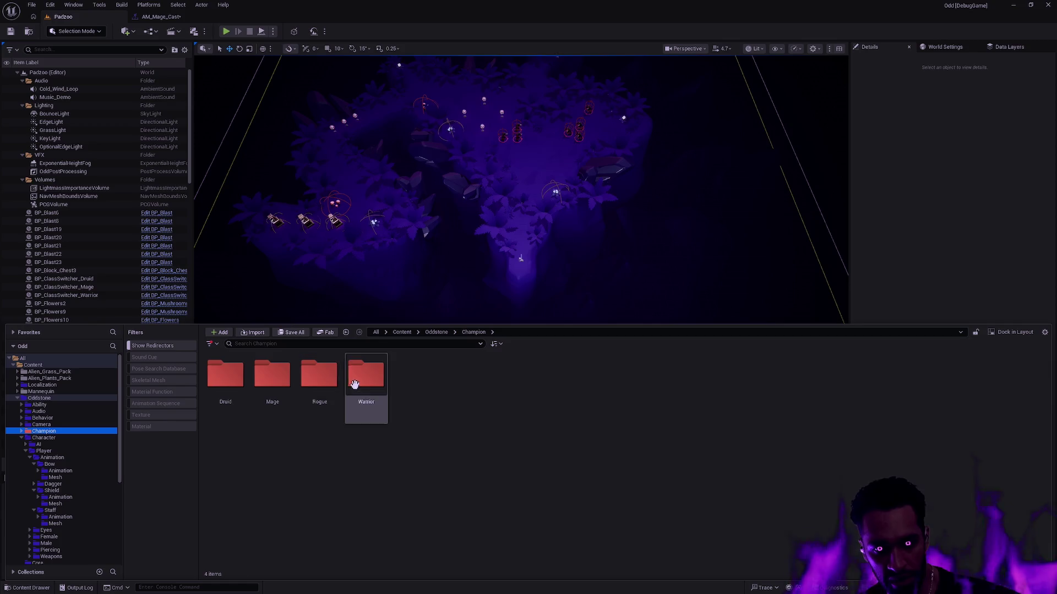
double_click(272, 374)
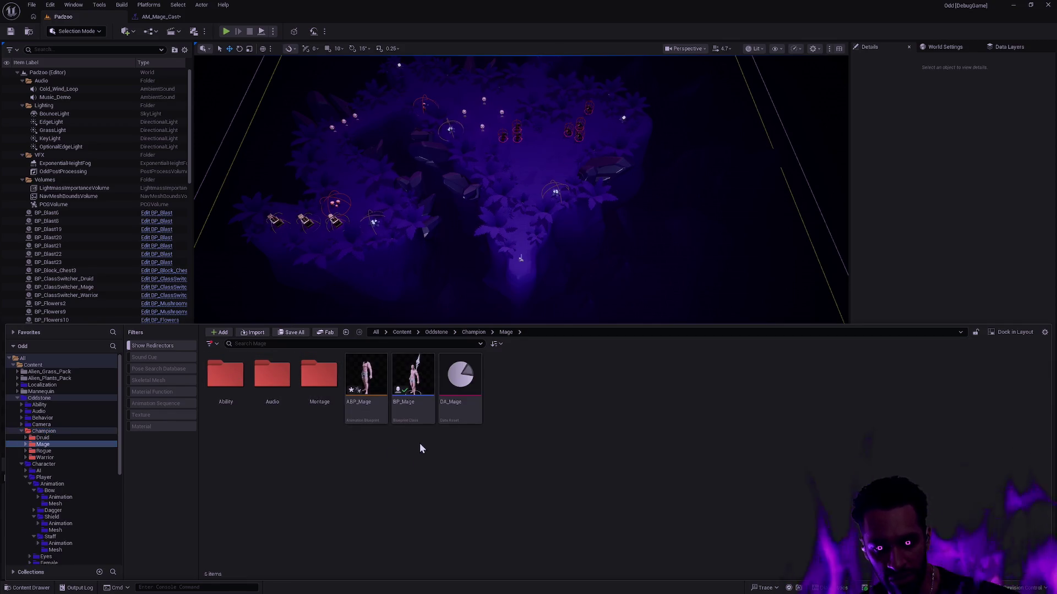
double_click(365, 414)
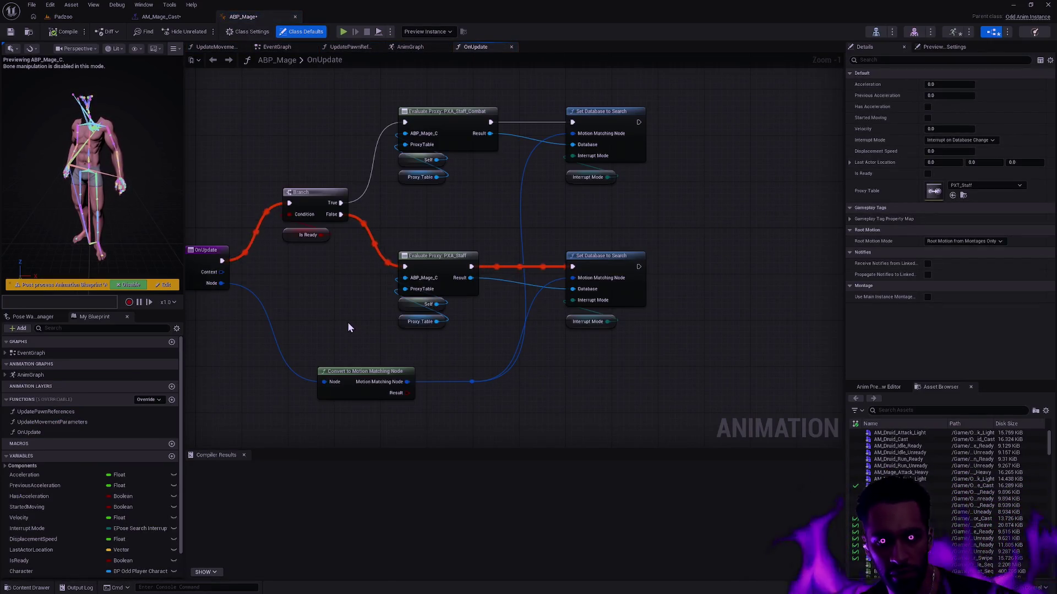
Step: In ABP_Mage's AnimGraph, bring the blend-per-bone nodes into view and select the Slot 'UpperBody' node
left_click_drag(348, 322, 277, 300)
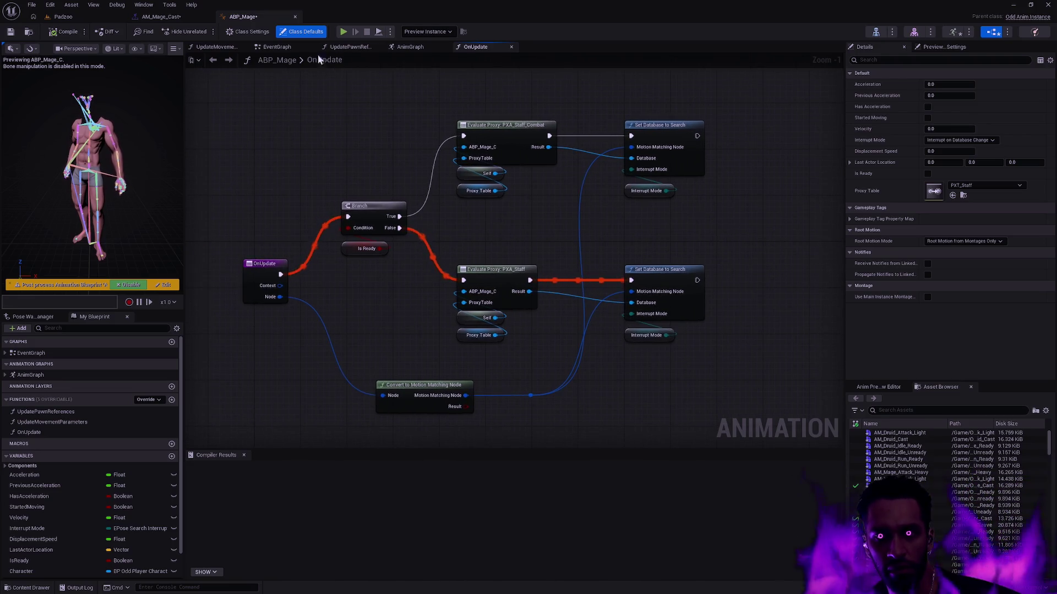
left_click(419, 47)
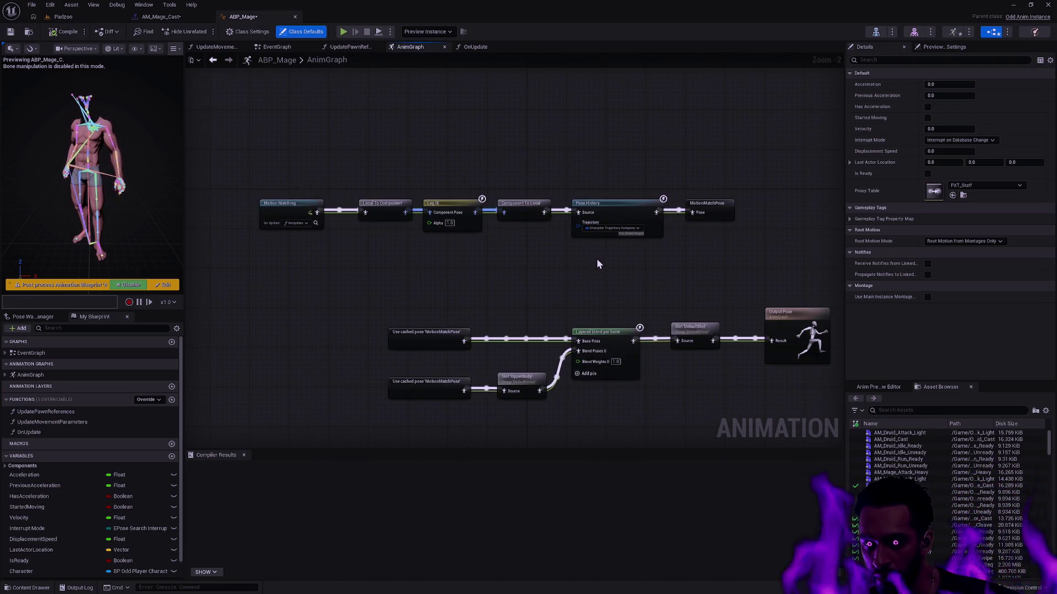
scroll(660, 280, "up", 2)
left_click_drag(647, 272, 707, 190)
left_click(482, 291)
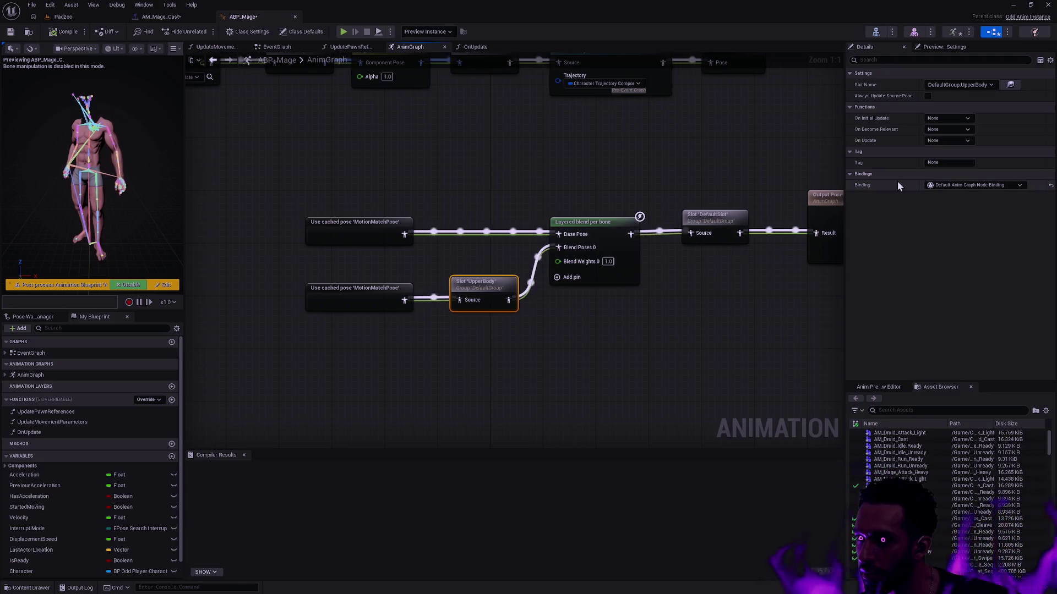
Step: Confirm the Slot Name stays DefaultGroup.UpperBody without changes, then return to the Padzoo level
left_click(991, 85)
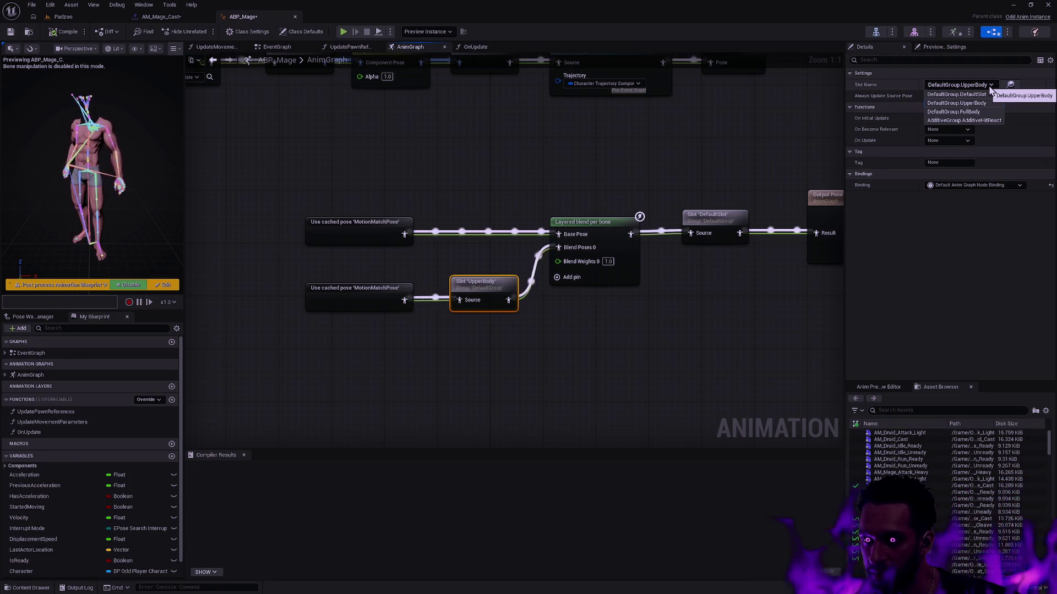
left_click(989, 85)
left_click(989, 85)
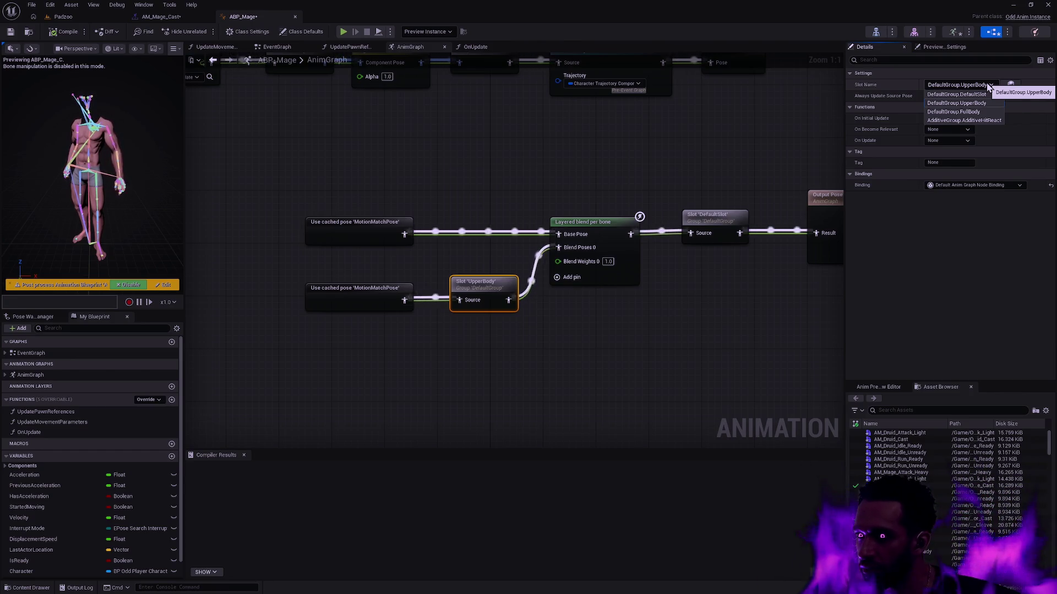
left_click(603, 181)
left_click(514, 157)
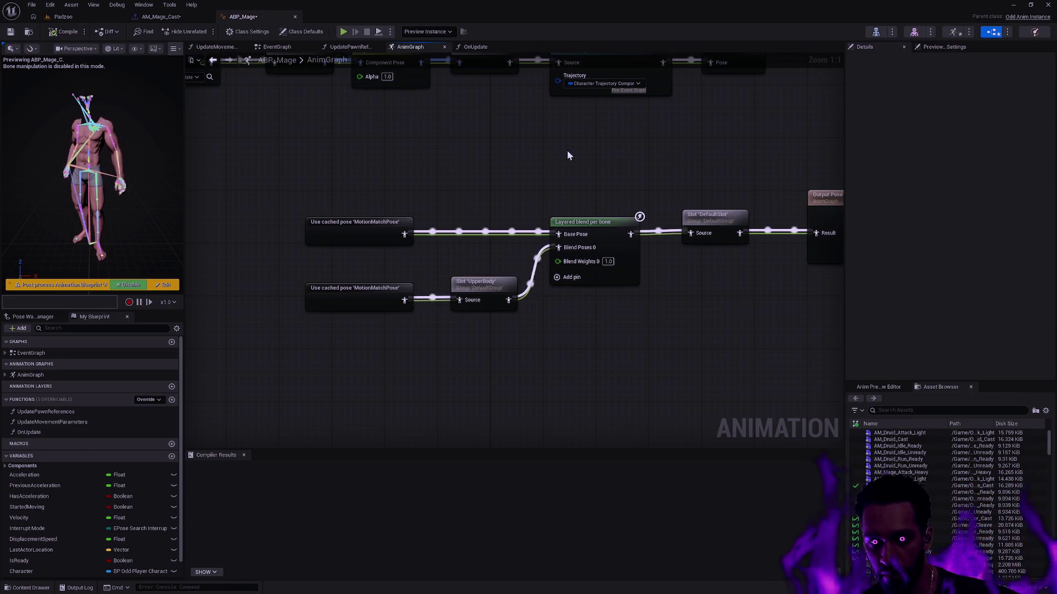
mouse_move(669, 150)
left_mouse_down()
mouse_move(658, 287)
mouse_move(578, 227)
left_mouse_up()
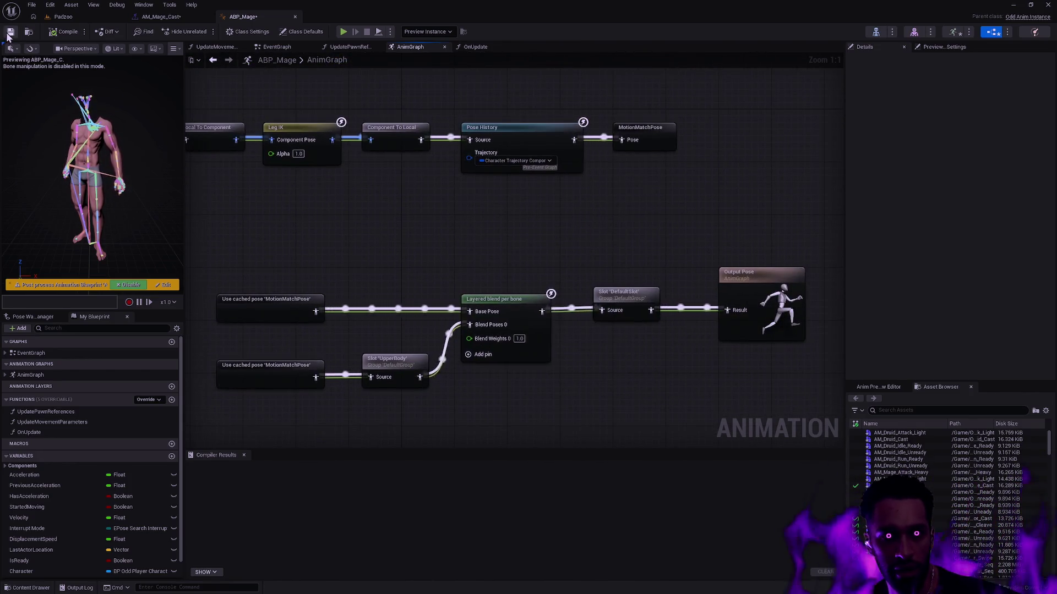
left_click(71, 17)
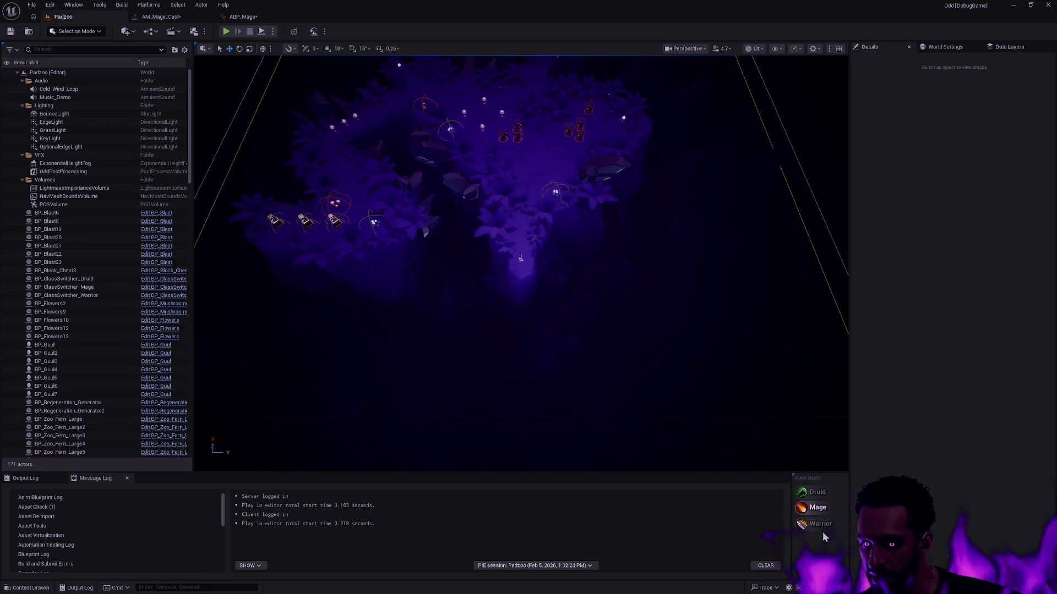